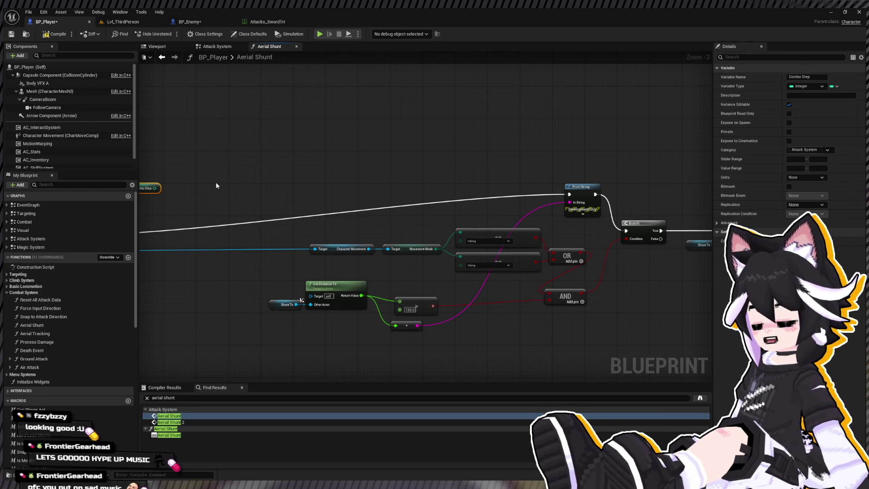
- Compare Combo Step to 0 with an equals (==) node
scroll(353, 195, "up", 2)
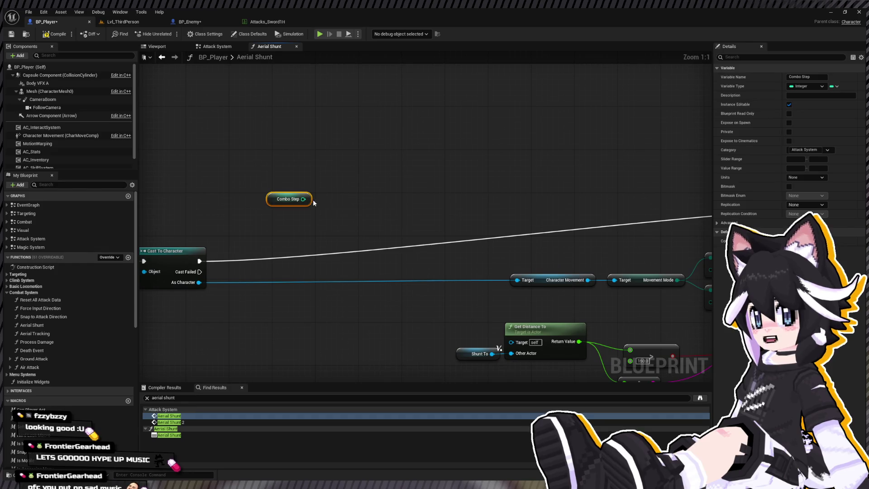
left_click_drag(305, 201, 325, 194)
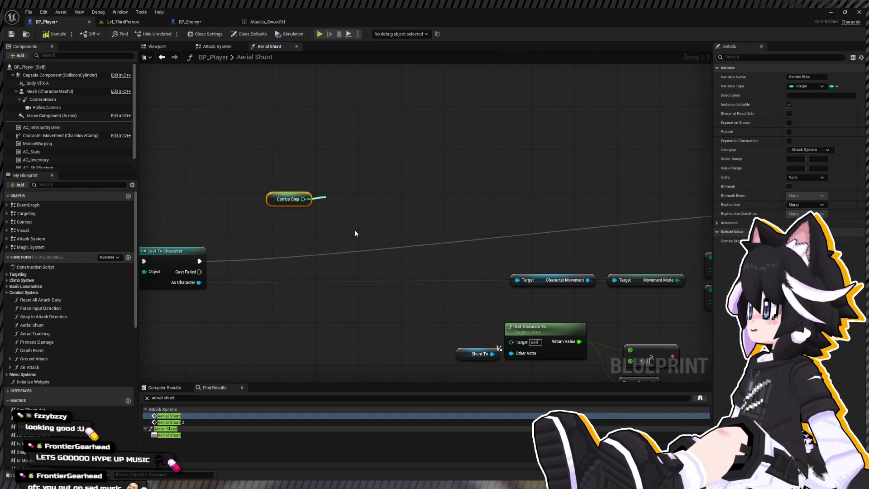
left_click_drag(356, 234, 362, 195)
left_click_drag(208, 266, 250, 255)
- Drive a Branch from the comparison, route True to the projectile velocity step, and show Lvl_ThirdPerson
left_click_drag(411, 194, 429, 211)
scroll(234, 250, "down", 3)
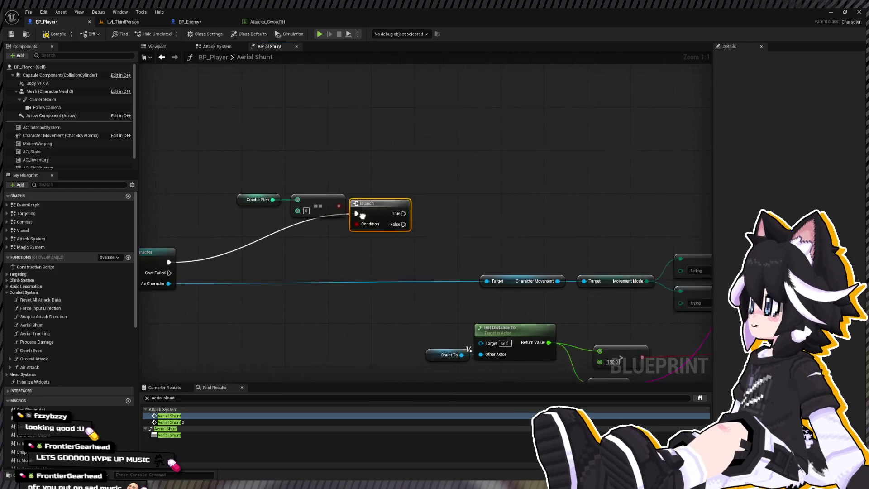
mouse_move(197, 206)
left_mouse_down()
mouse_move(689, 180)
mouse_move(265, 194)
mouse_move(525, 232)
mouse_move(471, 228)
mouse_move(525, 195)
mouse_move(590, 196)
mouse_move(544, 208)
left_mouse_up()
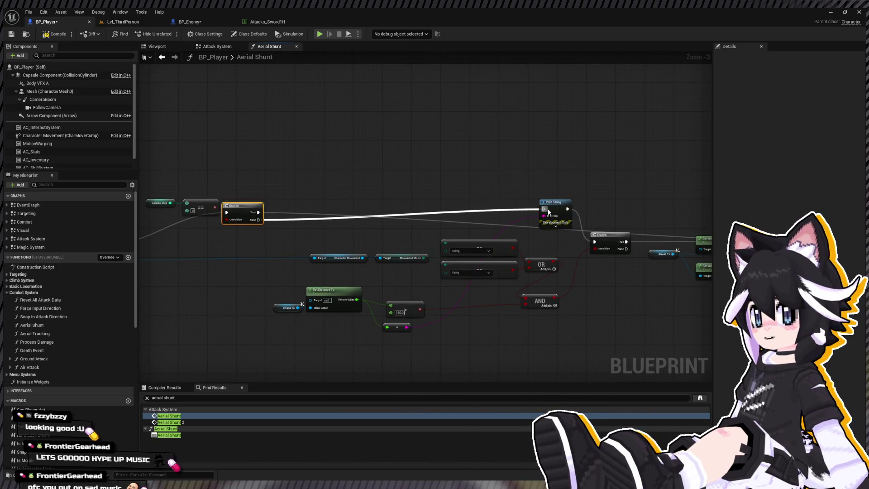
left_click(123, 22)
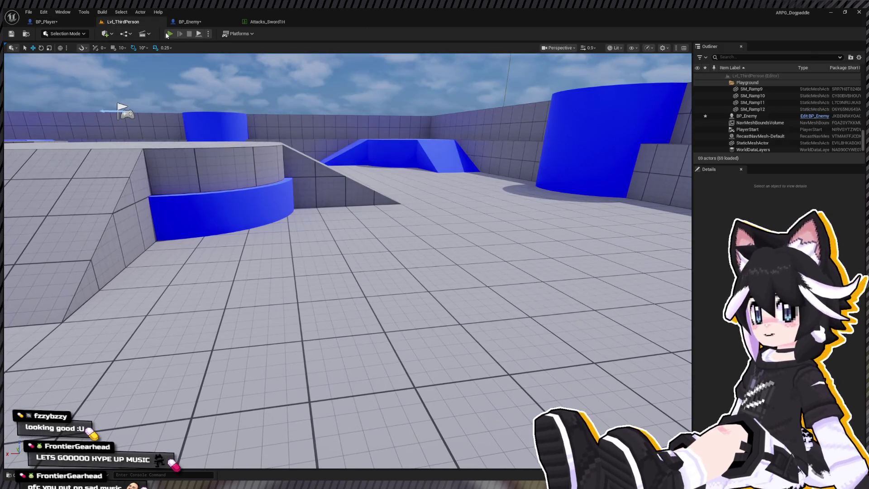
- Play-test the level against the Dummy, stop, and return to BP_Player's Aerial Shunt graph
key("alt+p")
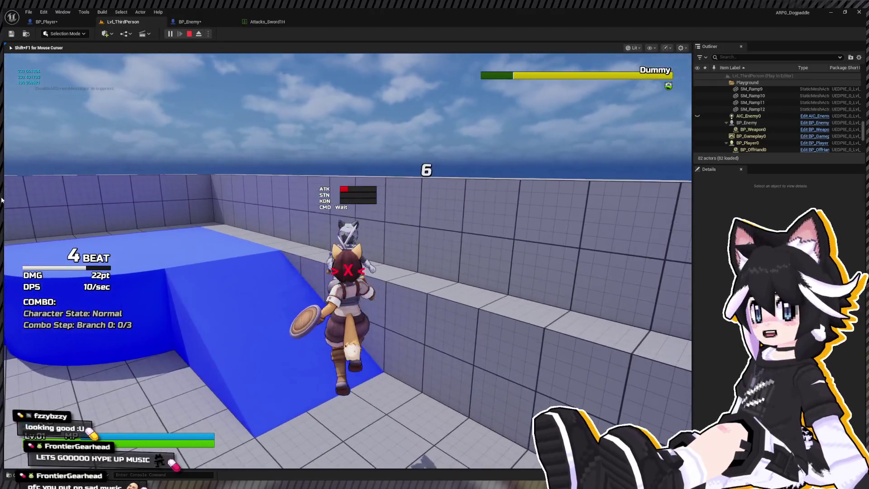
key("Escape")
left_click(60, 23)
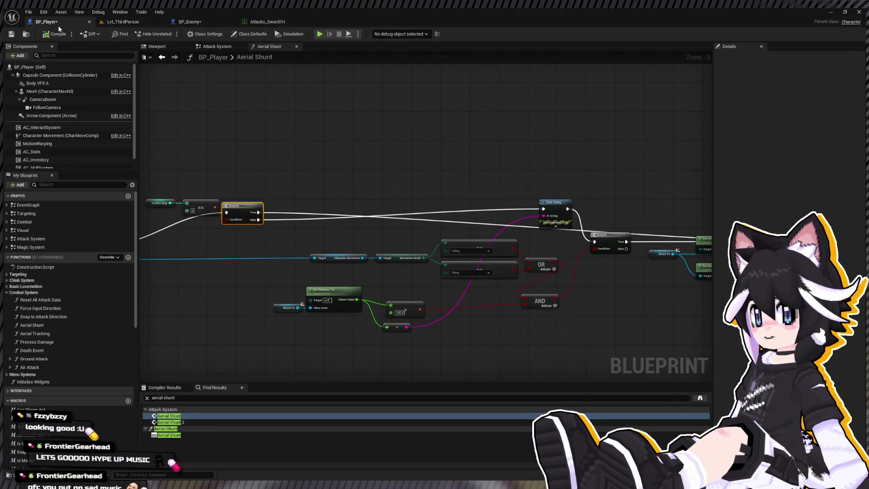
- Delete the Contains, Branch and Print String nodes and connect Cast To Character onward to the Branch
scroll(386, 180, "down", 1)
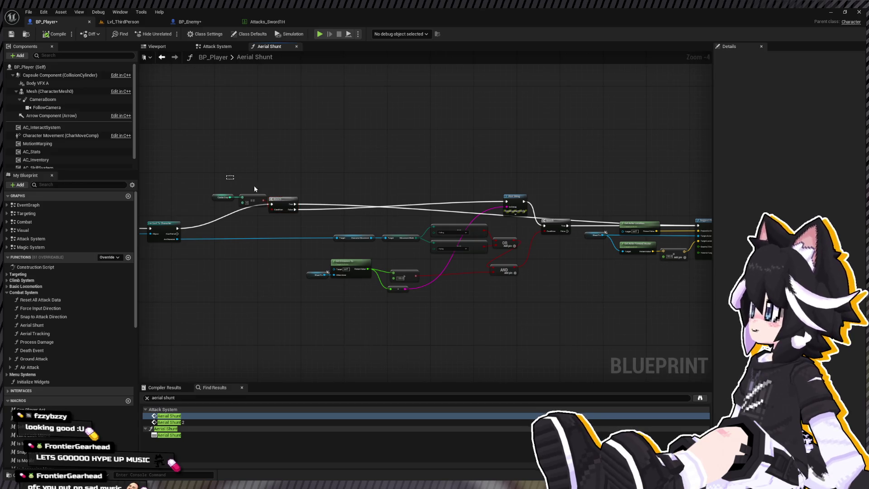
left_click_drag(254, 186, 527, 213)
key("Delete")
mouse_move(177, 228)
left_mouse_down()
mouse_move(336, 247)
mouse_move(544, 226)
left_mouse_up()
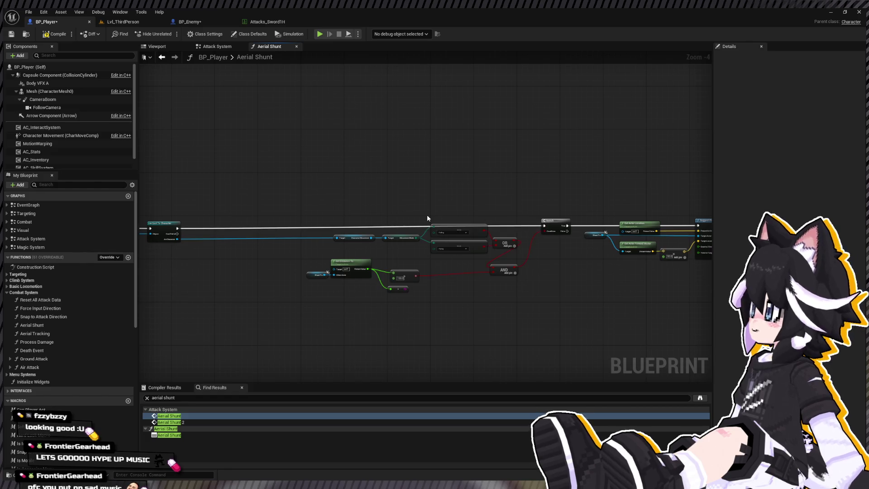
- Insert a Sequence node after Cast To Character, undoing an accidental comment box
mouse_move(409, 228)
left_mouse_down()
mouse_move(203, 246)
mouse_move(381, 251)
mouse_move(429, 208)
left_mouse_up()
mouse_move(317, 216)
left_mouse_down()
mouse_move(697, 290)
mouse_move(437, 271)
left_mouse_up()
scroll(294, 224, "up", 3)
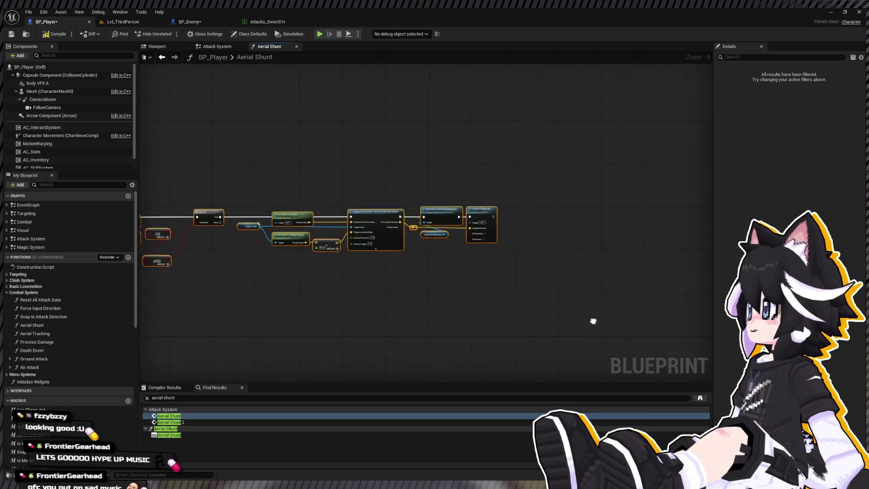
left_click_drag(223, 212, 248, 212)
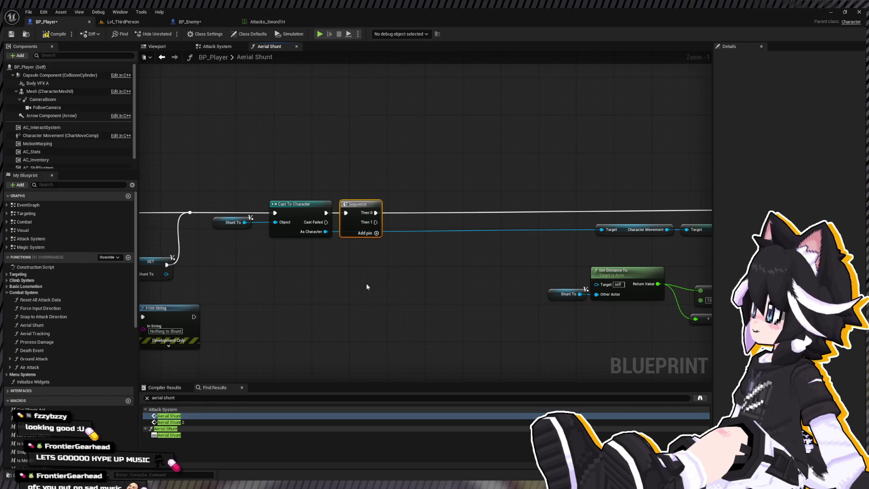
mouse_move(366, 286)
left_mouse_down()
mouse_move(300, 305)
mouse_move(340, 298)
left_mouse_up()
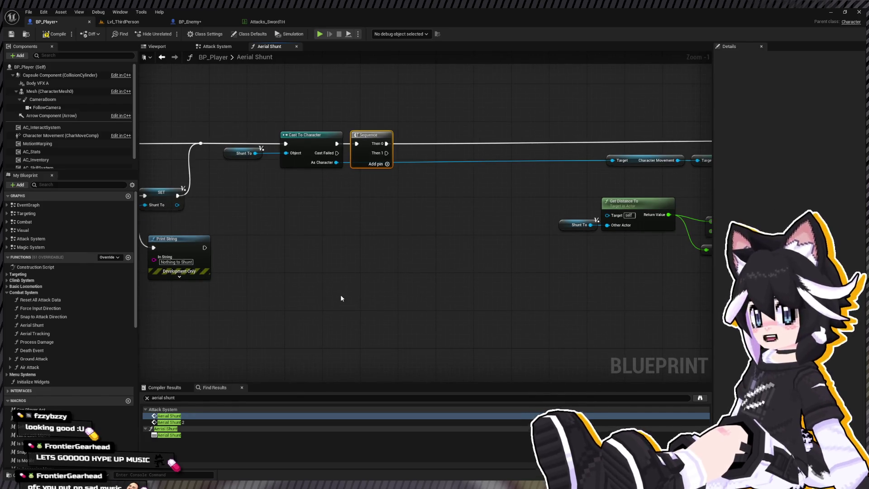
type("comb")
left_click(341, 298)
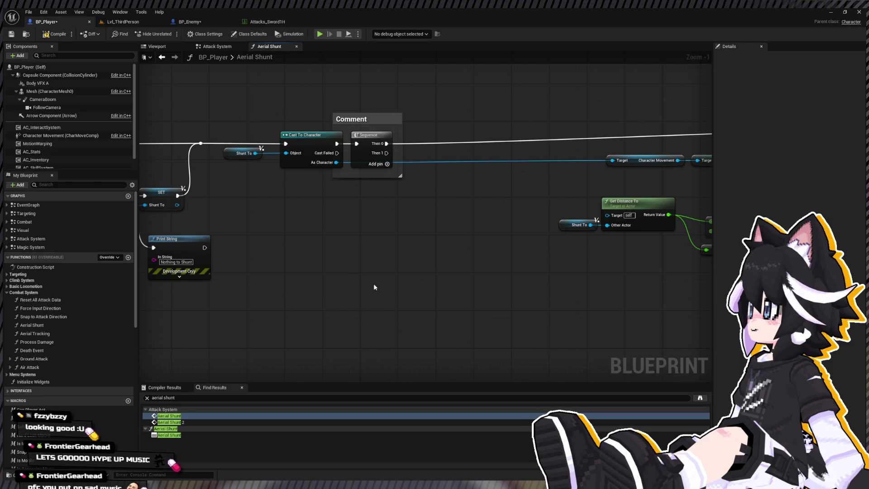
key("ctrl+z")
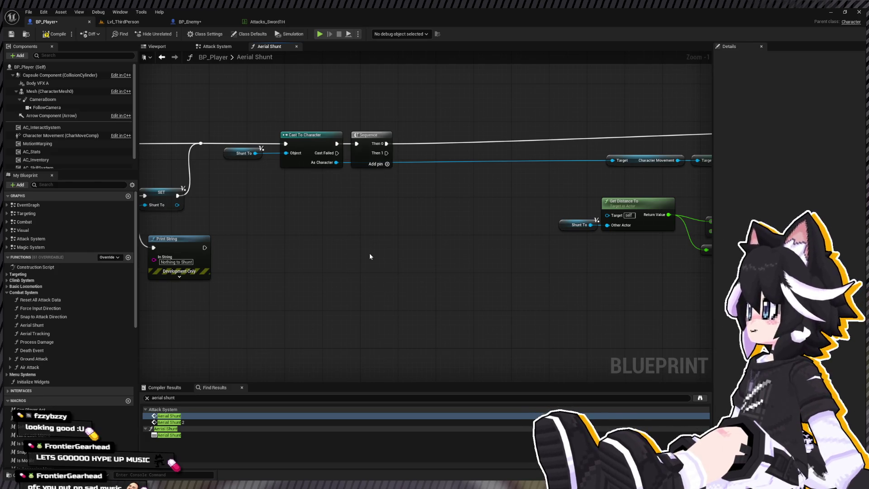
- Feed a Combo Step > 0 comparison into a Branch run from Sequence Then 1
key("ctrl+v")
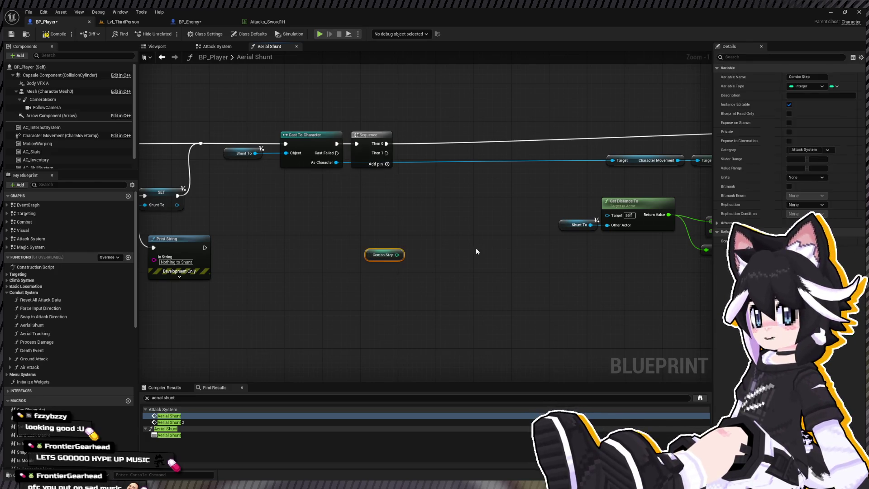
left_click_drag(397, 255, 475, 266)
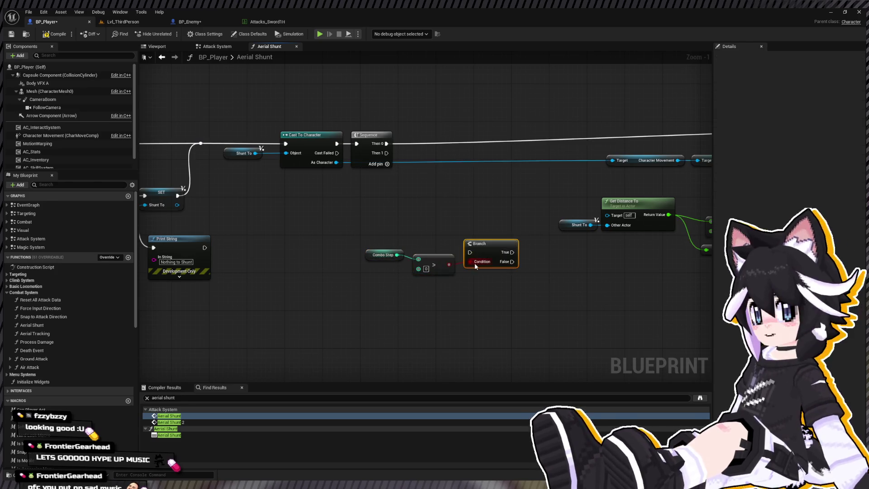
mouse_move(386, 153)
left_mouse_down()
mouse_move(462, 231)
mouse_move(469, 255)
left_mouse_up()
left_click_drag(349, 236, 534, 281)
scroll(487, 255, "down", 2)
scroll(458, 266, "down", 1)
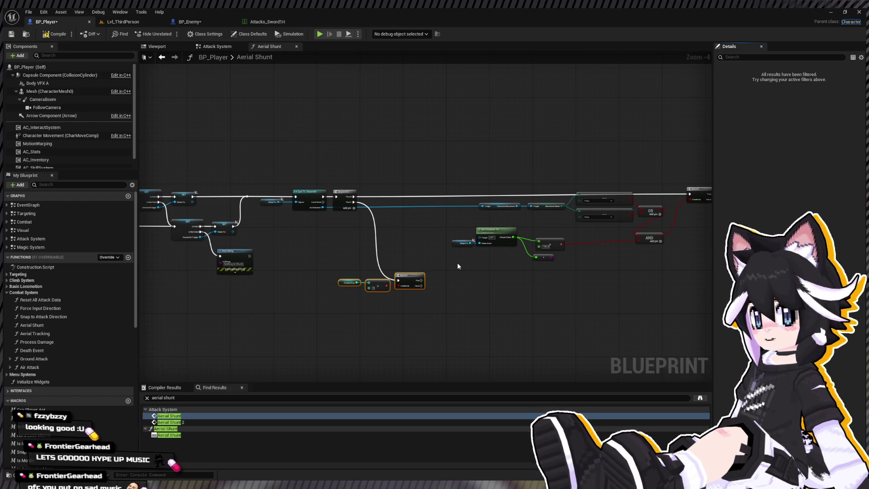
- Move Shunt To beside the new Branch and add Set Actor Location and Get Actor Location nodes
left_click_drag(587, 243, 203, 217)
scroll(376, 198, "up", 3)
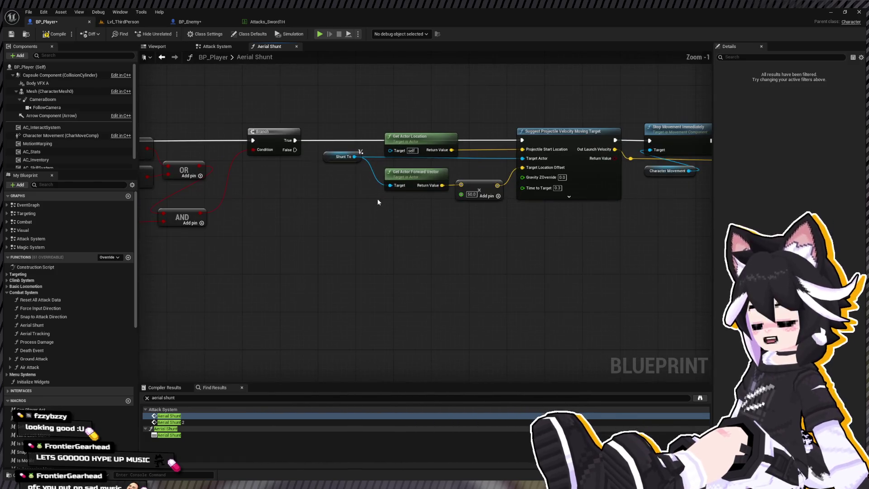
left_click(354, 157)
left_click_drag(351, 181, 589, 184)
mouse_move(577, 106)
left_mouse_down()
mouse_move(281, 282)
mouse_move(304, 283)
left_mouse_up()
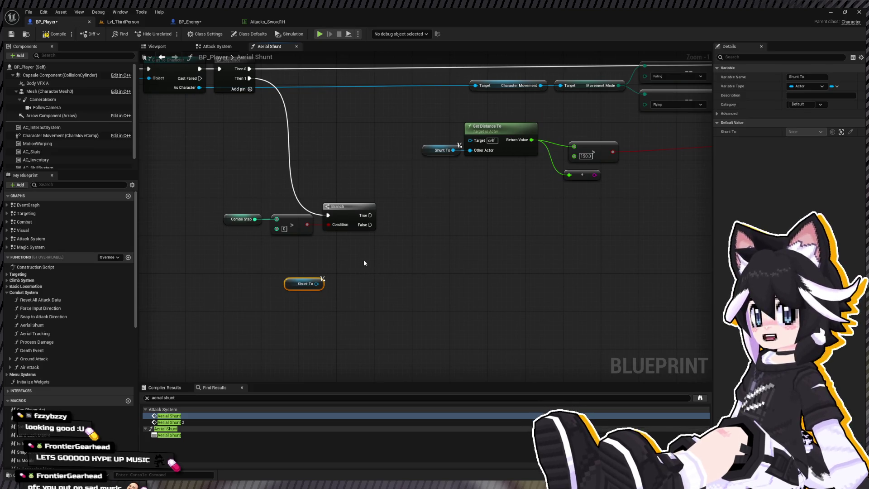
key("ctrl+v")
left_click_drag(364, 262, 342, 214)
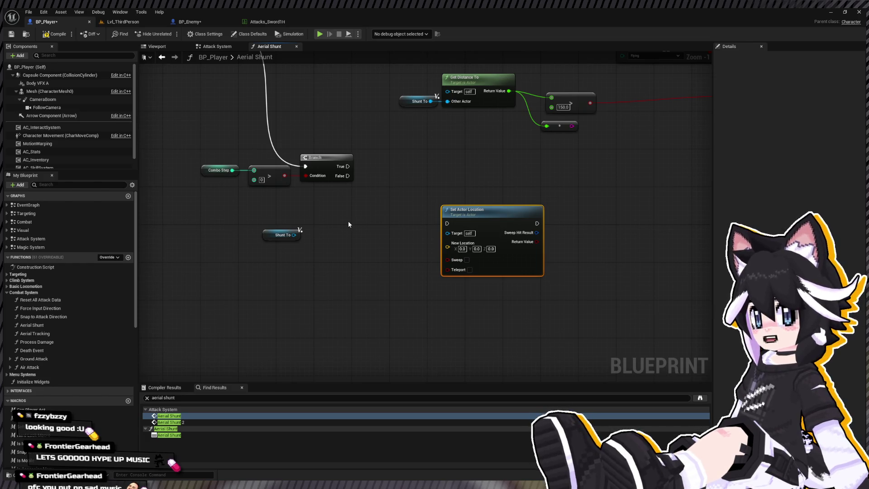
key("ctrl+v")
left_click_drag(472, 209, 545, 209)
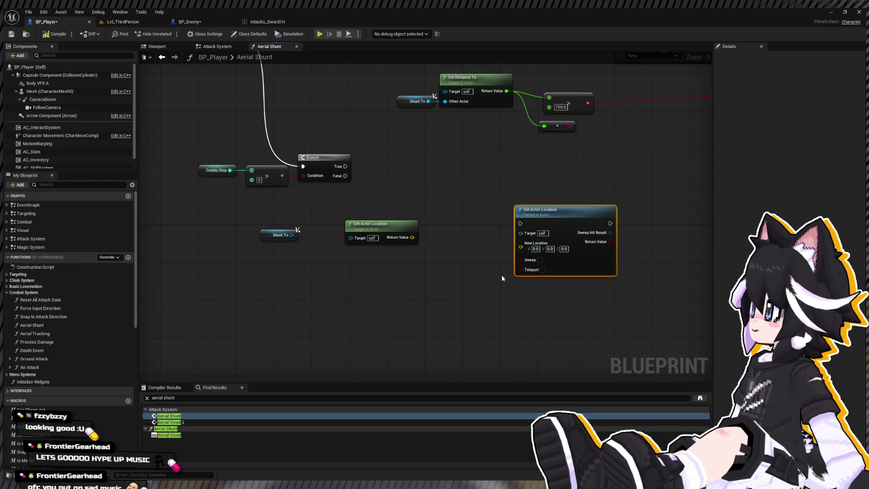
- Split New Location and wire the player's own X and Y into it
left_click(405, 243)
mouse_move(412, 237)
left_mouse_down()
mouse_move(520, 244)
mouse_move(435, 258)
mouse_move(415, 247)
left_mouse_up()
left_click(262, 234)
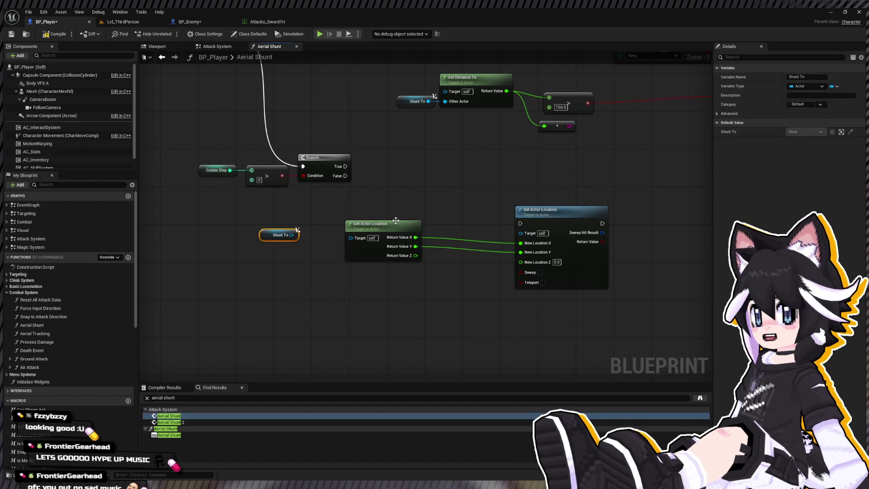
- Wire Shunt To's location Z into New Location Z and connect Branch True to Set Actor Location
left_click(349, 258)
key("ctrl+c")
key("ctrl+v")
mouse_move(292, 235)
left_mouse_down()
mouse_move(340, 262)
mouse_move(345, 280)
left_mouse_up()
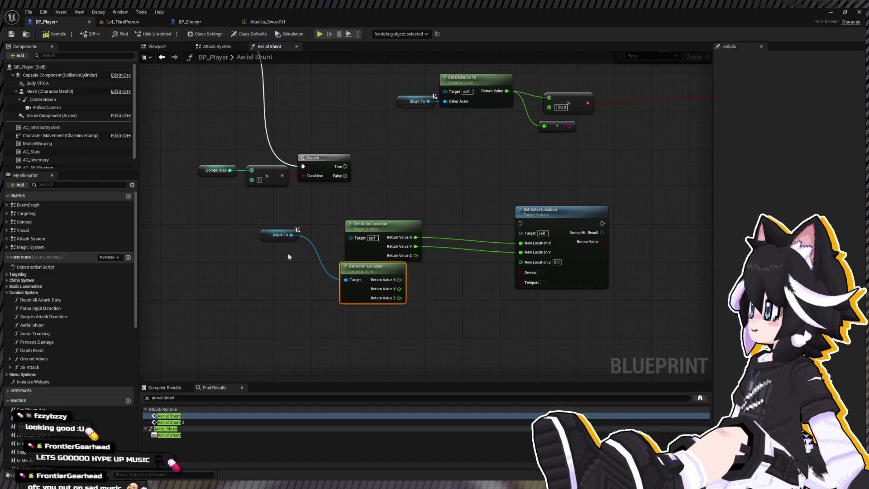
left_click_drag(265, 239, 293, 268)
left_click_drag(302, 299, 408, 331)
mouse_move(371, 290)
left_mouse_down()
mouse_move(371, 311)
mouse_move(484, 282)
left_mouse_up()
left_click_drag(531, 264, 521, 262)
left_click_drag(346, 166, 521, 223)
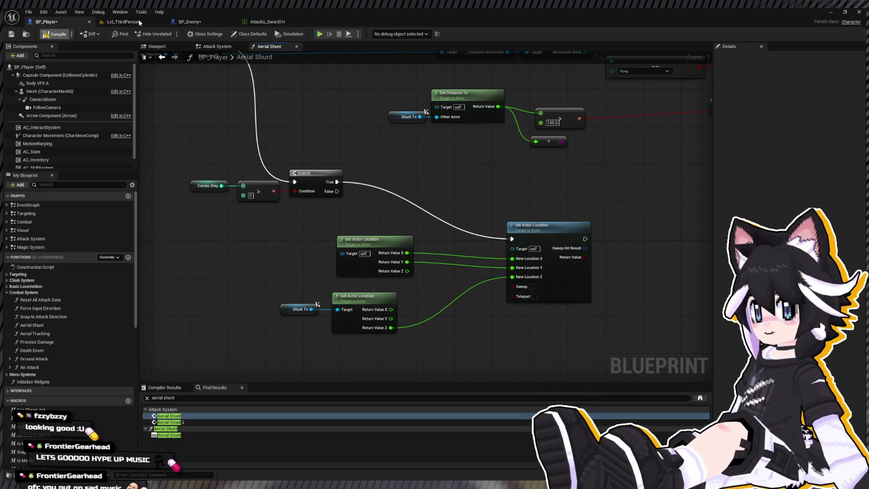
- Run at the Dummy and chain sword combos until it is stunned, then stop the session
left_click(139, 20)
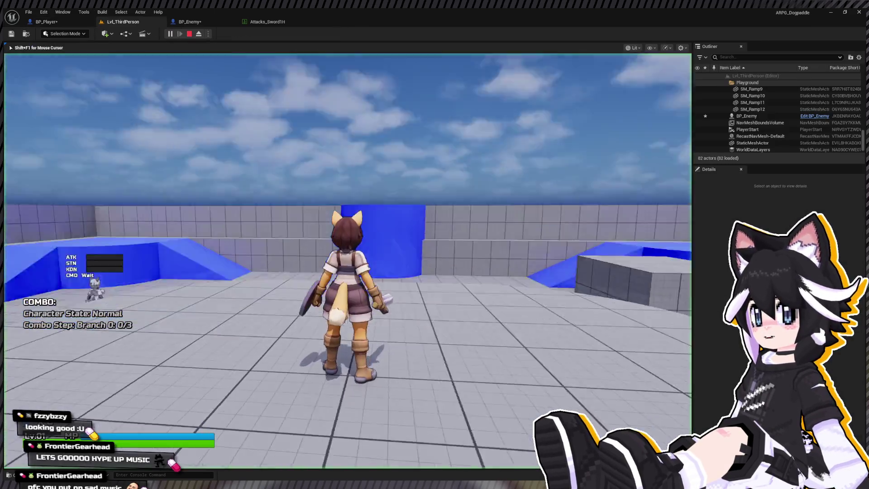
key("w")
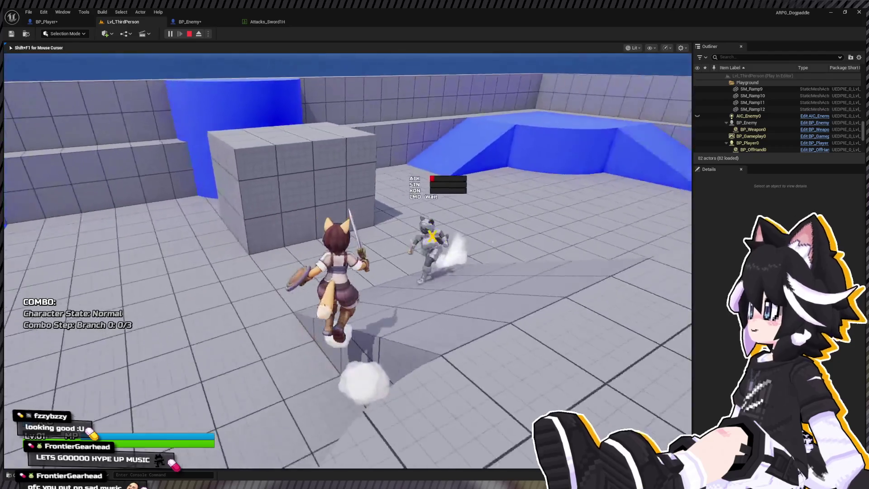
left_click(347, 261)
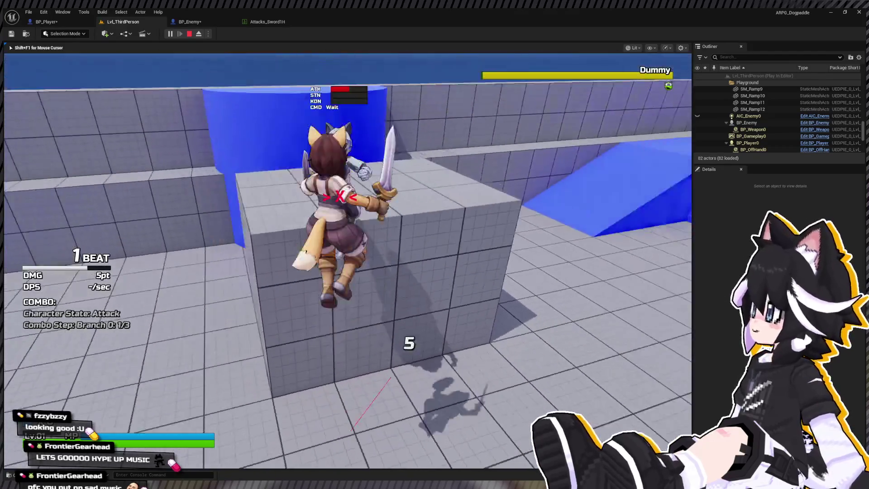
left_click(348, 261)
left_click(348, 260)
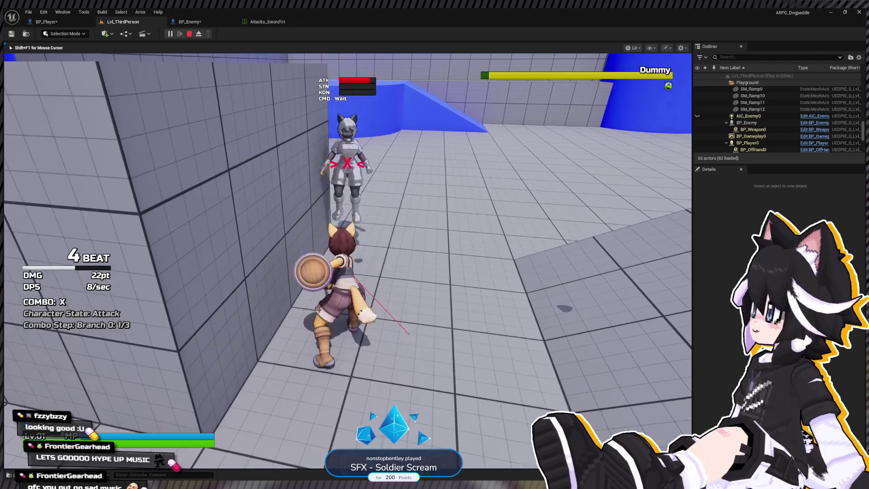
left_click(348, 260)
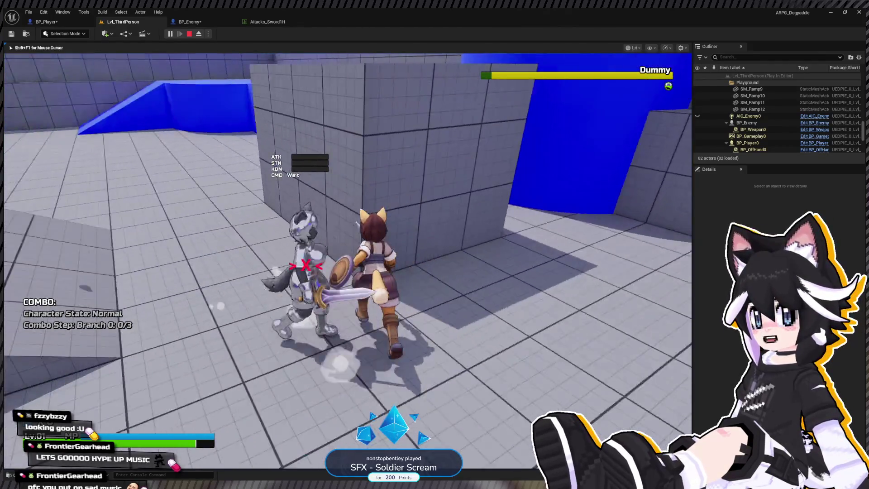
right_click(348, 260)
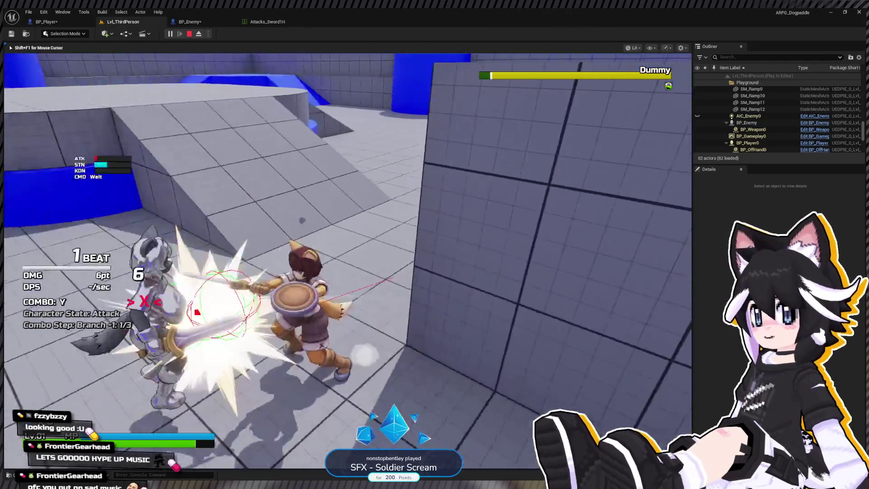
key("w")
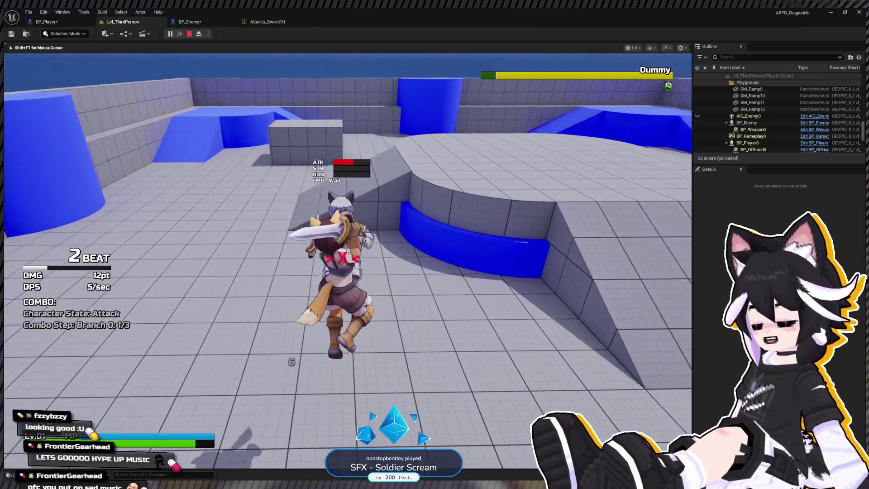
left_click(348, 261)
left_click(348, 260)
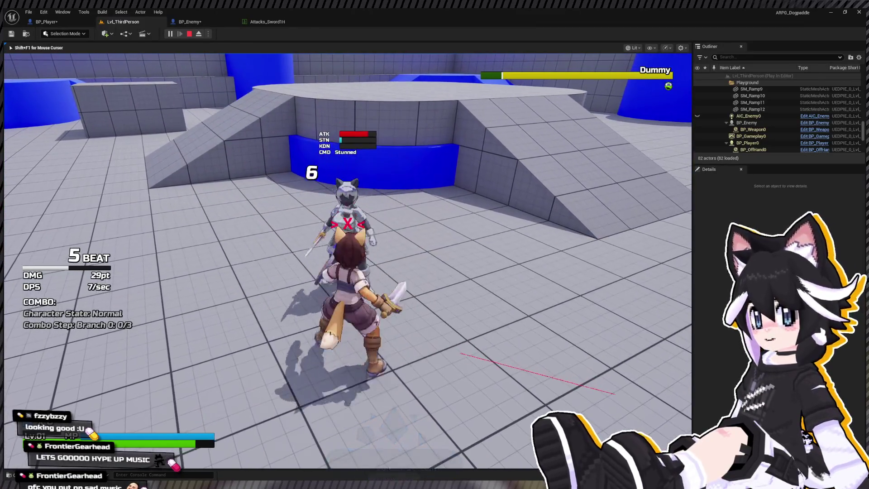
left_click(348, 260)
key("w")
left_click(348, 260)
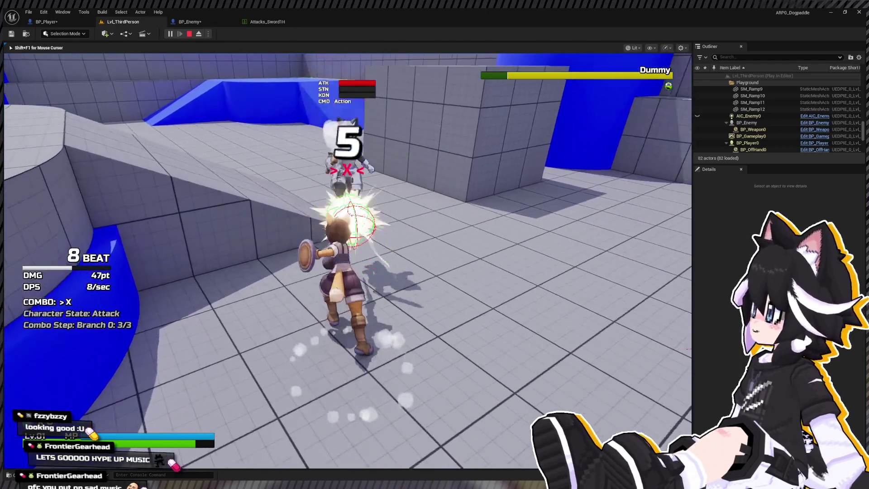
key("Escape")
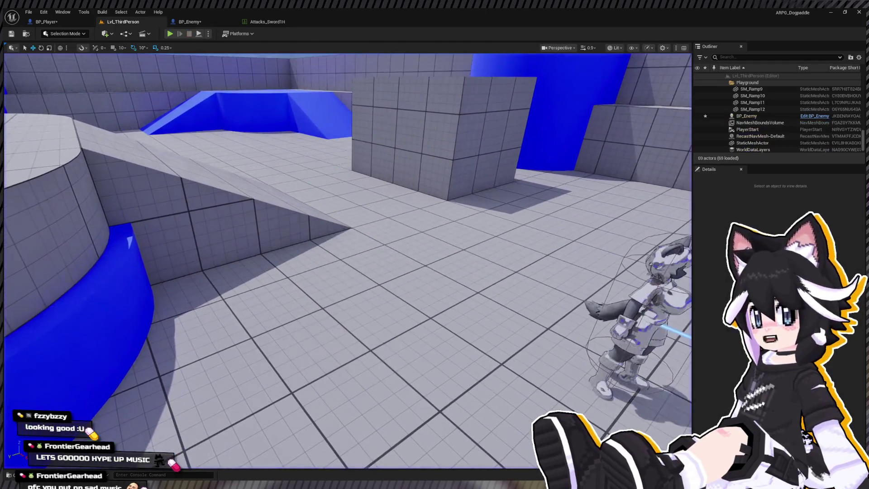
- Delete the lower Branch, Set Actor Location and Get Actor Location nodes from Aerial Shunt
left_click(190, 21)
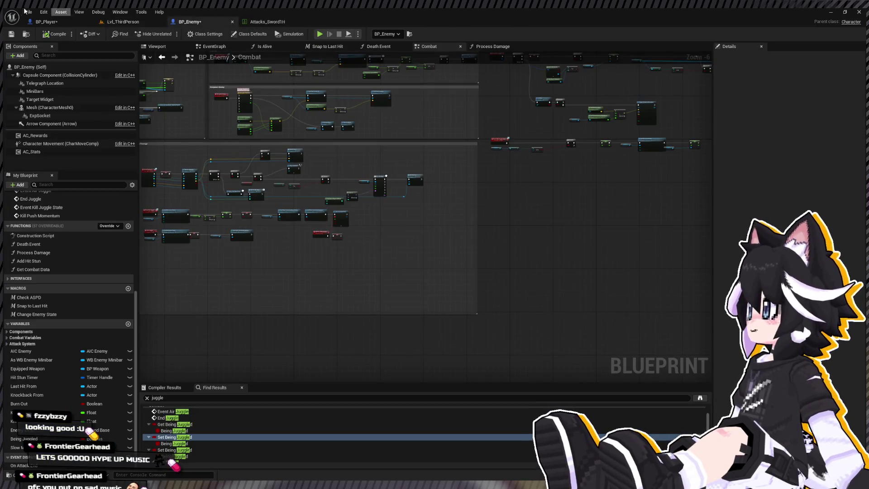
left_click(41, 23)
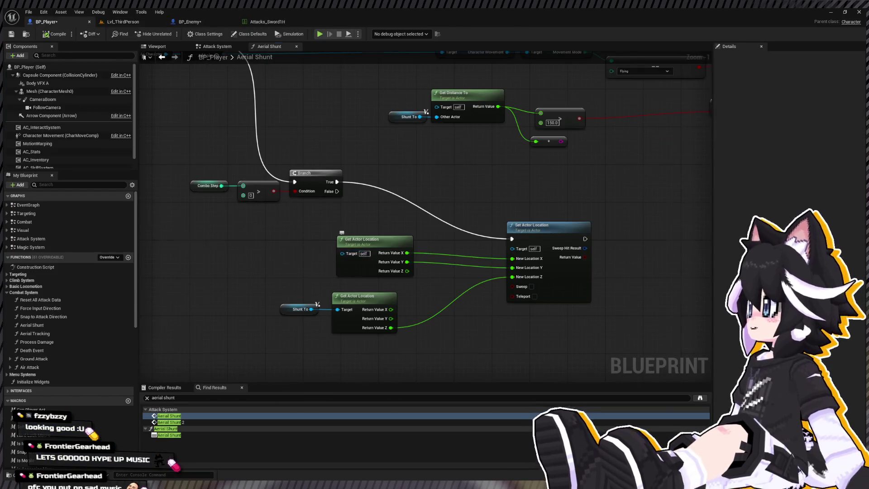
scroll(327, 291, "down", 3)
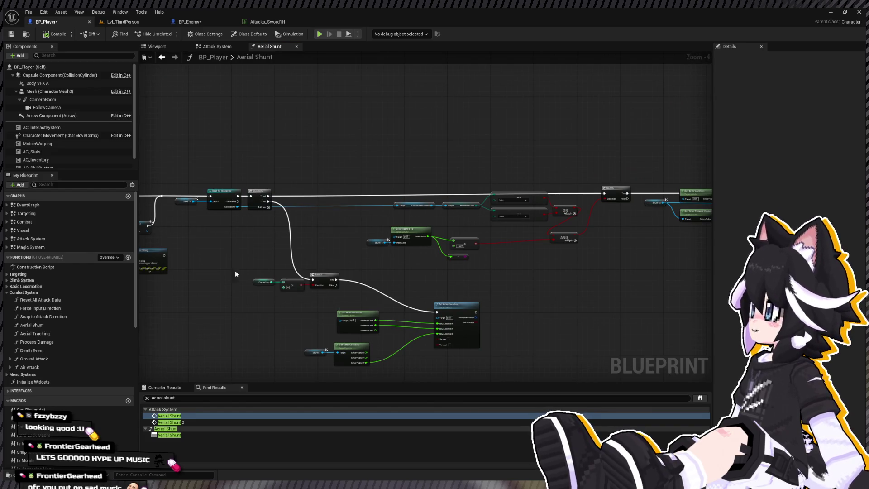
left_click_drag(224, 227, 515, 390)
key("Delete")
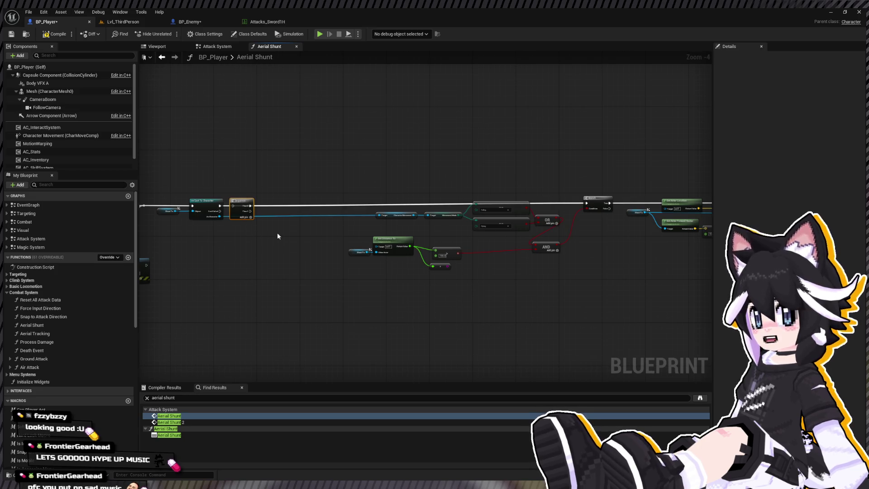
scroll(401, 205, "up", 4)
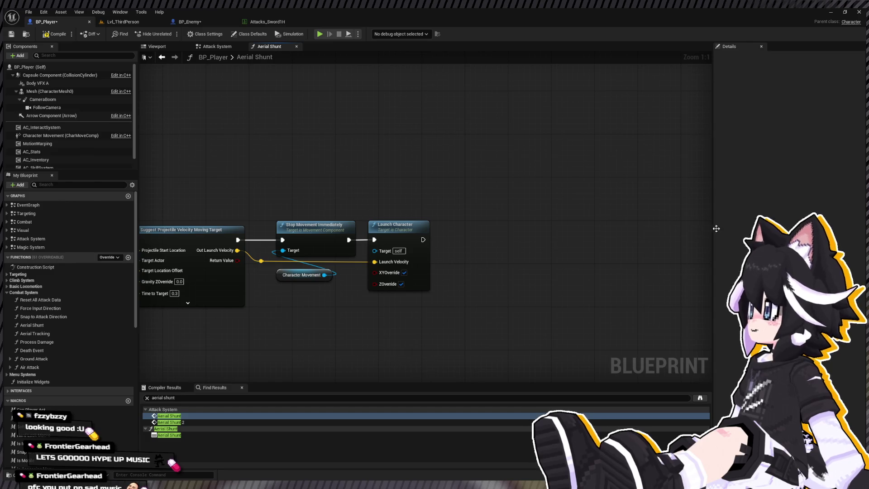
- Set Gravity ZOverride on Suggest Projectile Velocity Moving Target to 1.0
mouse_move(716, 229)
left_mouse_down()
mouse_move(453, 189)
mouse_move(271, 181)
mouse_move(427, 158)
left_mouse_up()
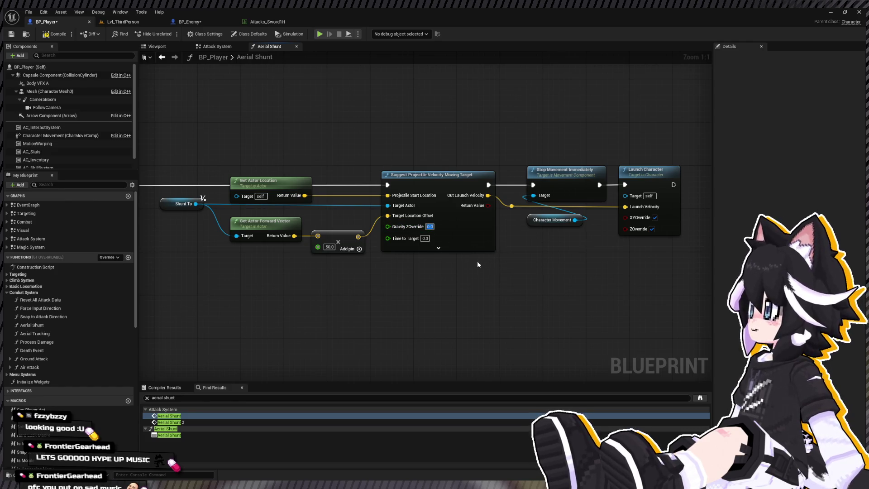
type("1")
key("Return")
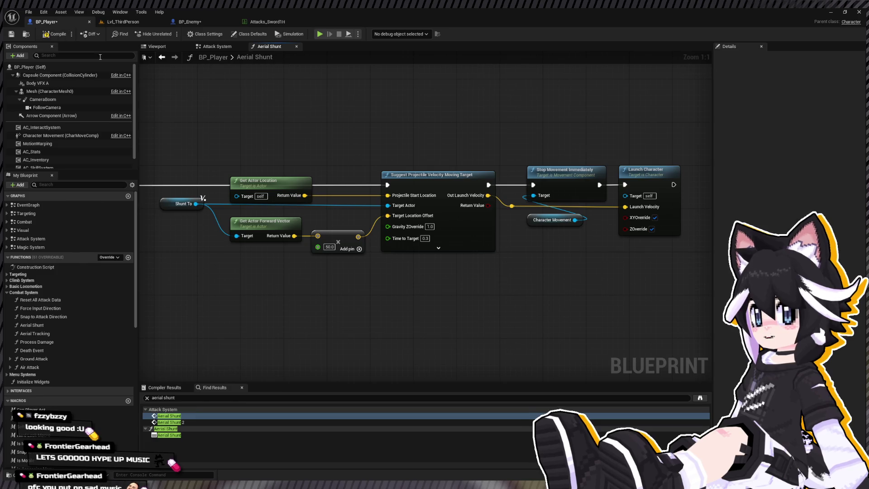
- Play-test a three-hit combo on the Dummy, then stop and go back to BP_Player's Aerial Shunt graph
left_click(121, 20)
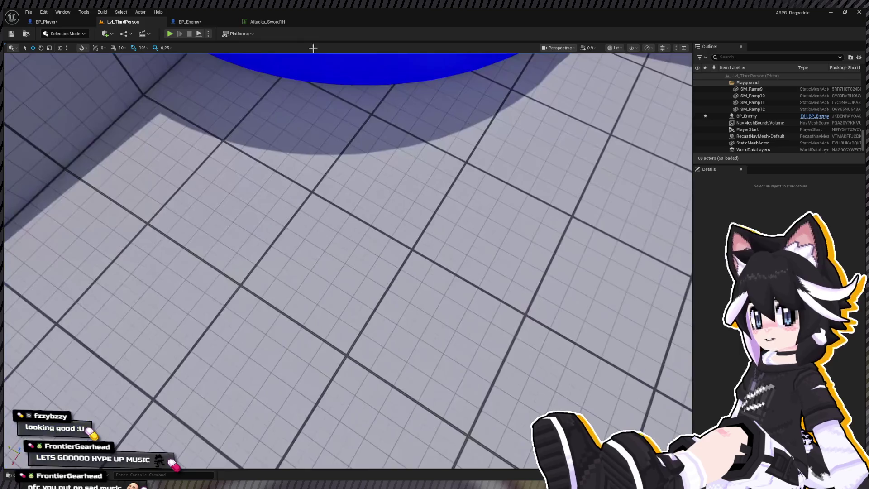
left_click(169, 34)
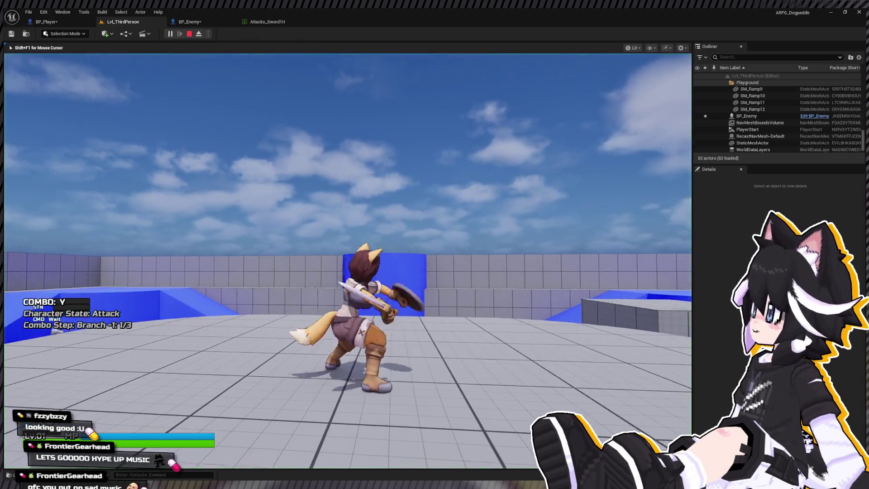
key("w")
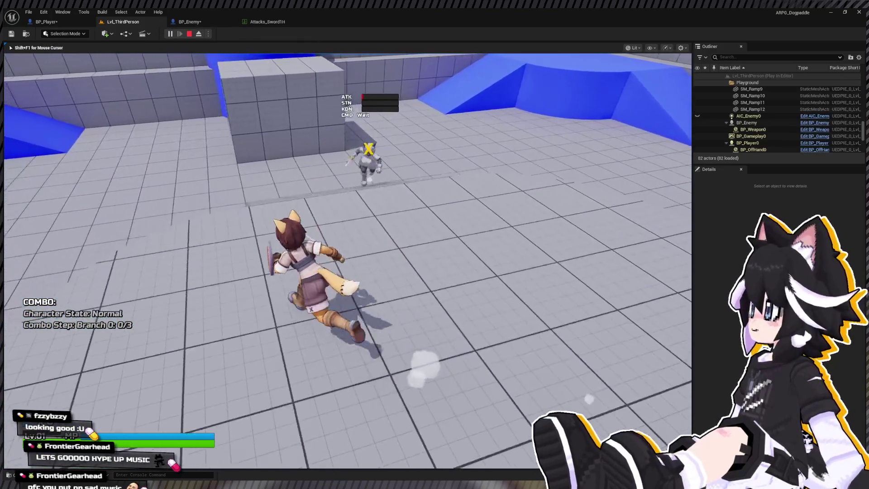
key("w")
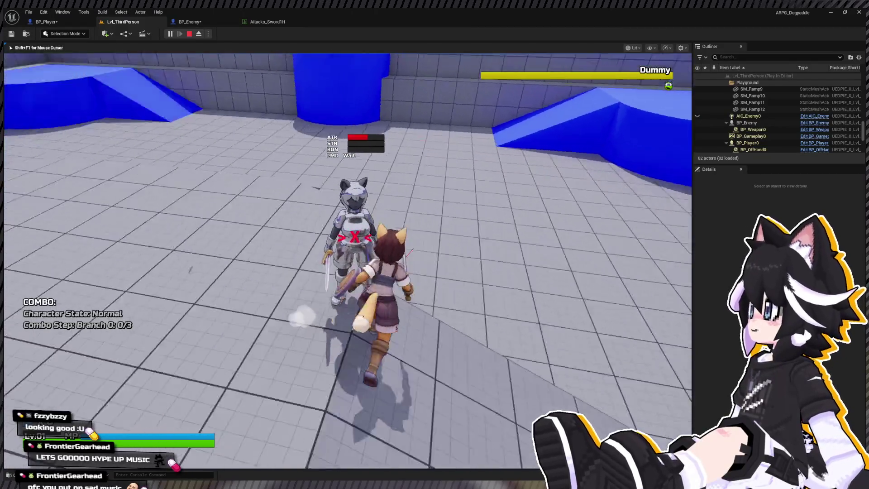
left_click(348, 261)
left_click(348, 260)
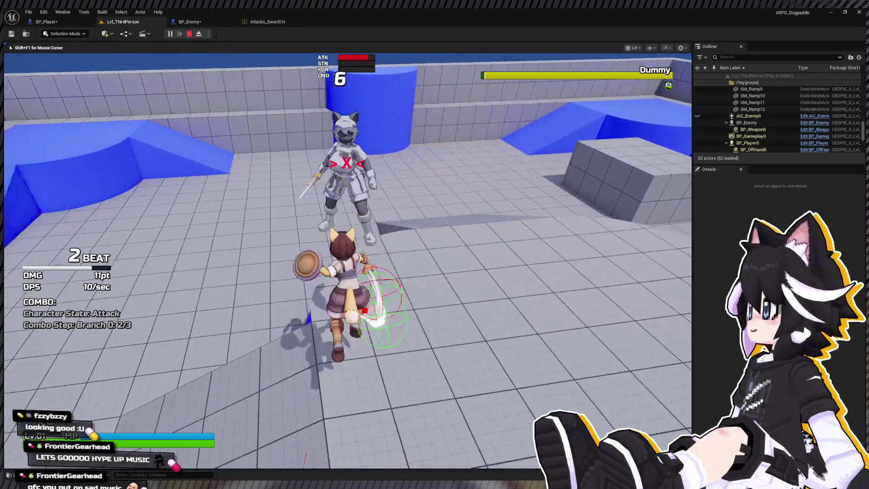
left_click(347, 260)
key("w")
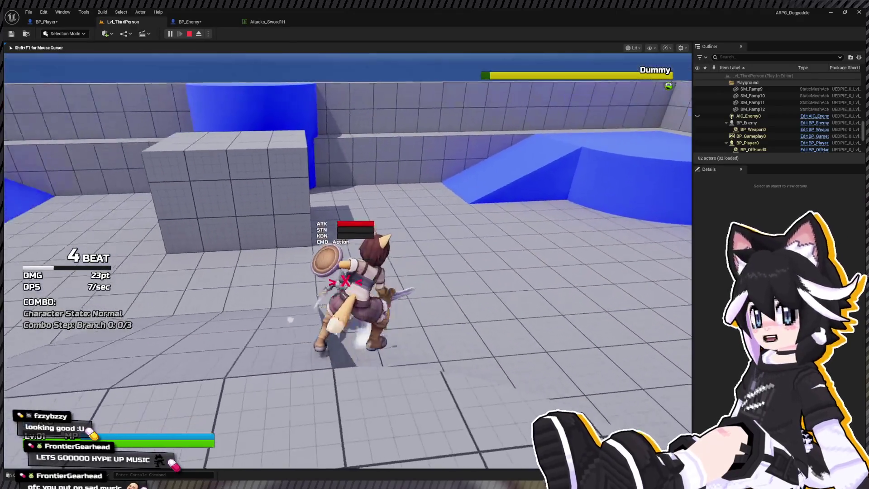
key("Escape")
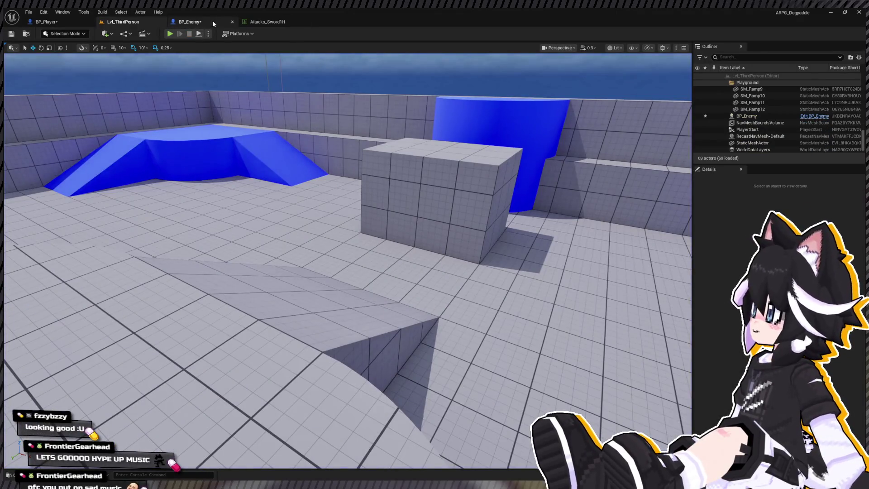
left_click(214, 24)
left_click(92, 23)
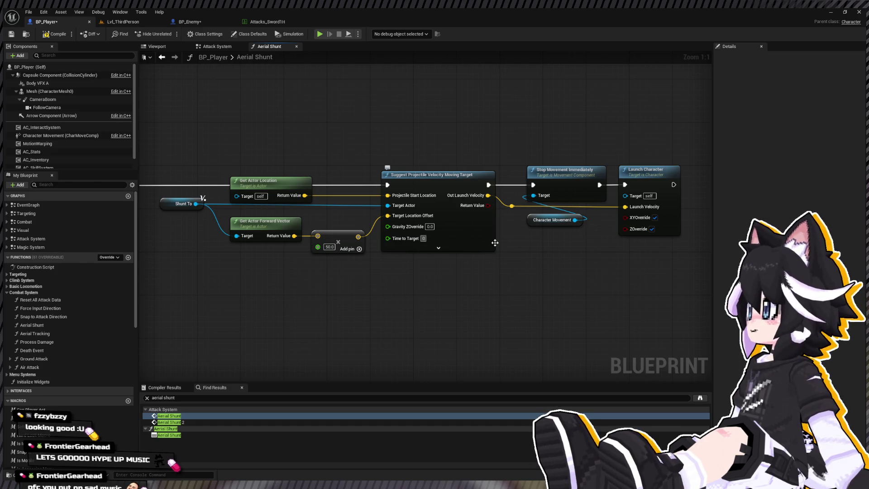
- Replay the level, stunning the Dummy with several three-hit combos, then exit to the Aerial Shunt graph
left_click(125, 22)
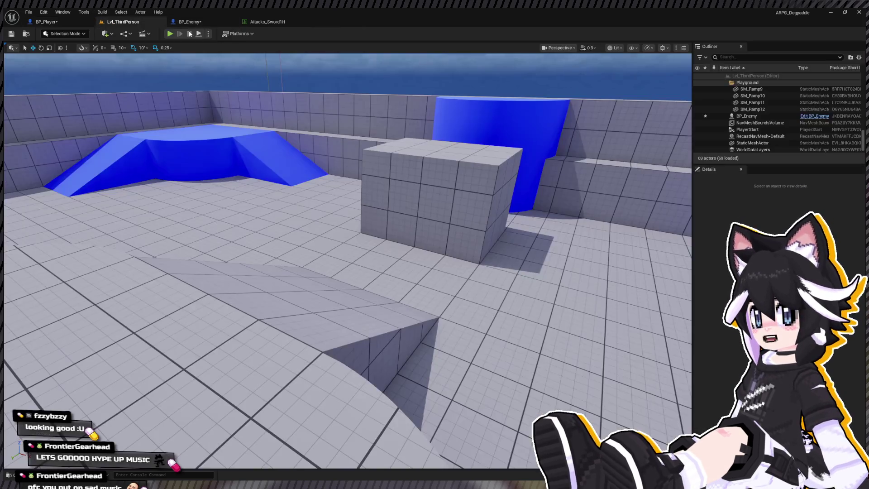
key("alt+p")
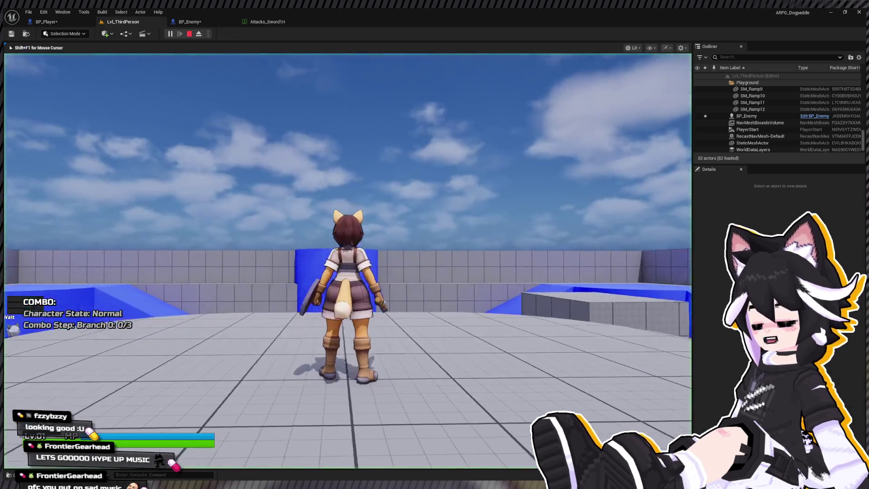
key("w")
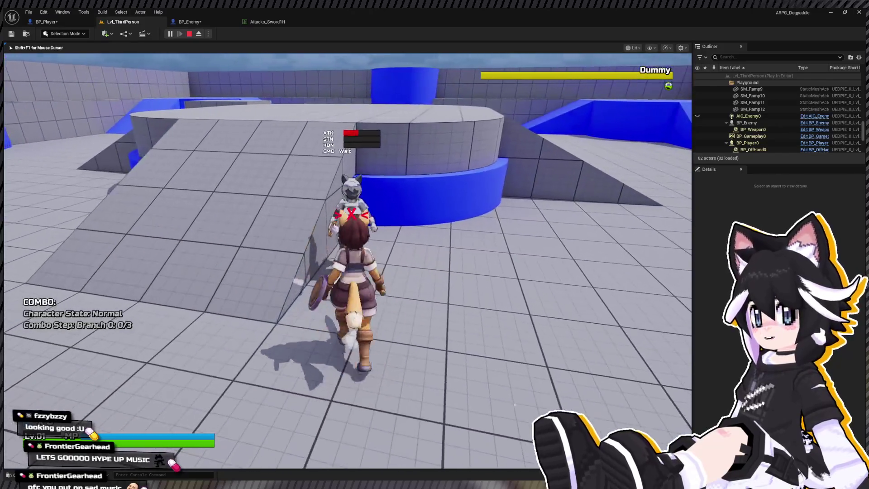
left_click(347, 261)
left_click(347, 260)
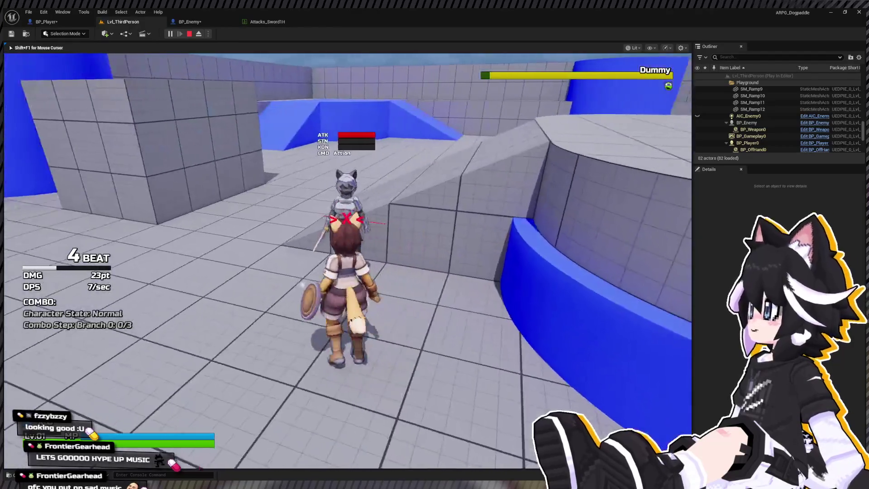
left_click(347, 261)
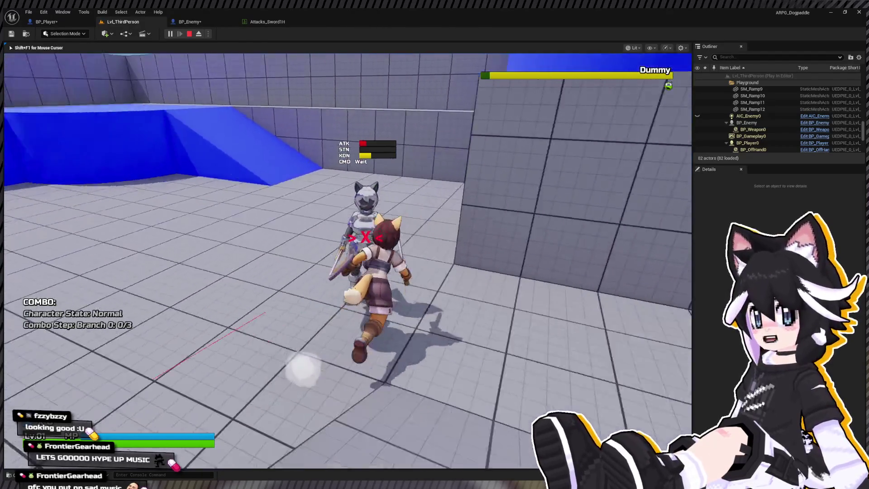
left_click(347, 260)
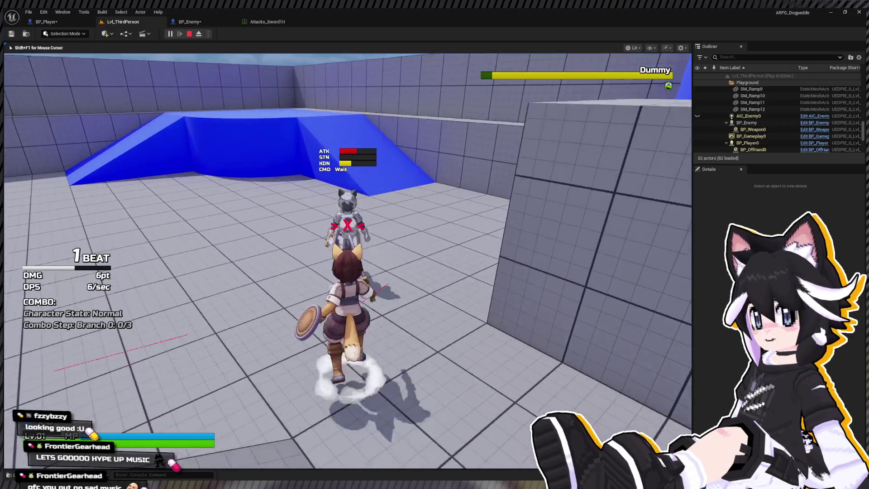
left_click(348, 261)
left_click(348, 261)
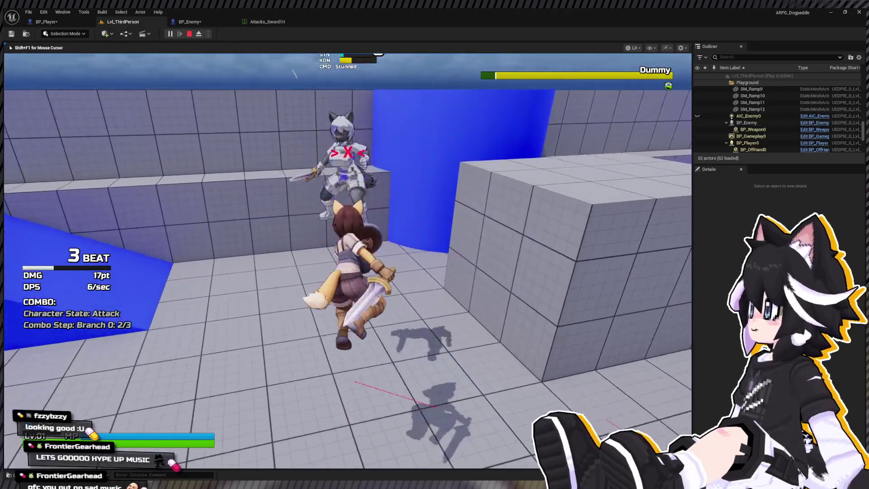
left_click(348, 260)
key("w")
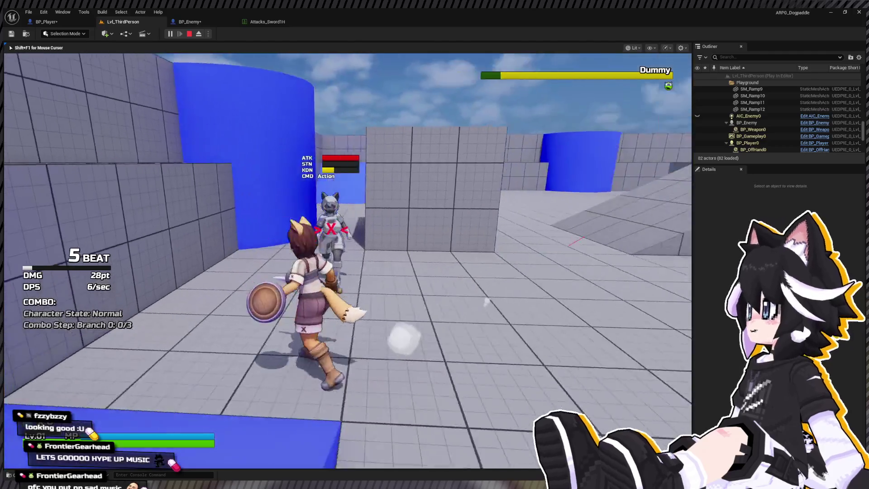
key("shift+F1")
left_click(53, 21)
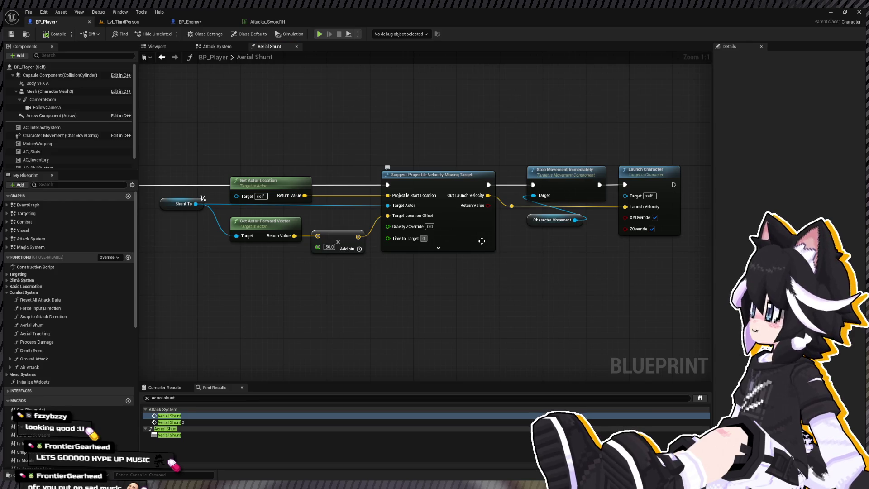
- Start a play-test and stun the Dummy with two three-hit sword combos
left_click(121, 22)
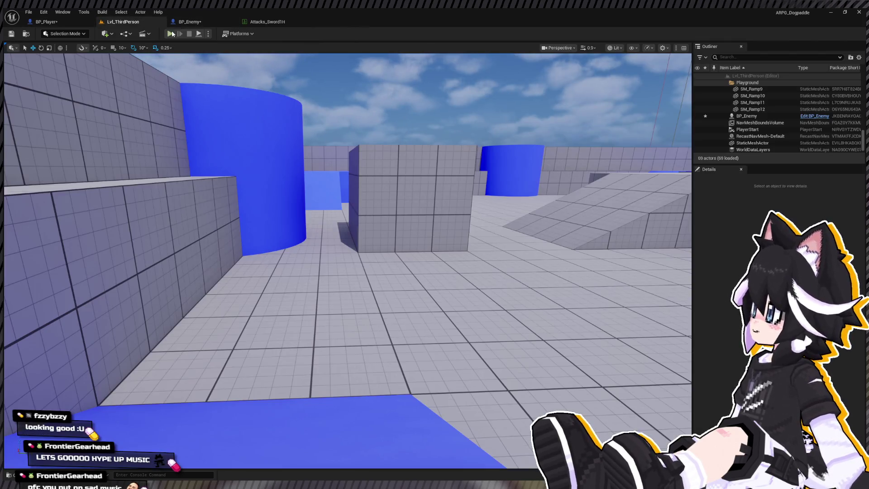
key("alt+p")
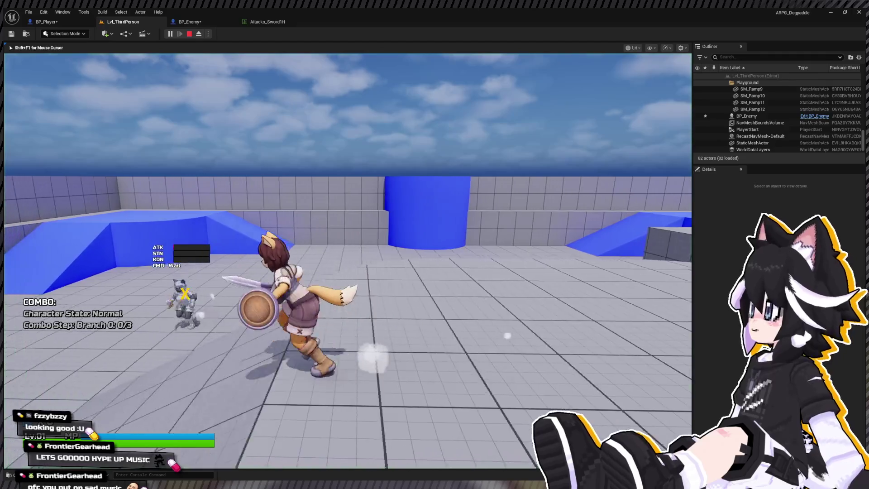
key("w")
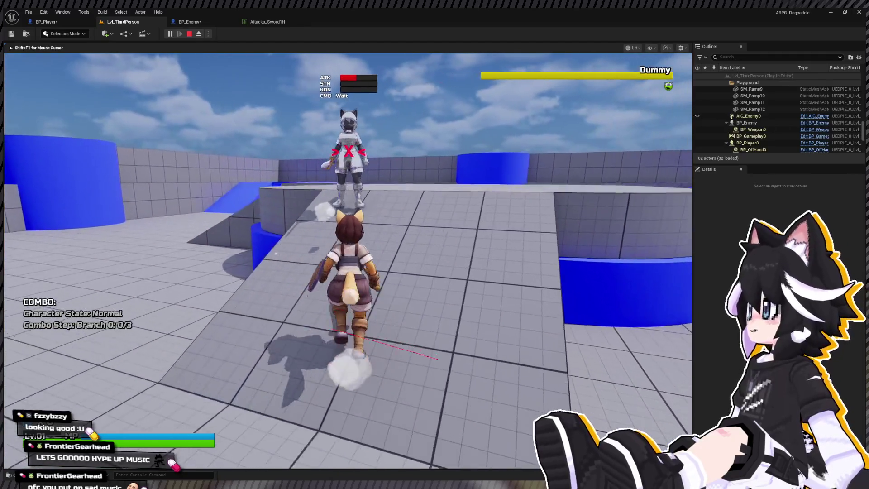
left_click(348, 261)
left_click(348, 261)
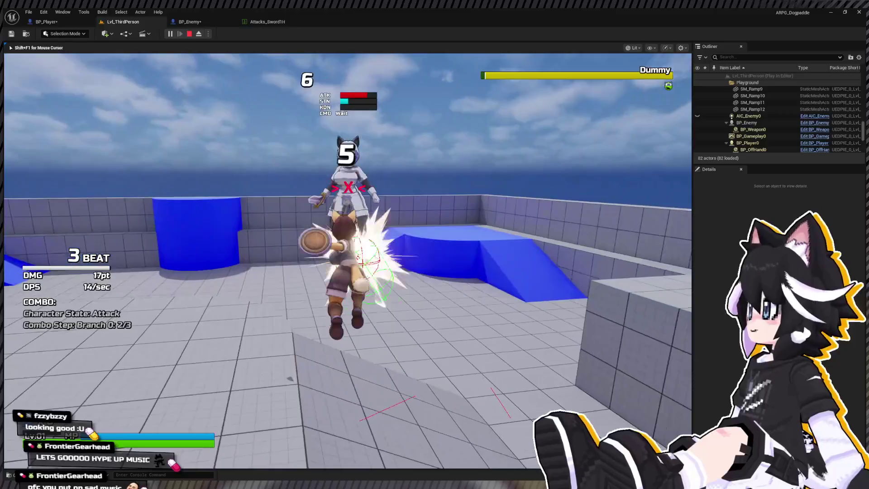
left_click(347, 260)
key("w")
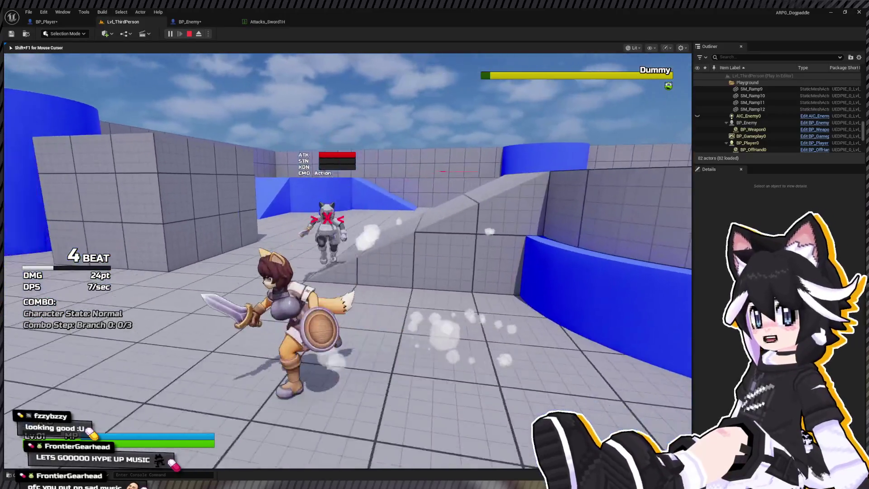
left_click(348, 261)
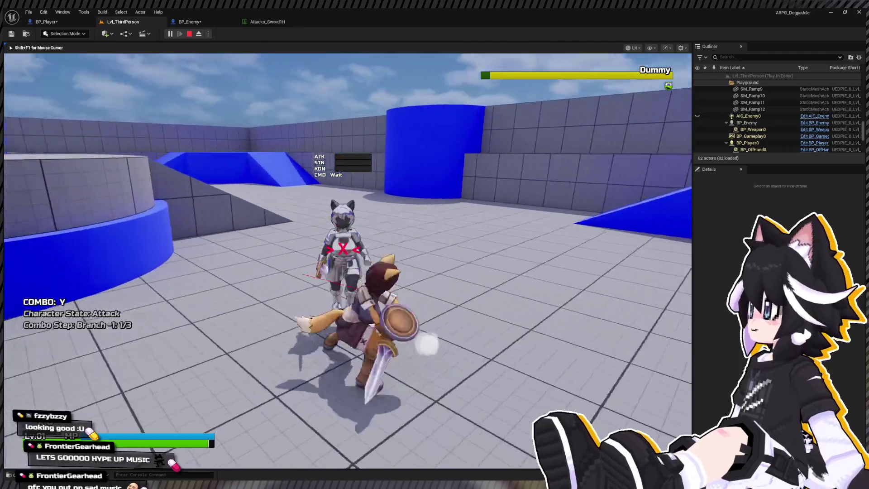
left_click(347, 261)
left_click(348, 261)
left_click(348, 260)
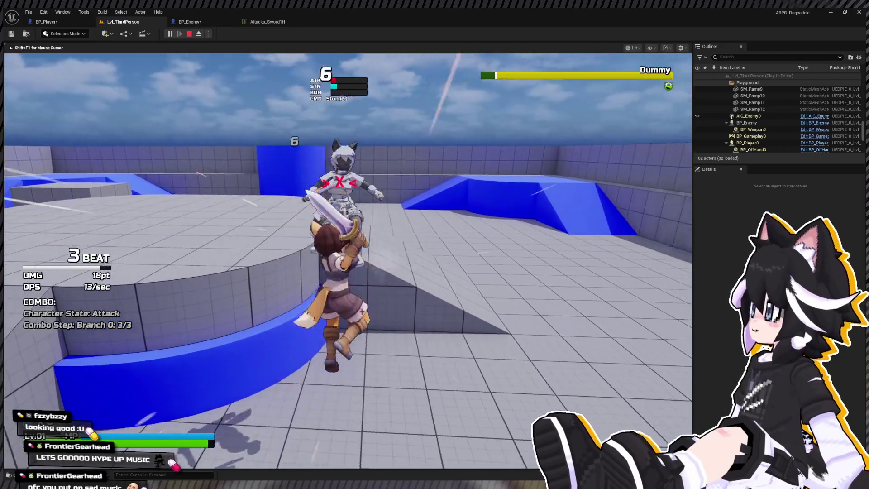
- Land a Y-branch midair combo on the Dummy, view the Techniques menu, then stop the session
key("w")
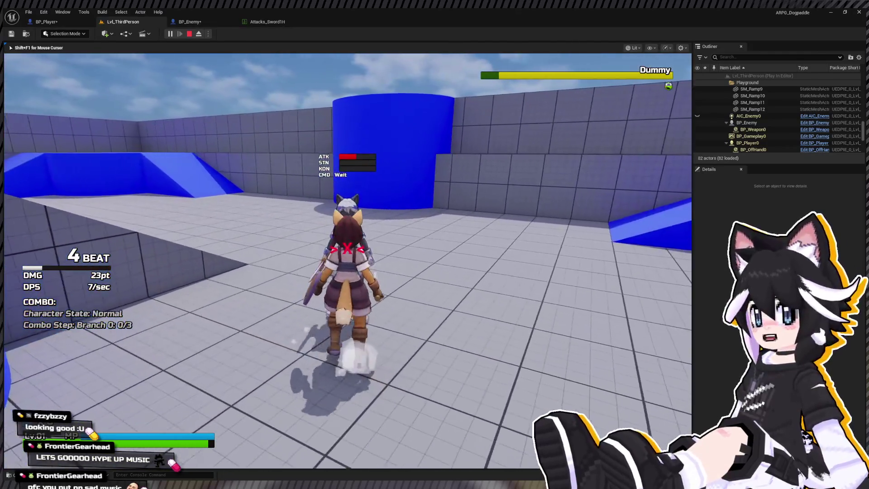
key("w")
left_click(348, 261)
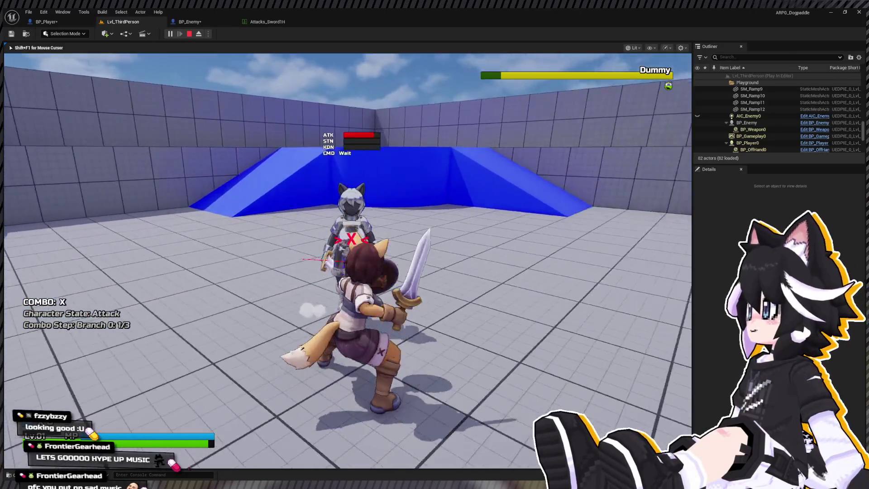
right_click(348, 261)
key("w")
left_click(348, 261)
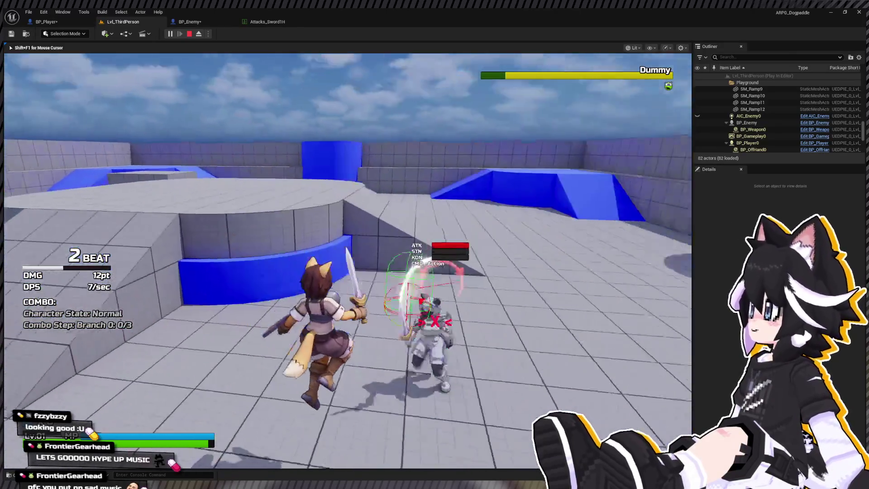
left_click(347, 261)
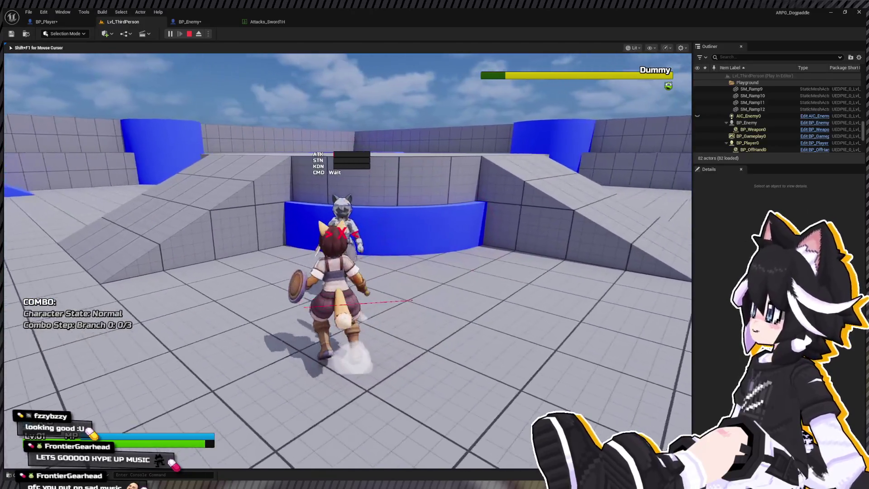
left_click(348, 261)
left_click(348, 261)
left_click(348, 261)
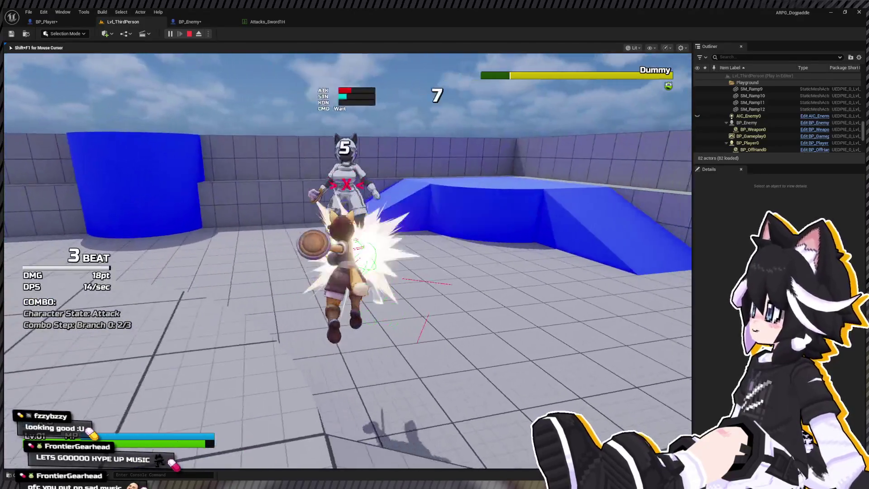
left_click(348, 261)
key("w")
left_click(348, 261)
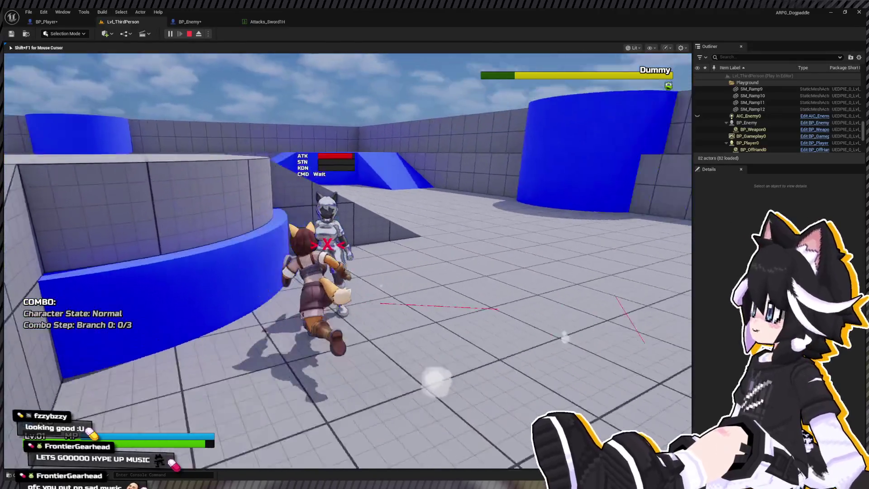
left_click(348, 260)
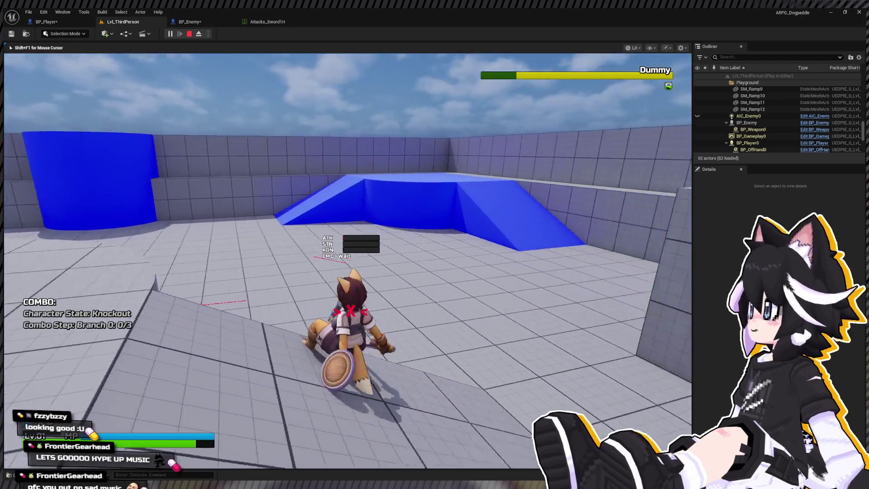
key("Tab")
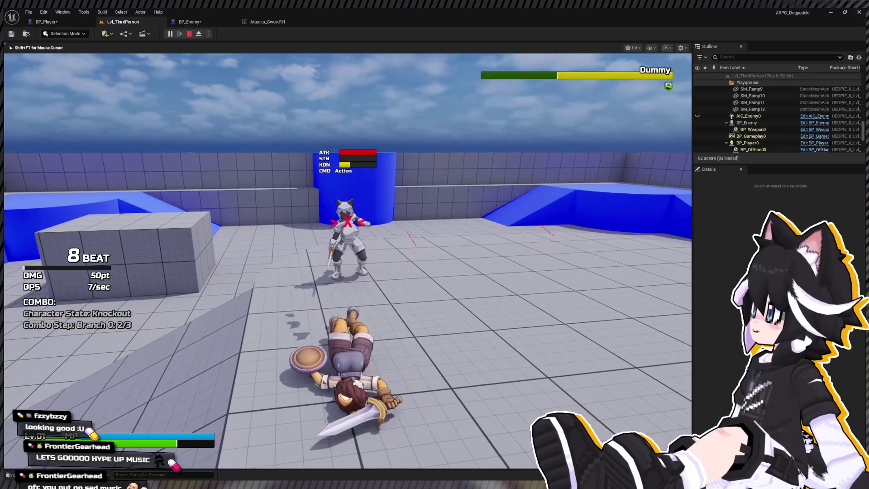
key("Escape")
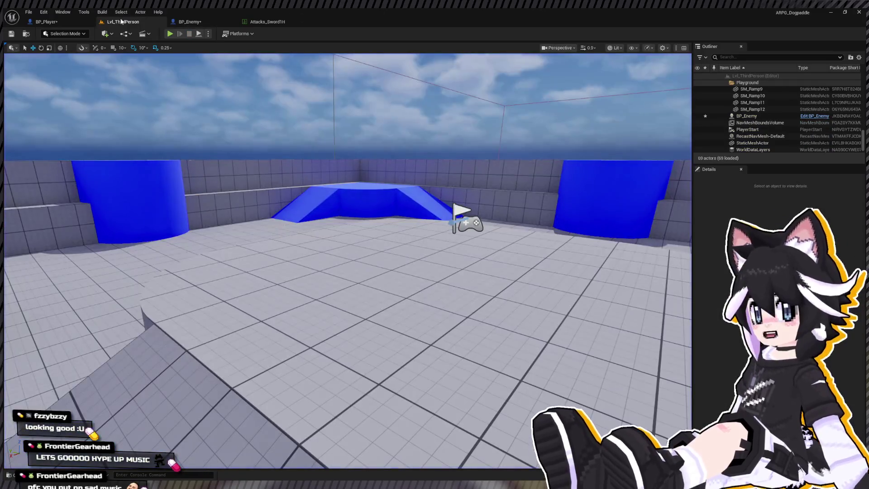
left_click(67, 23)
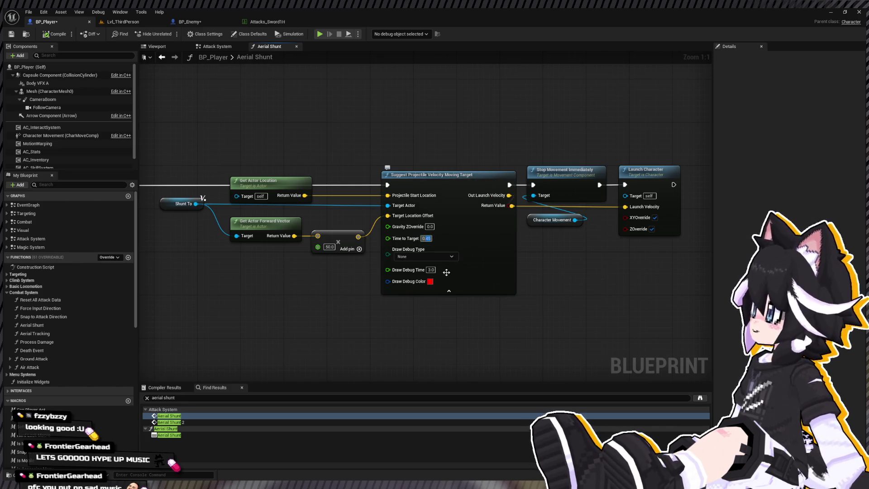
left_click(119, 22)
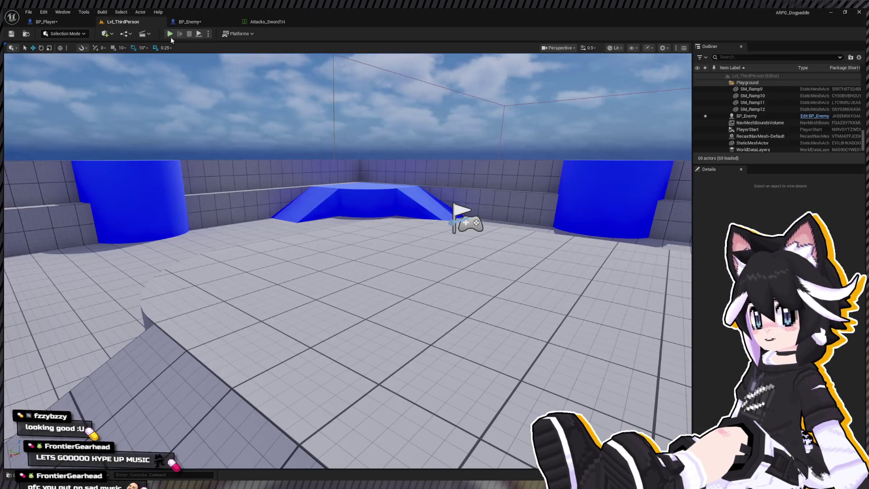
key("alt+p")
key("w")
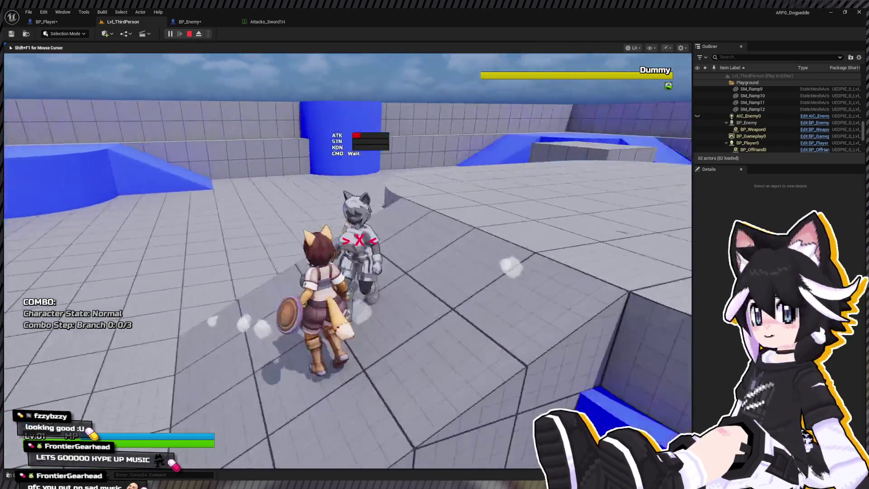
key("y")
key("y")
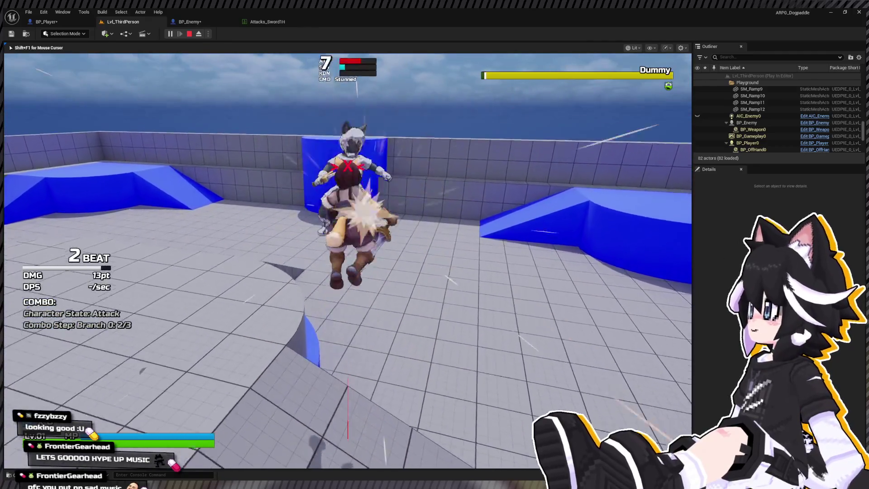
key("w")
key("y")
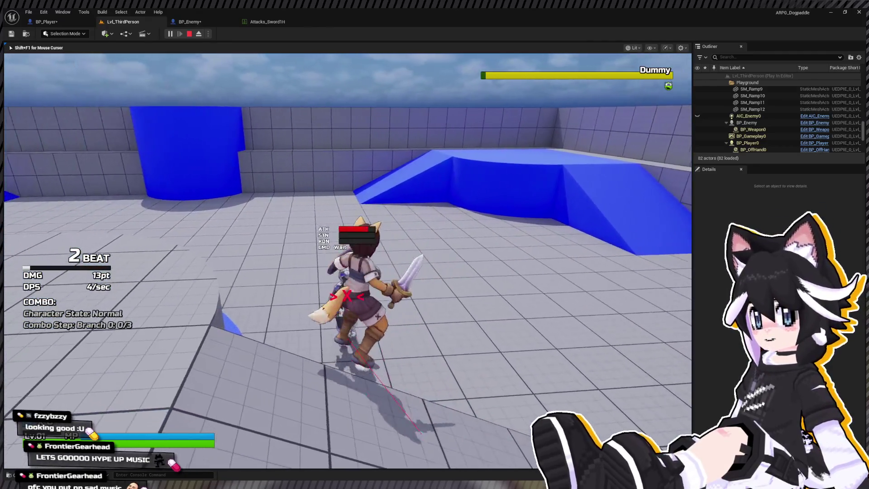
key("Escape")
left_click(47, 22)
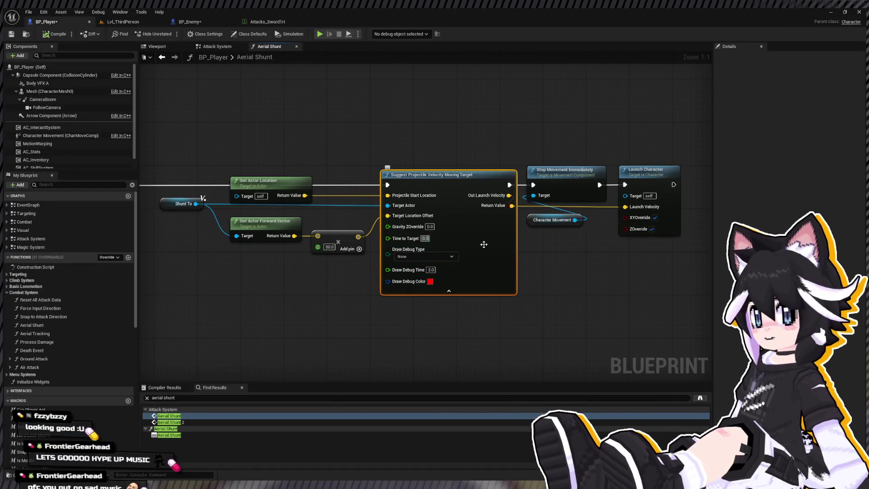
- Start a play session in Lvl_ThirdPerson, land a four-beat combo on the Dummy, then block its attack
left_click(113, 21)
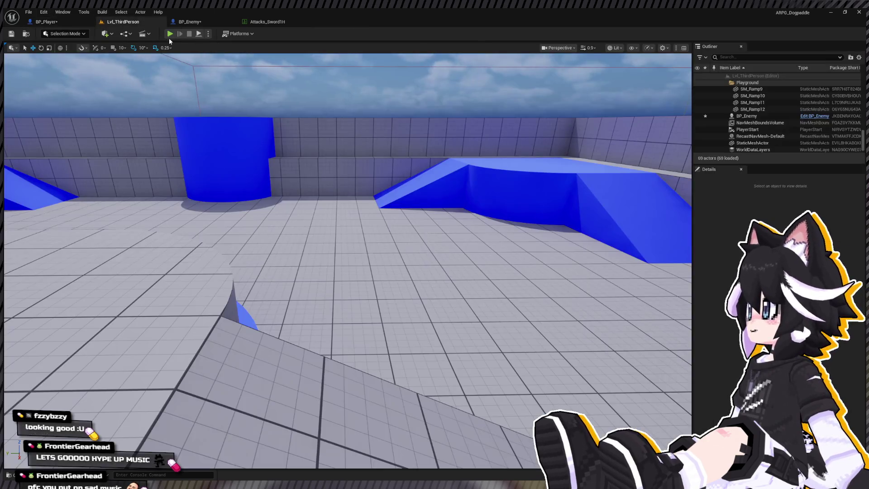
key("alt+p")
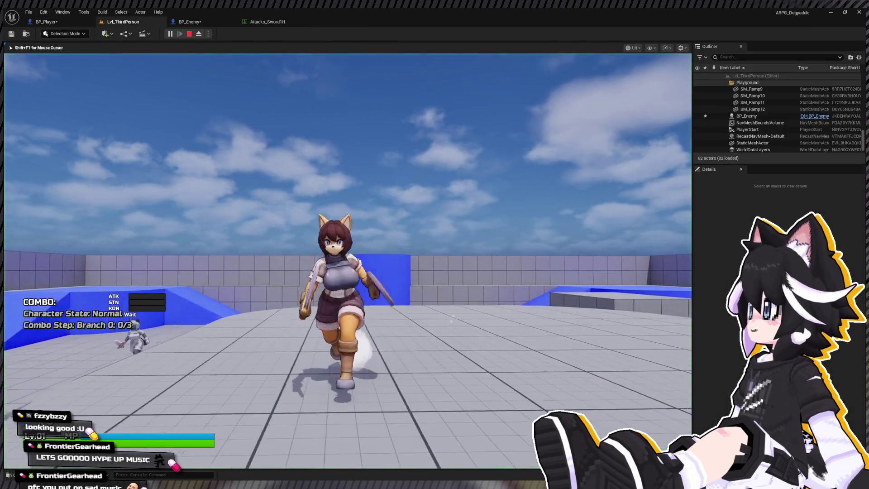
key("w")
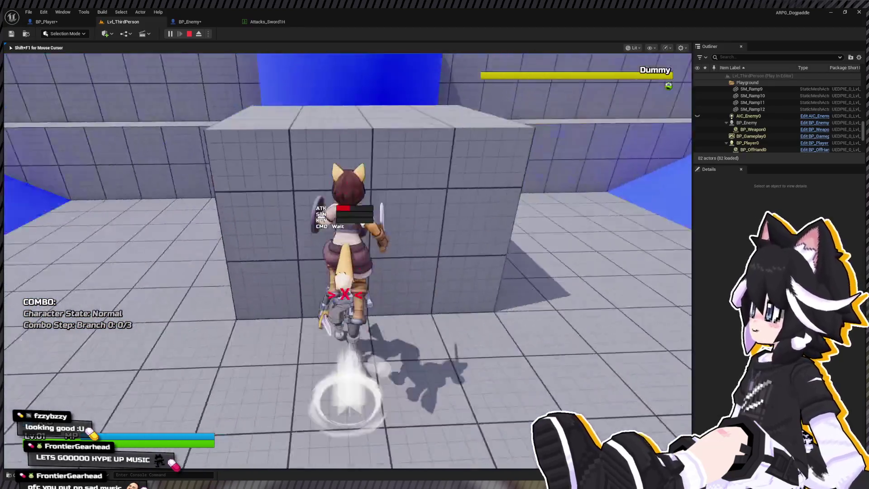
key("w")
left_click(348, 260)
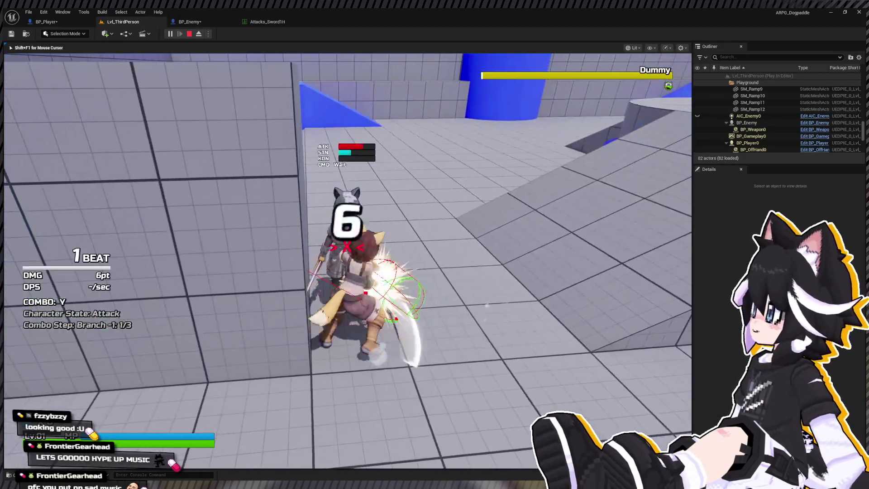
left_click(347, 261)
left_click(347, 261)
left_click(348, 260)
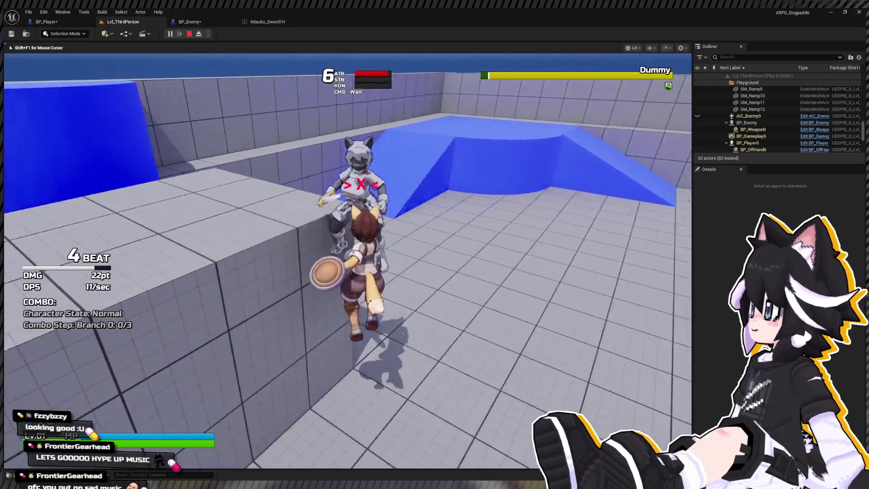
key("w")
right_click(348, 260)
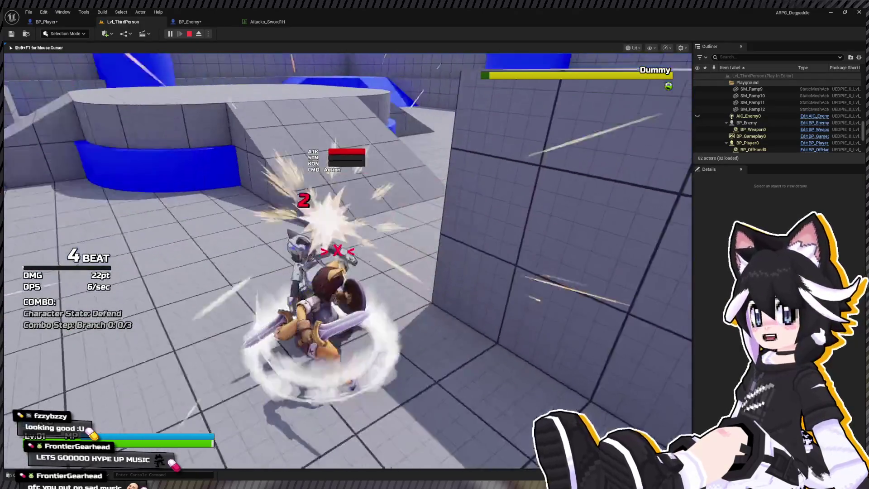
- Chain more hits to stun the Dummy, then jump the character onto the ledge
key("w")
left_click(348, 260)
left_click(347, 261)
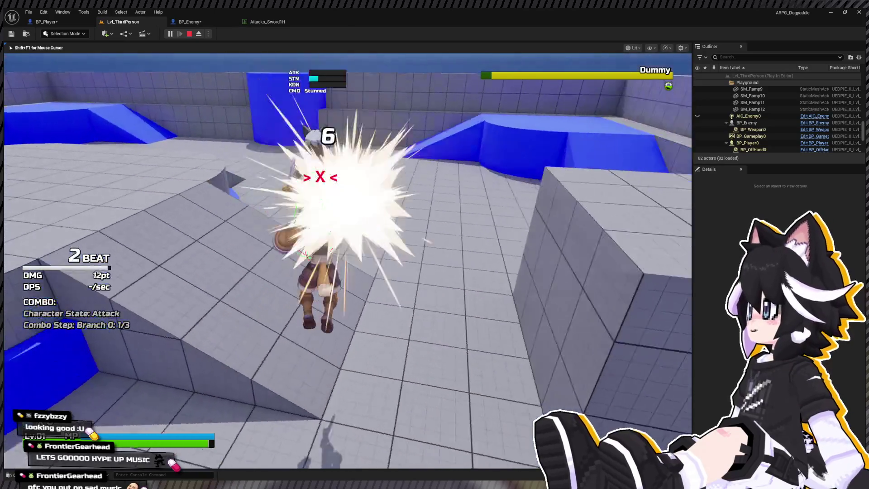
left_click(347, 260)
left_click(348, 261)
key("w")
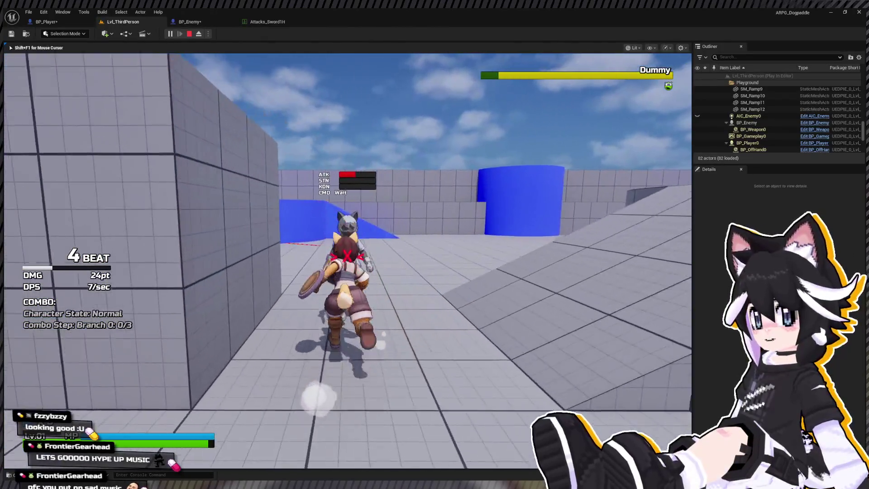
left_click(348, 260)
key("w")
key("space")
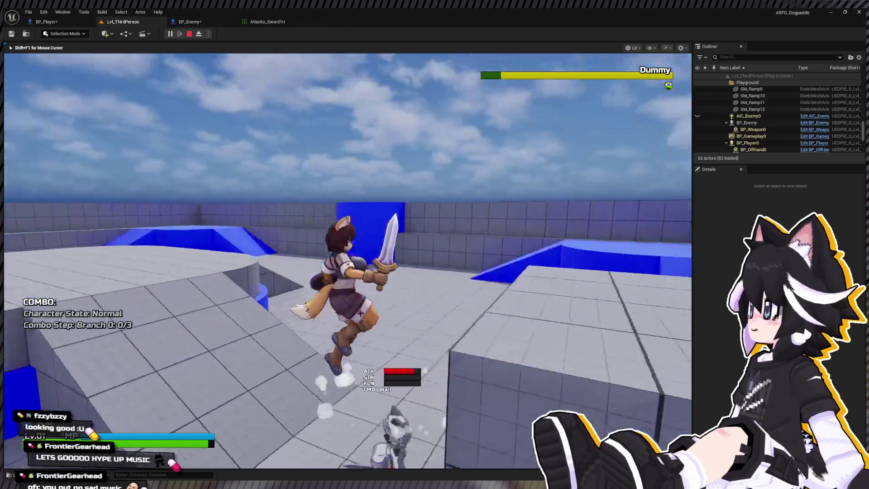
- Stop the play session and return to BP_Player's Aerial Shunt graph, where Time to Target is 0.36
key("w")
left_click(348, 260)
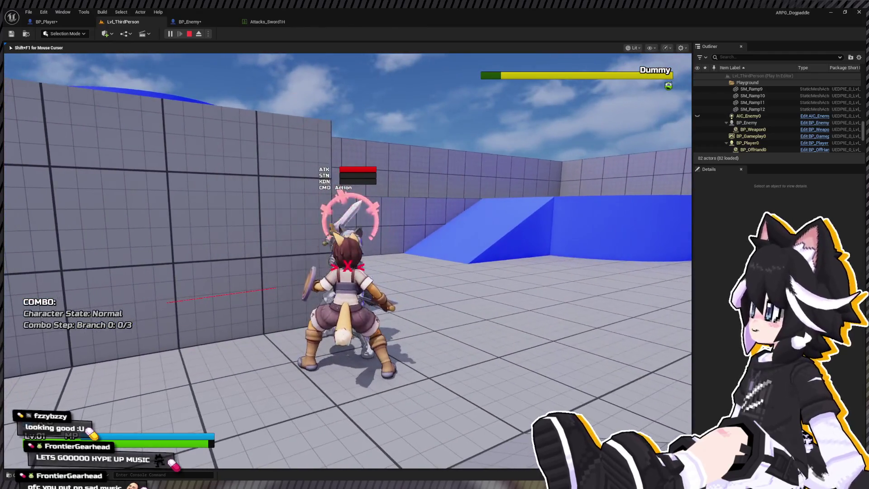
key("Escape")
left_click(44, 21)
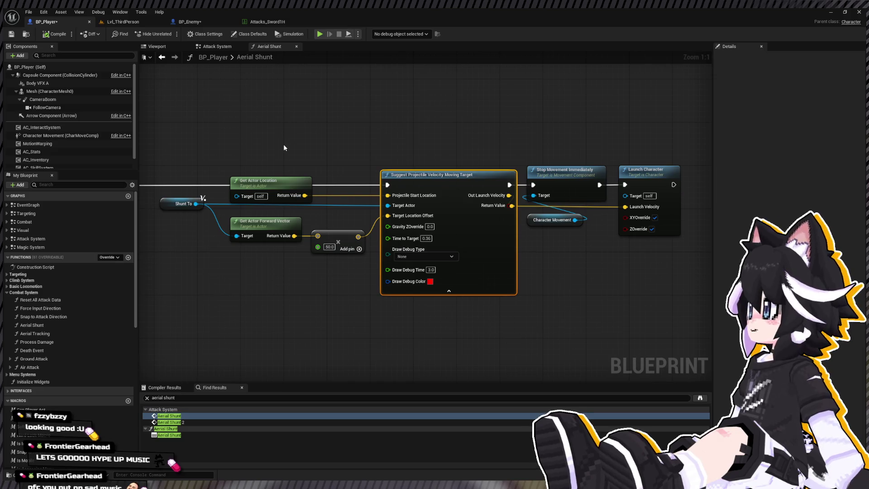
mouse_move(273, 140)
left_mouse_down()
mouse_move(351, 146)
mouse_move(365, 159)
mouse_move(327, 226)
mouse_move(670, 281)
mouse_move(702, 302)
left_mouse_up()
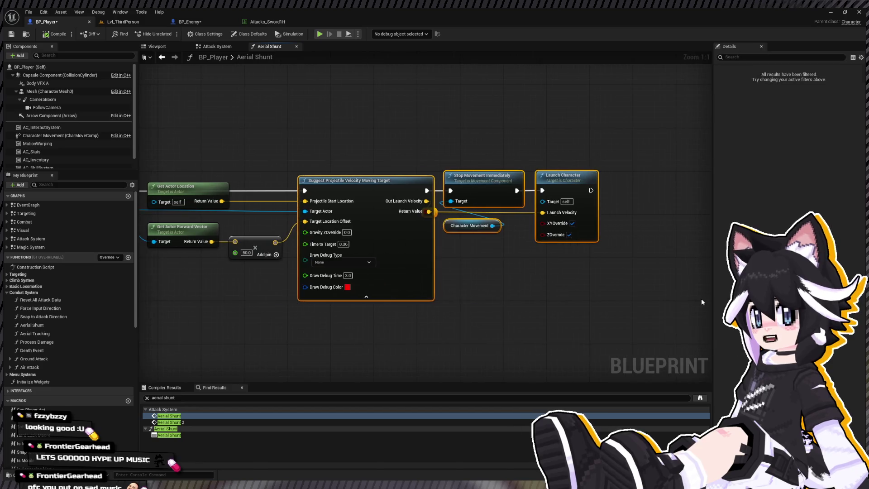
- Rearrange the forward-vector, Multiply and Add nodes feeding Target Location Offset, then return to Lvl_ThirdPerson
left_click_drag(401, 186, 487, 185)
left_click_drag(230, 248, 325, 249)
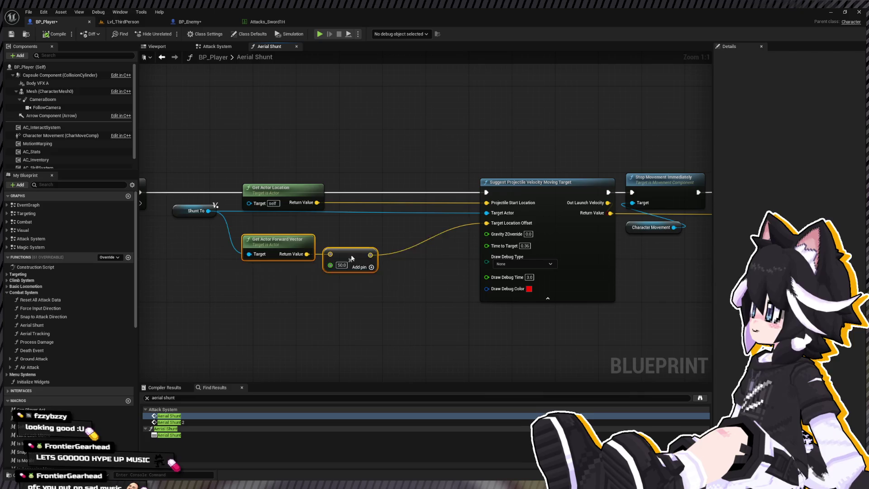
mouse_move(352, 258)
left_mouse_down()
mouse_move(352, 285)
mouse_move(336, 284)
left_mouse_up()
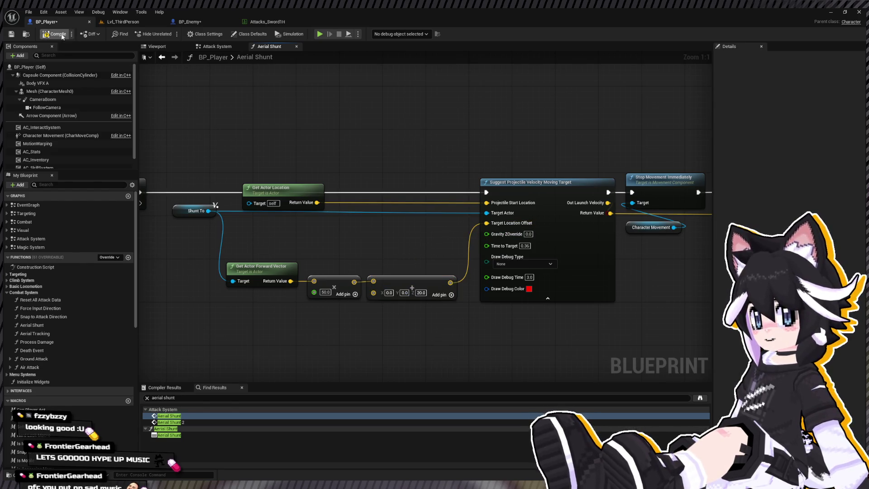
left_click(119, 21)
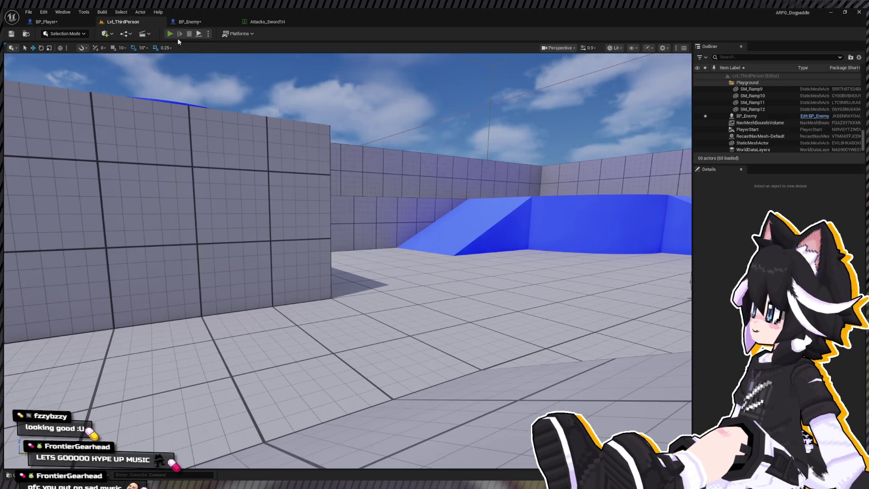
left_click(170, 33)
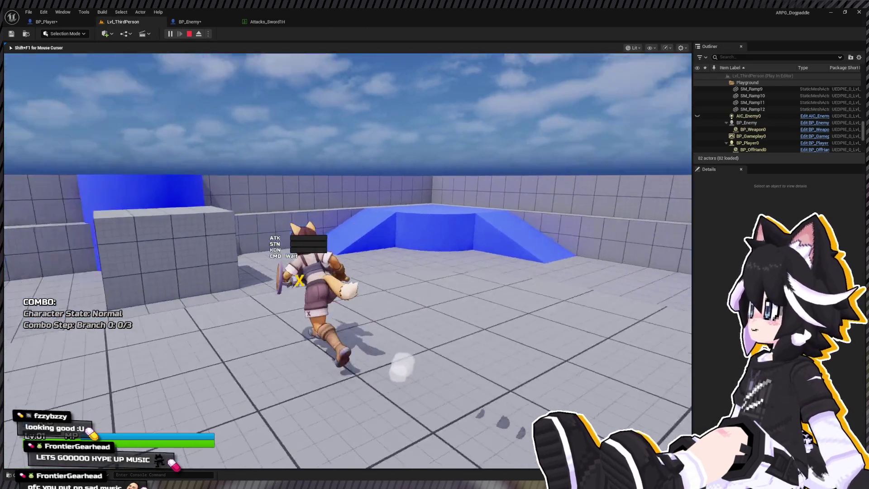
key("w")
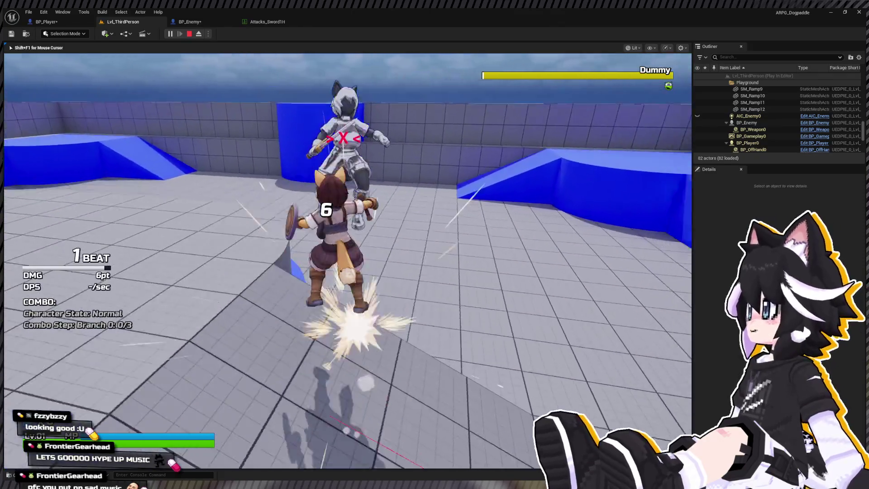
left_click(348, 261)
left_click(347, 261)
left_click(347, 261)
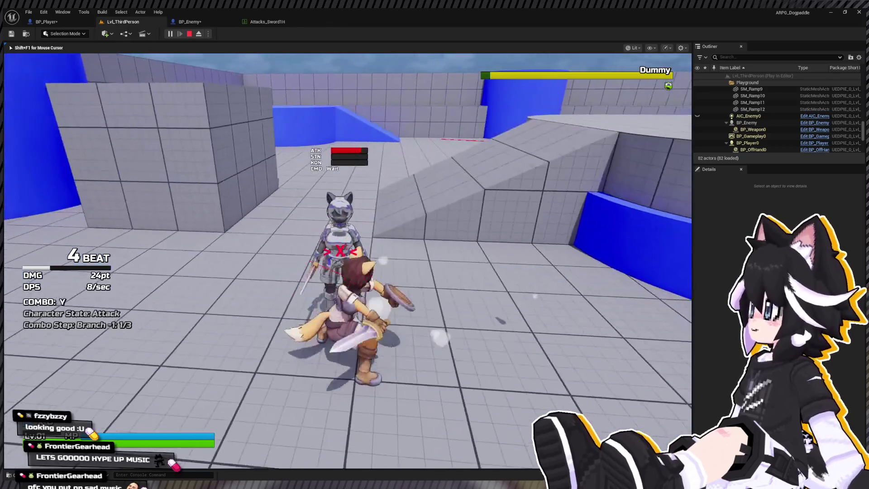
left_click(348, 261)
left_click(347, 261)
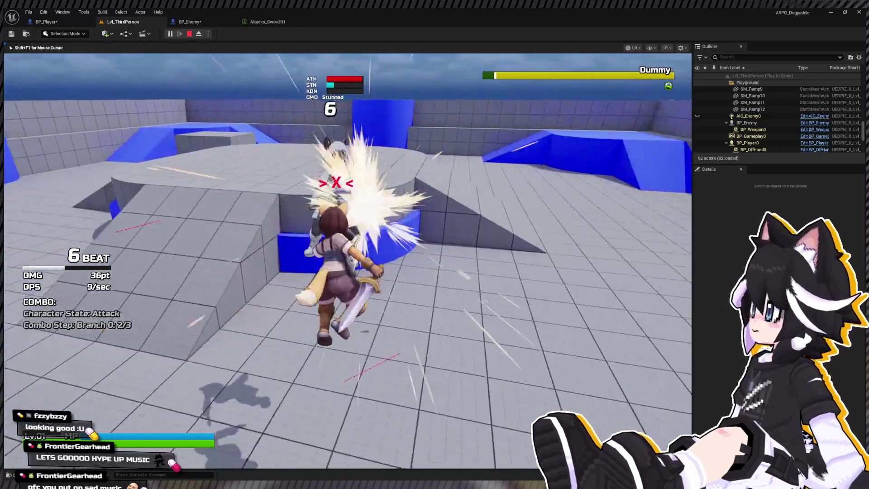
left_click(347, 260)
left_click(348, 260)
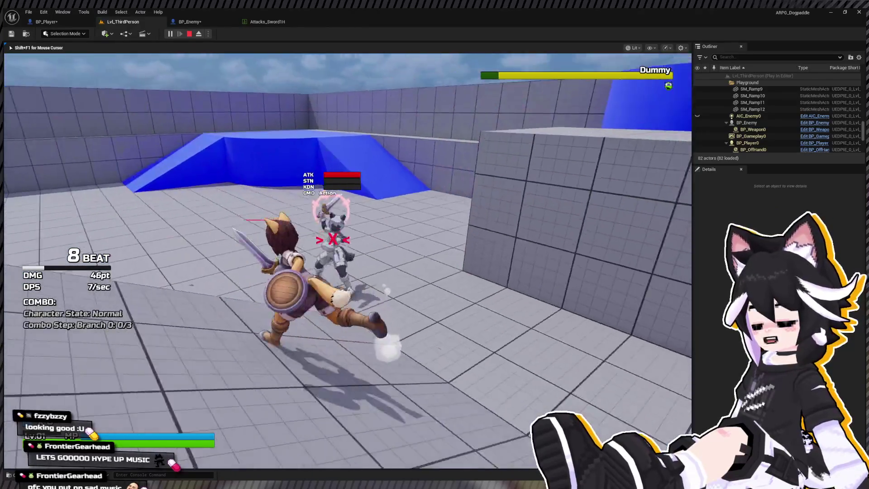
left_click(348, 261)
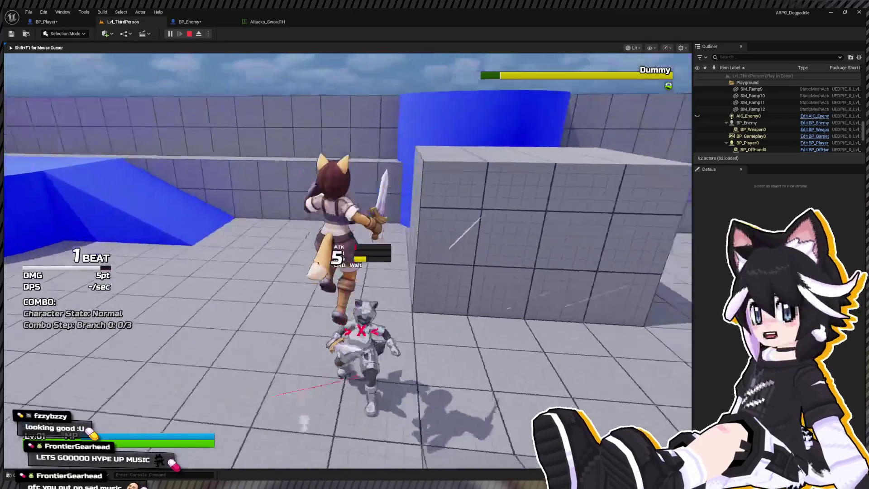
key("w")
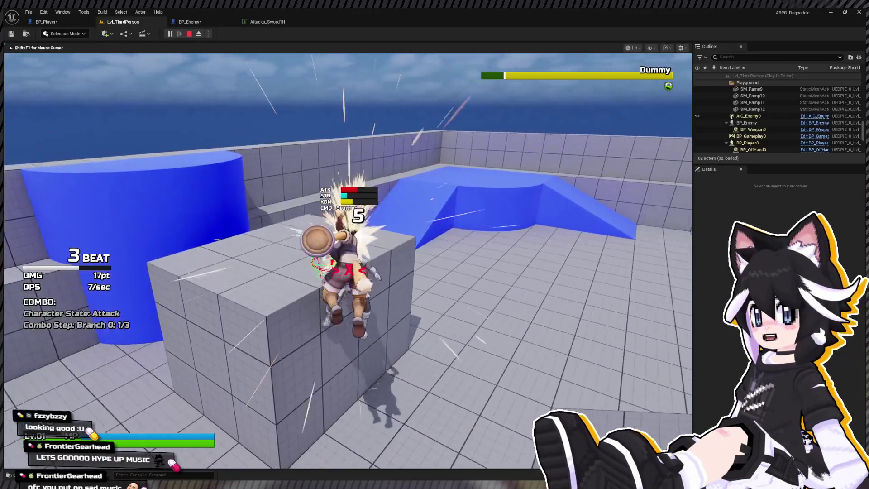
key("s")
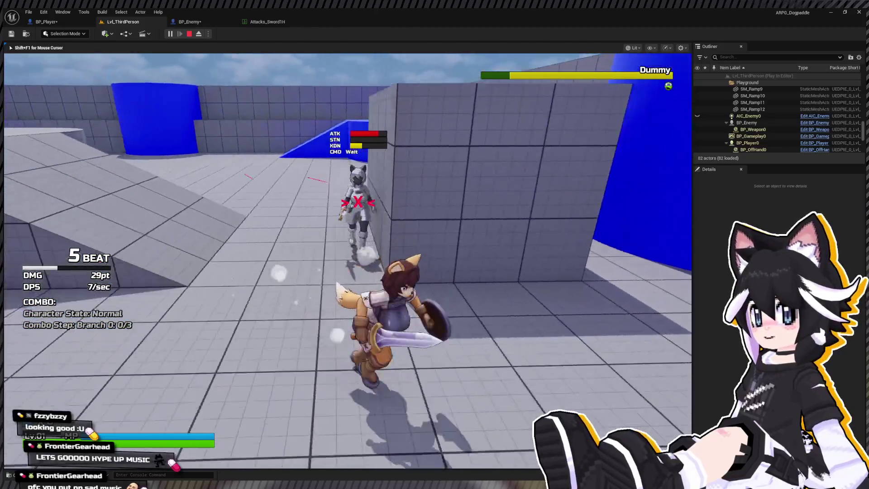
key("w")
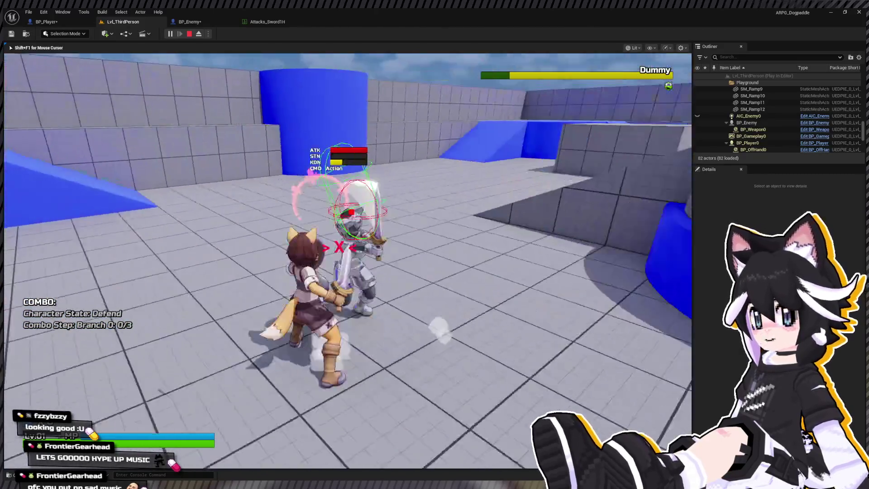
key("w")
left_click(348, 261)
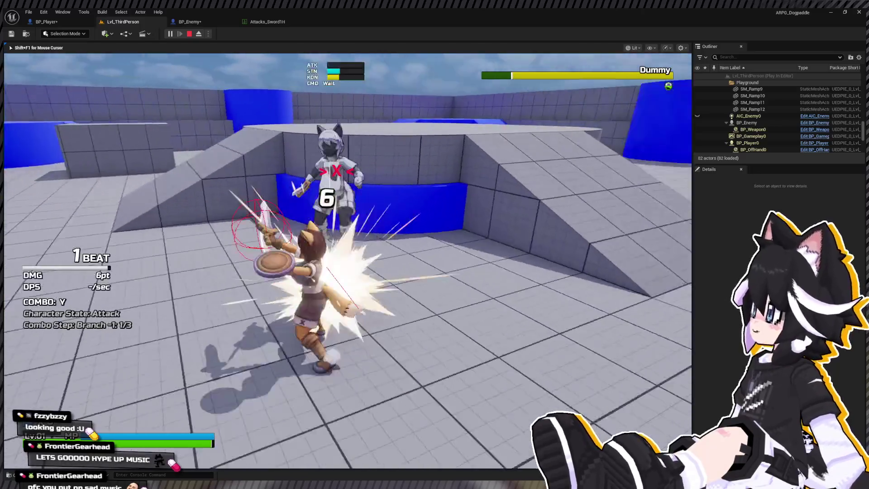
left_click(347, 261)
left_click(348, 261)
key("w")
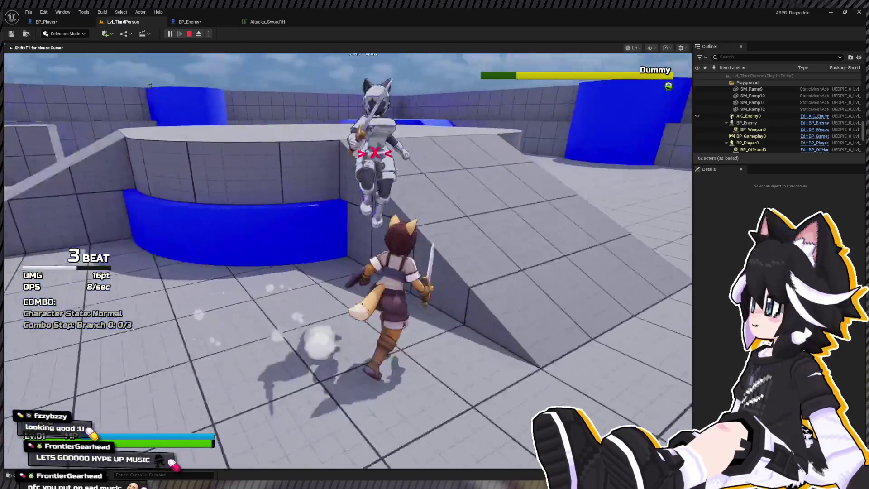
key("w")
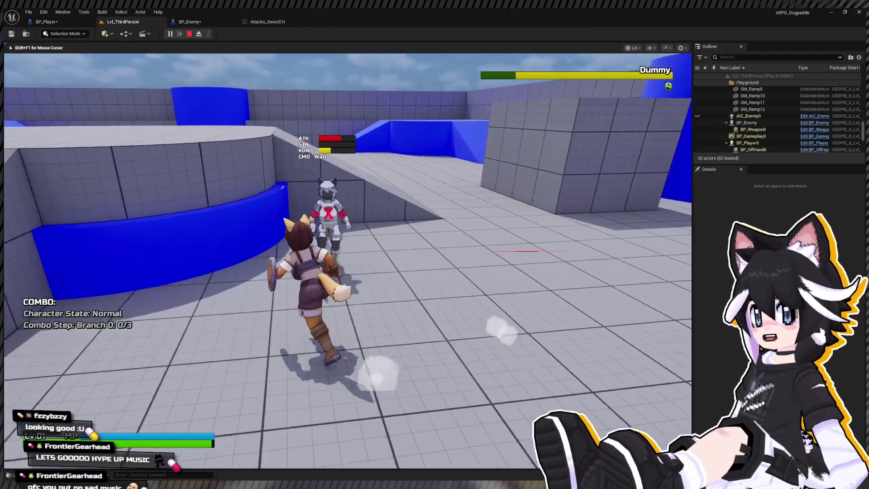
key("w")
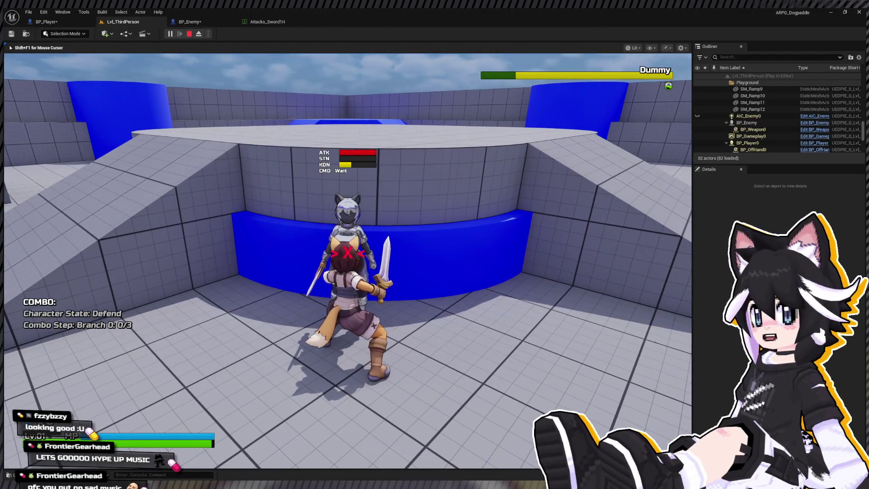
key("Escape")
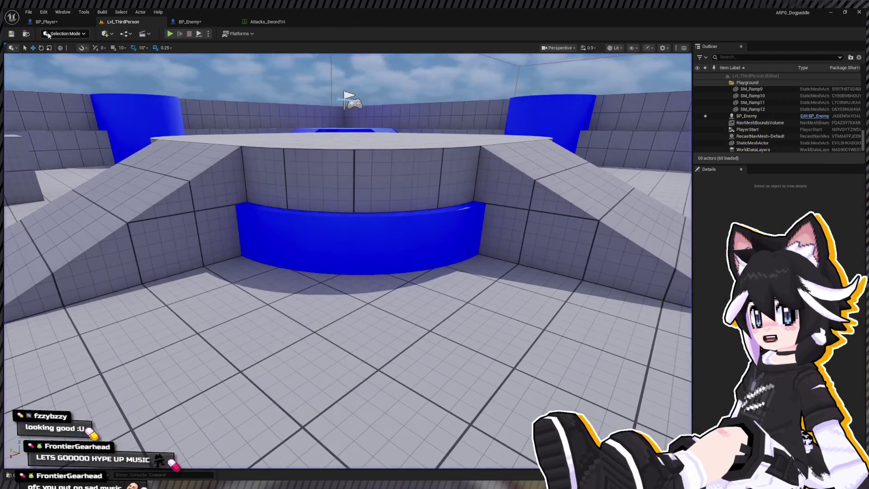
left_click(51, 23)
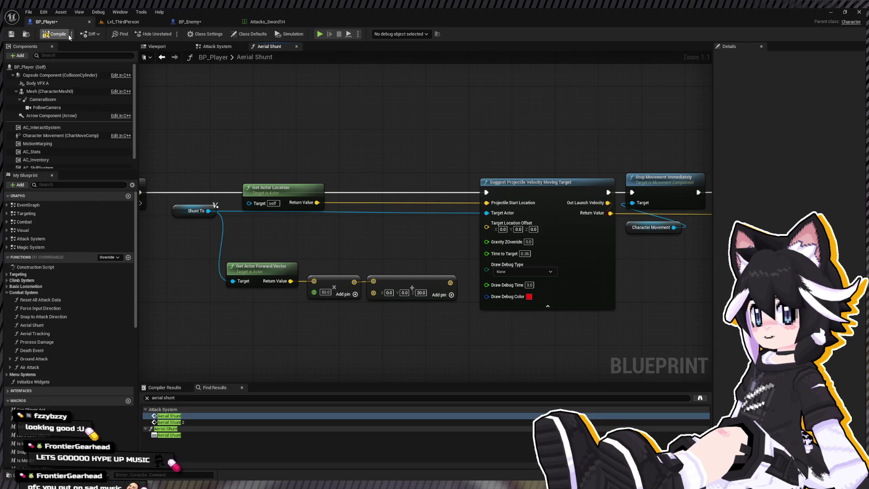
- Start a play session in Lvl_ThirdPerson and attack the Dummy repeatedly with the offset unhooked
left_click(112, 23)
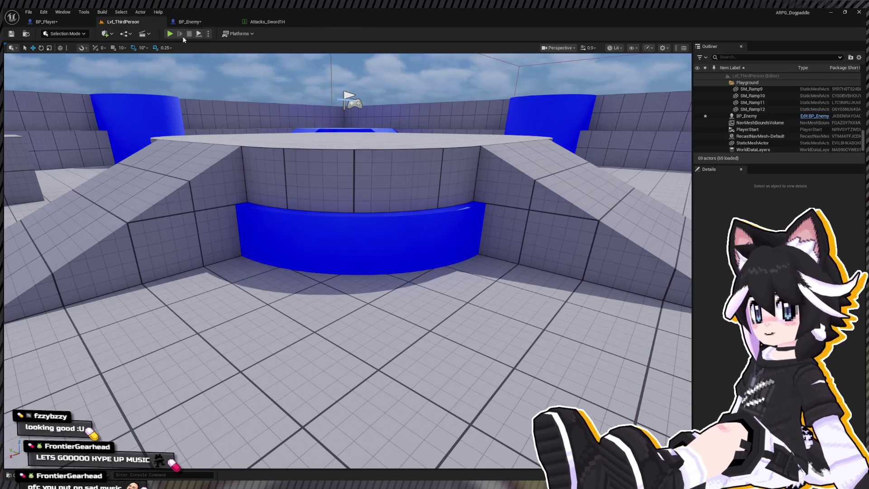
key("alt+p")
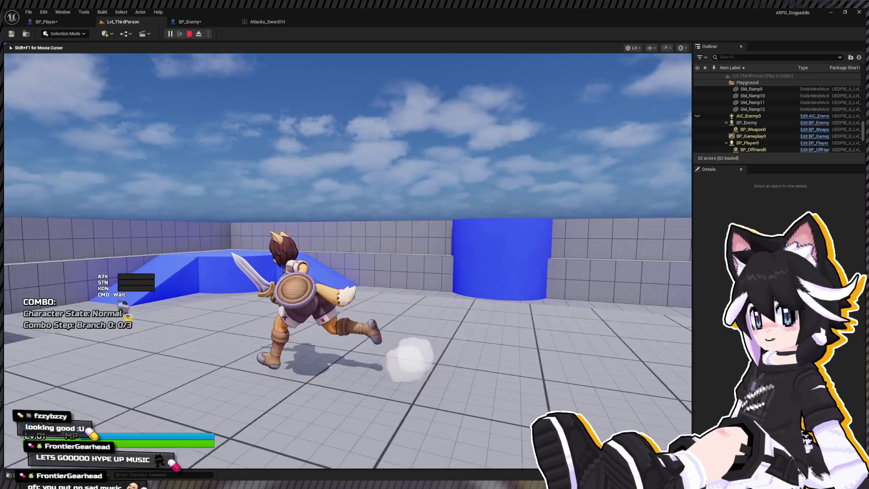
key("w")
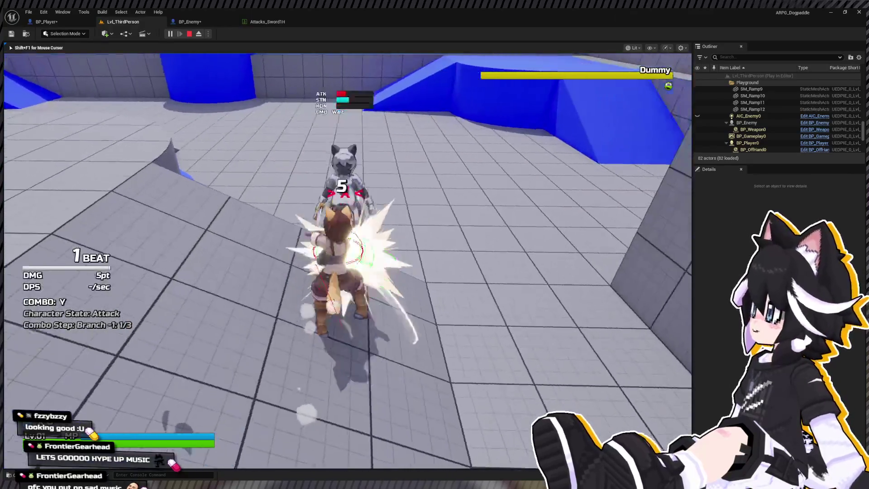
key("w")
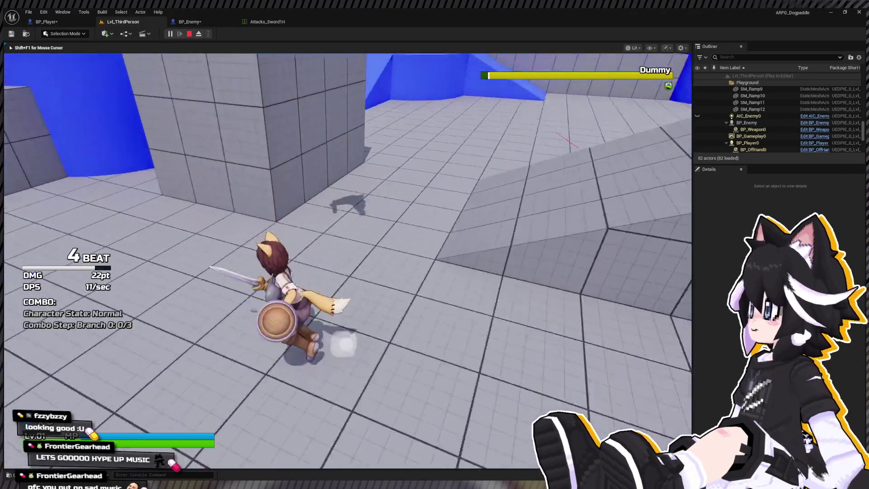
key("w")
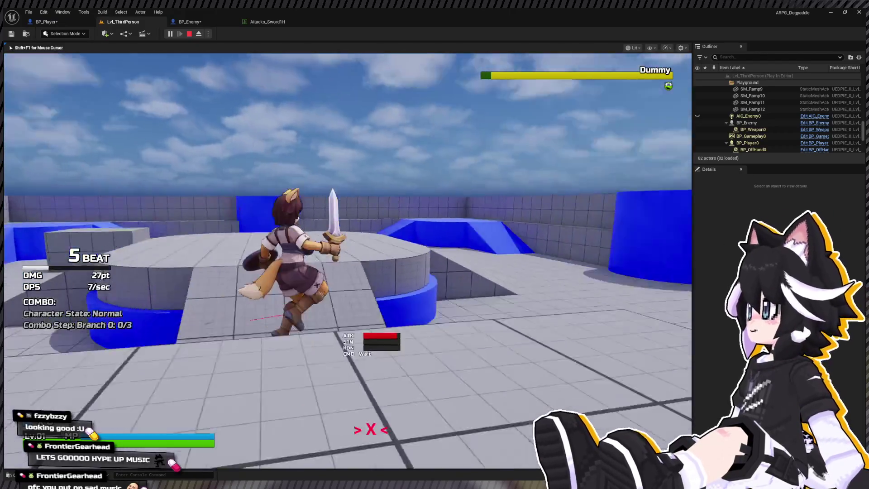
key("w")
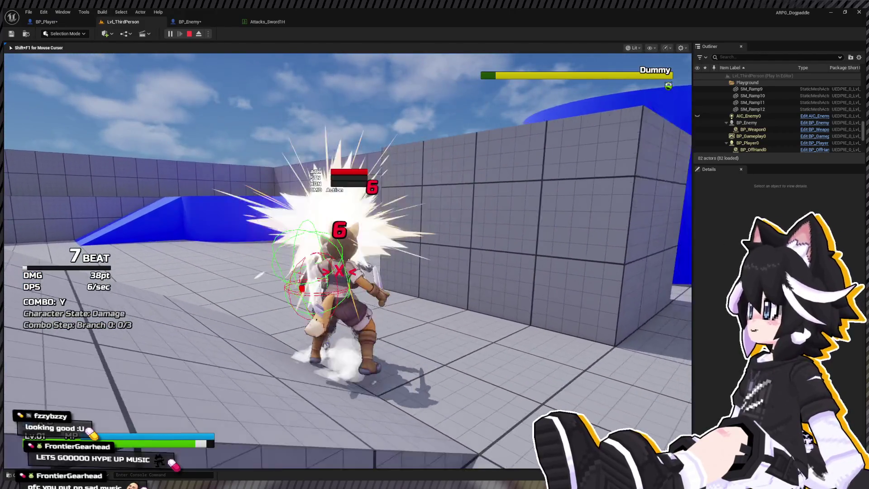
key("w")
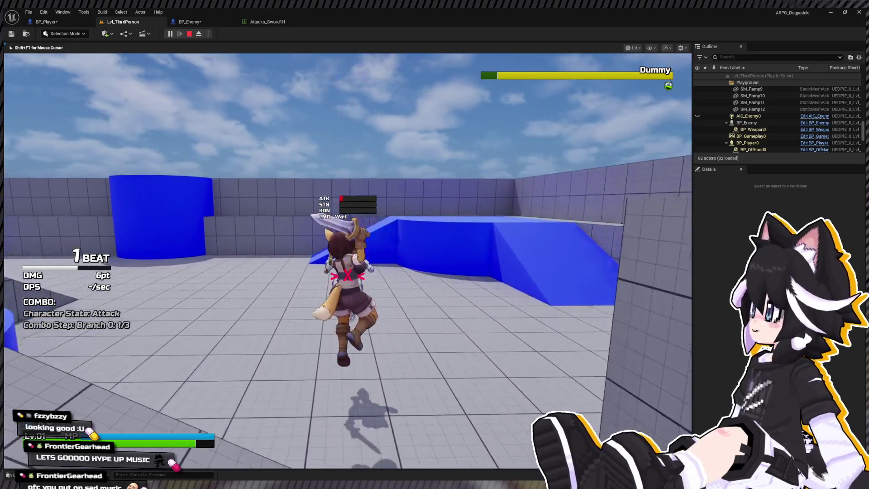
- Finish a three-hit combo on the Dummy, end the session and return to BP_Player
key("w")
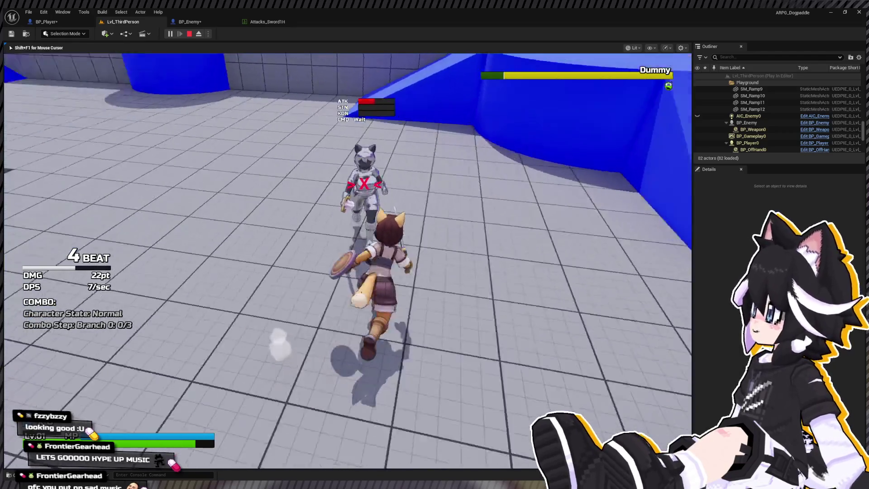
key("w")
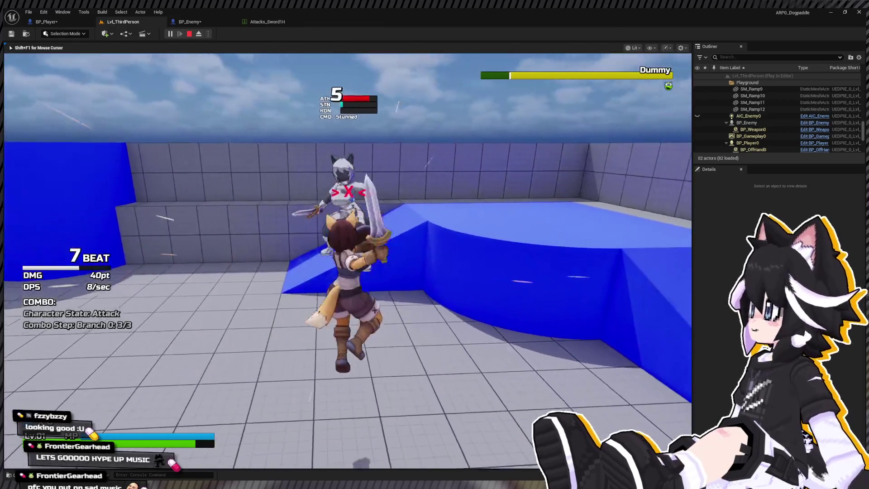
key("w")
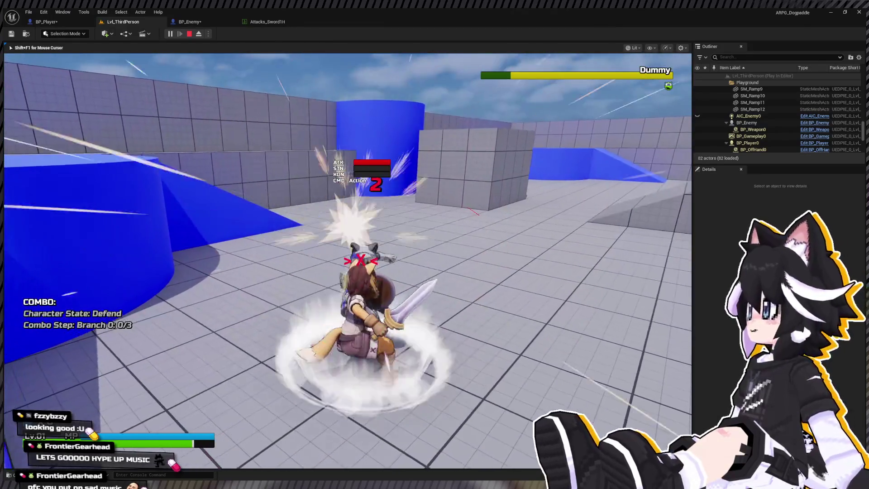
key("w")
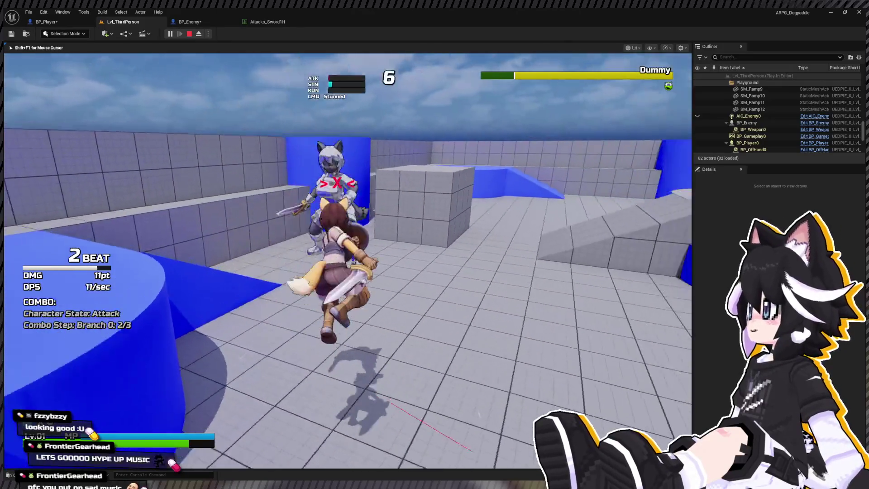
key("w")
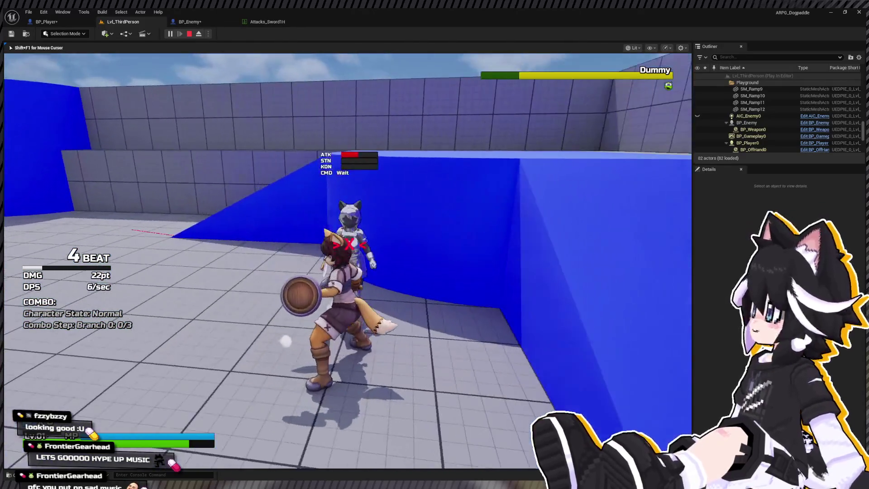
key("shift+F1")
left_click(58, 18)
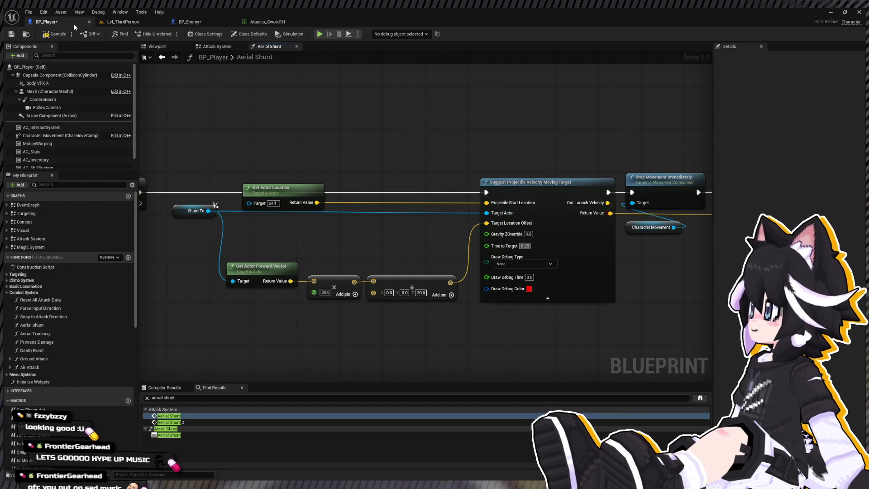
- Run a quick Lvl_ThirdPerson play test, then return to BP_Player's Aerial Shunt graph
left_click(122, 22)
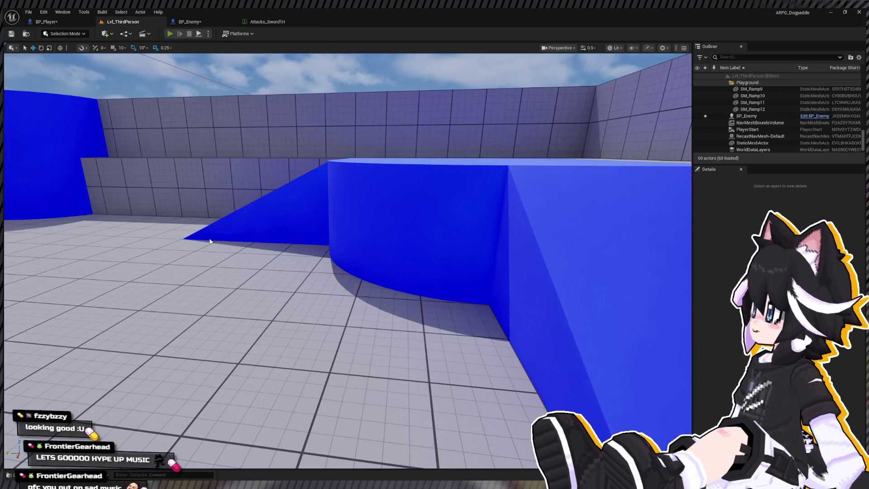
key("alt+p")
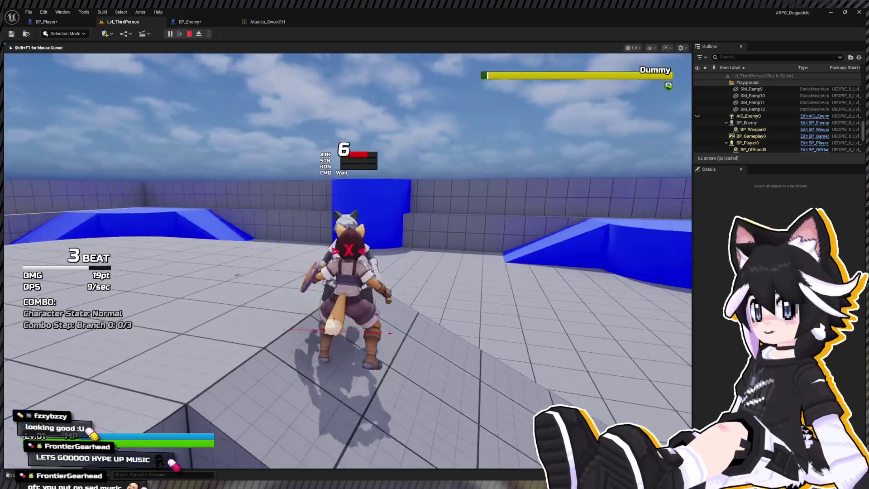
key("Escape")
left_click(46, 22)
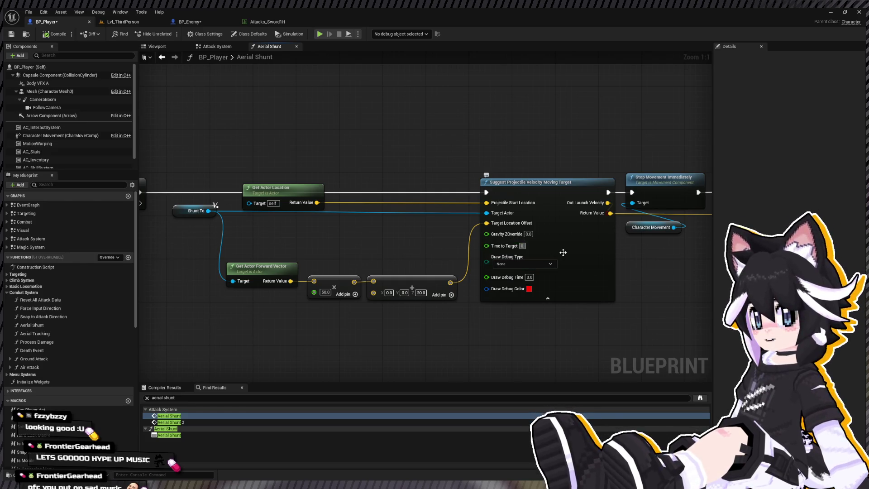
- Paste a Suggest Projectile Velocity node below the Moving Target node in Aerial Shunt
left_click_drag(566, 256, 437, 230)
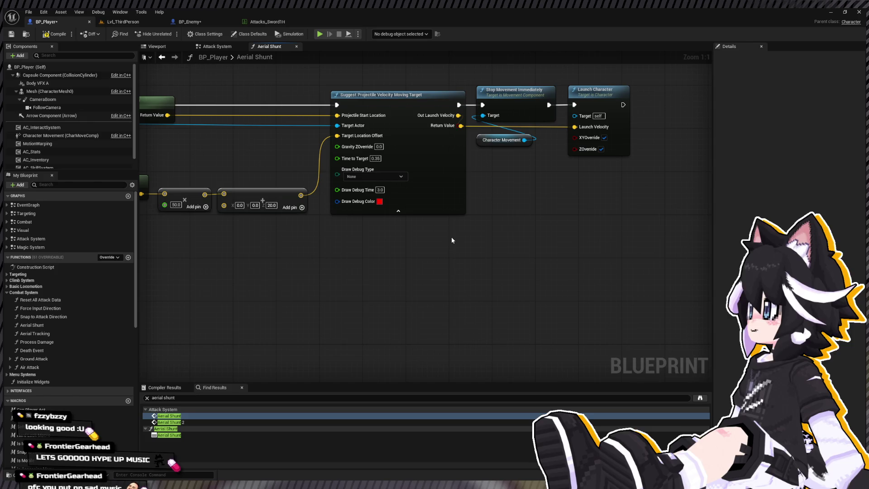
key("ctrl+v")
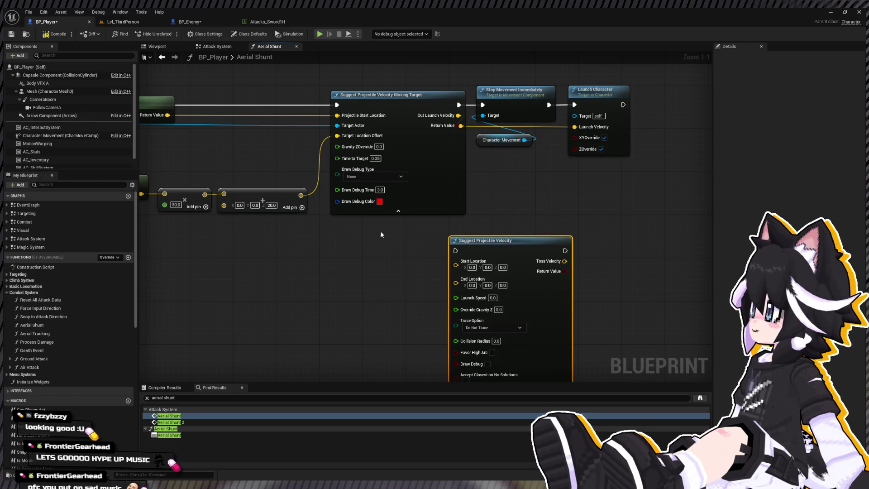
mouse_move(526, 246)
left_mouse_down()
mouse_move(405, 245)
mouse_move(638, 255)
left_mouse_up()
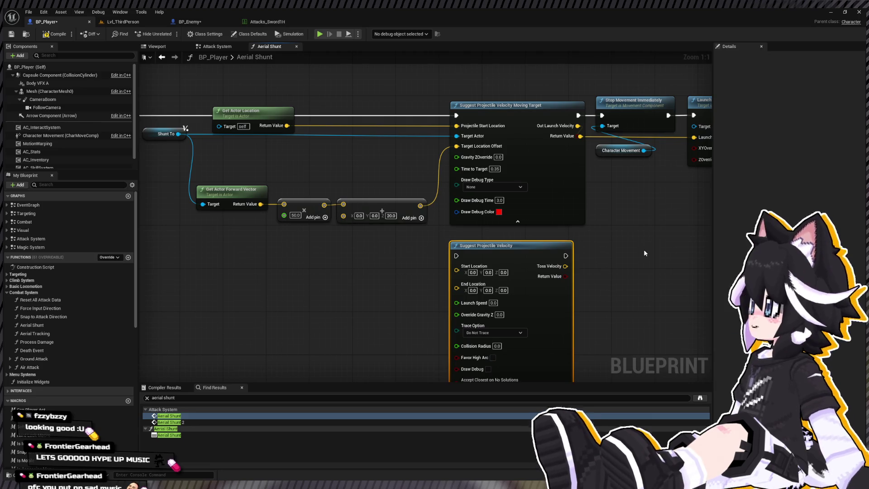
left_click_drag(644, 246, 541, 195)
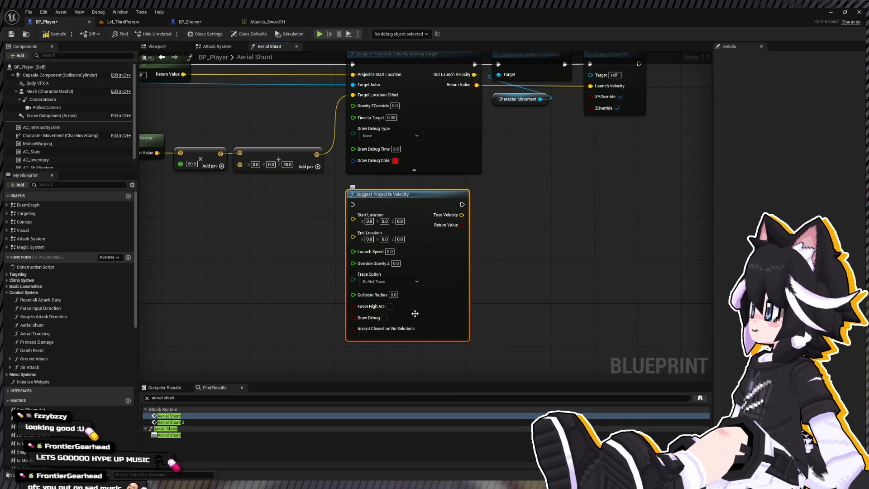
scroll(521, 335, "down", 3)
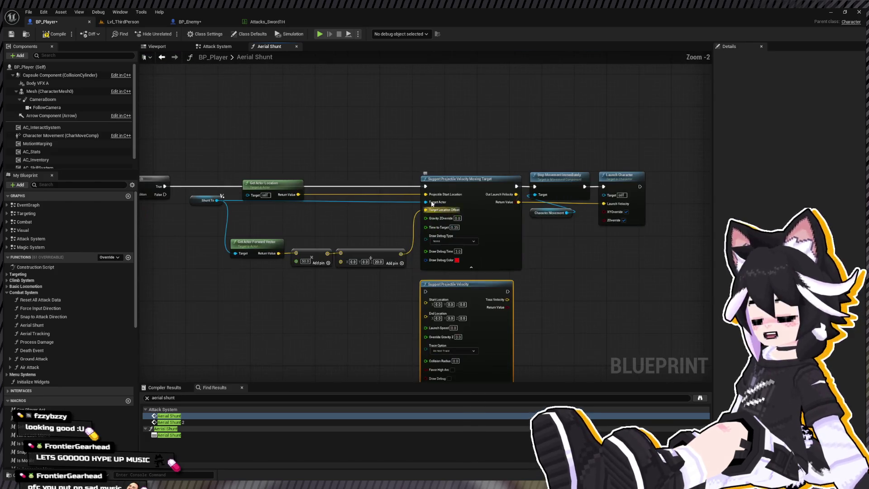
left_click_drag(281, 198, 301, 184)
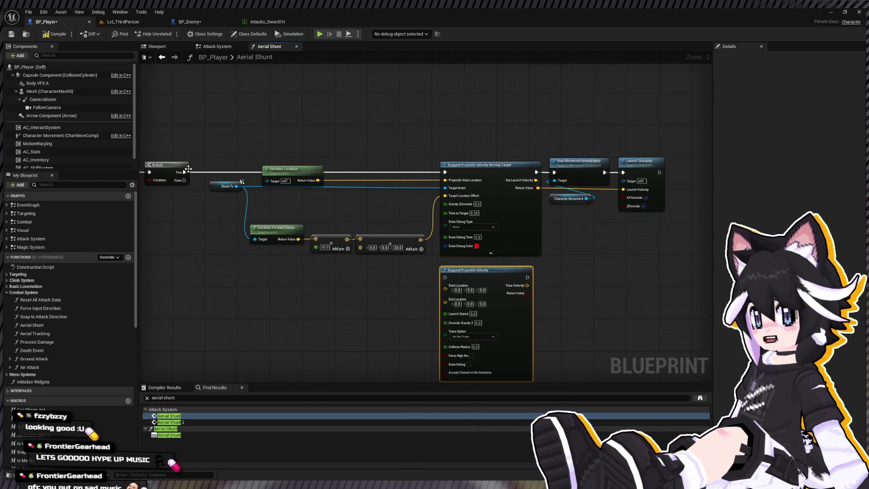
- Wire Branch True and Toss Velocity into Launch Character, with Trace Full Path and Draw Debug enabled
mouse_move(188, 169)
left_mouse_down()
mouse_move(311, 194)
mouse_move(445, 277)
left_mouse_up()
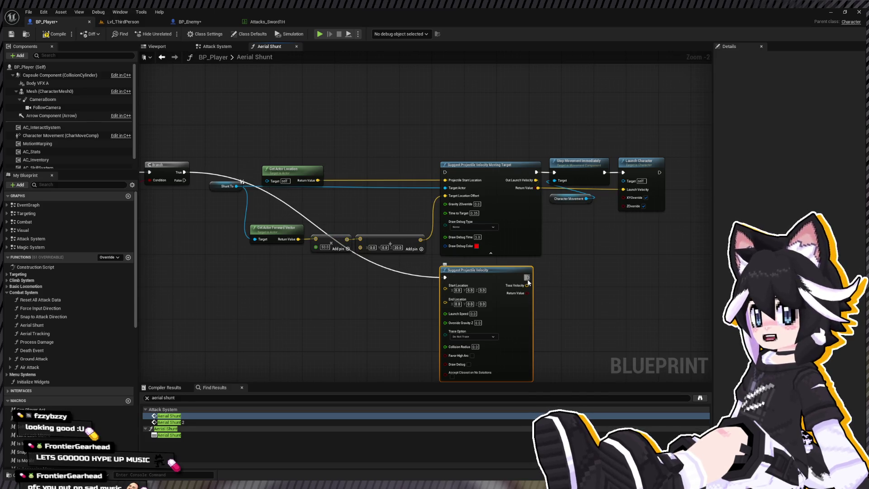
left_click_drag(527, 277, 554, 172)
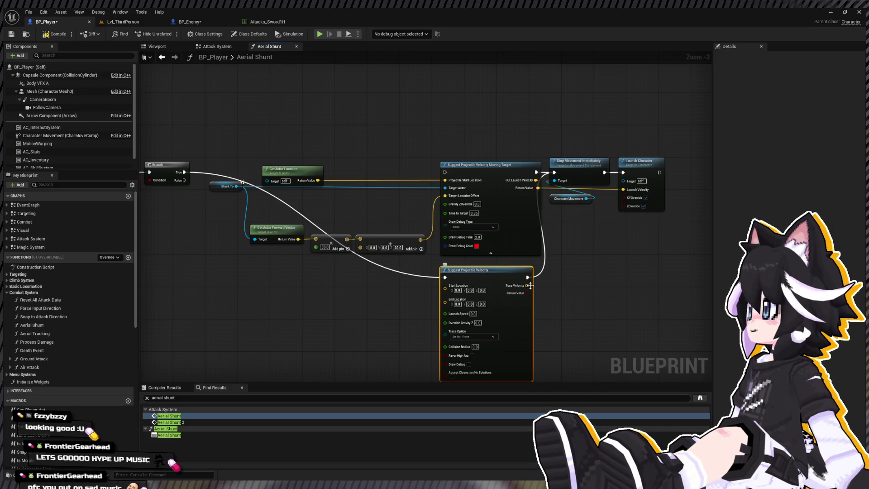
mouse_move(530, 285)
left_mouse_down()
mouse_move(537, 293)
mouse_move(594, 243)
mouse_move(629, 193)
left_mouse_up()
left_click(504, 279)
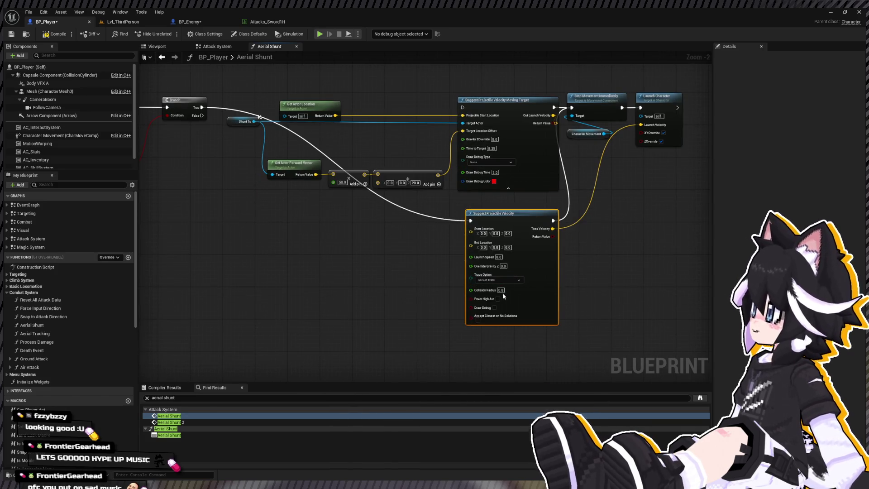
left_click(501, 295)
left_click(605, 300)
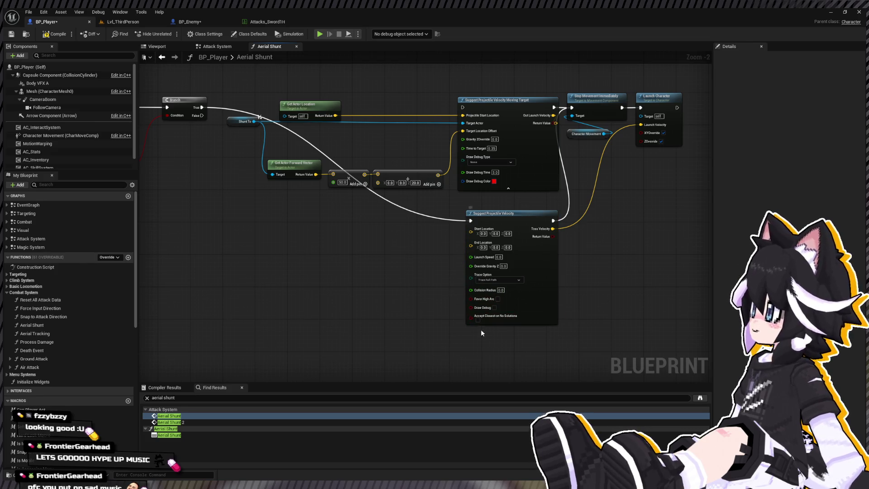
left_click(494, 308)
scroll(557, 313, "up", 2)
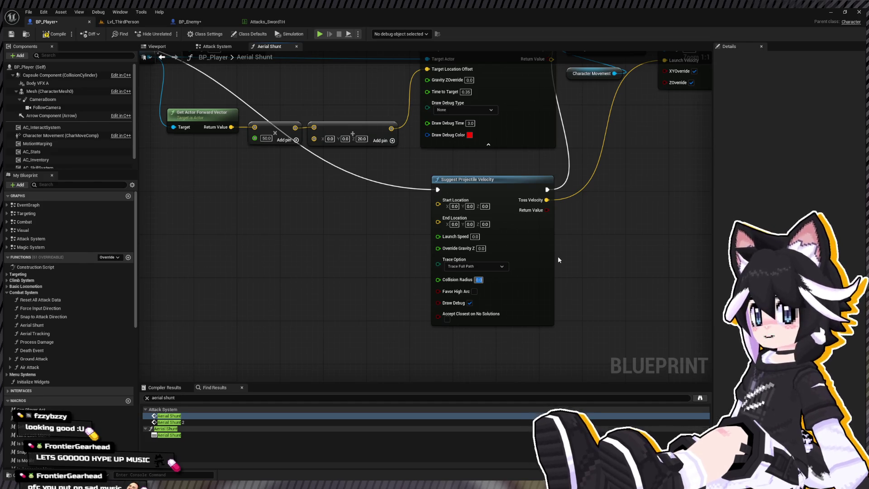
type("50")
key("BackSpace")
key("BackSpace")
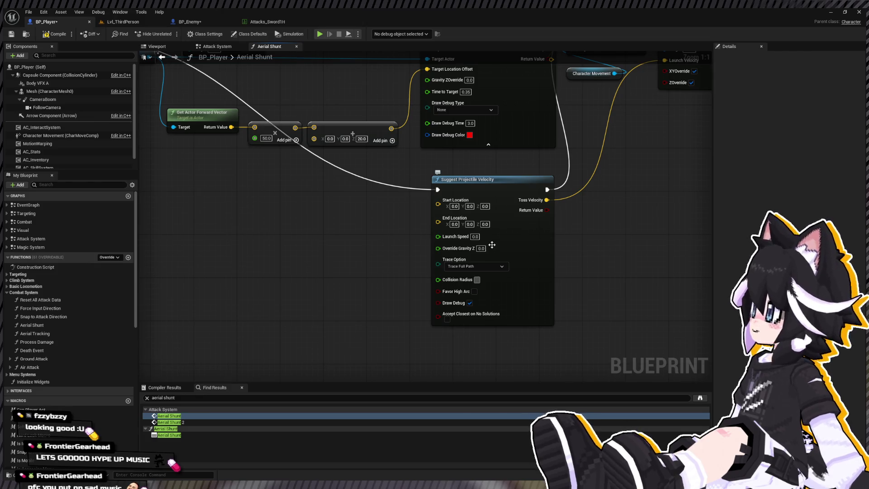
- Feed the actor location into Start Location and a copied Shunt To location into End Location
mouse_move(258, 70)
left_mouse_down()
mouse_move(301, 118)
mouse_move(327, 131)
mouse_move(413, 151)
mouse_move(513, 267)
left_mouse_up()
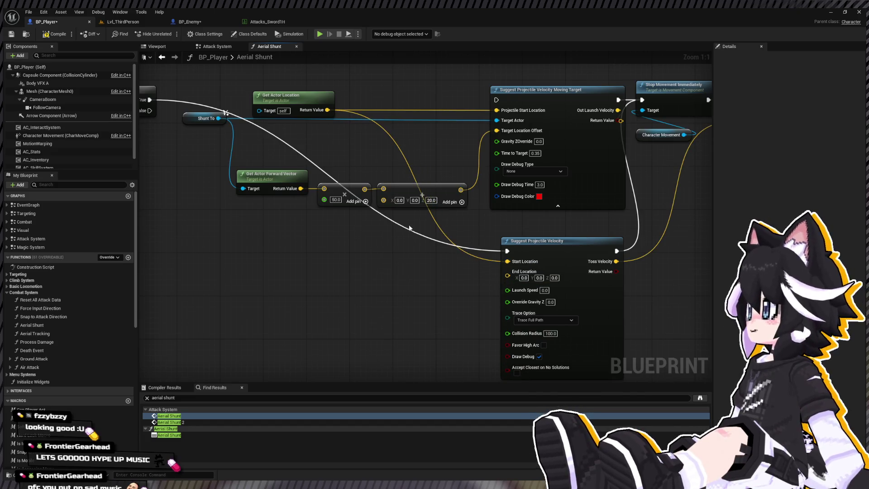
left_click(196, 123)
key("ctrl+c")
key("ctrl+v")
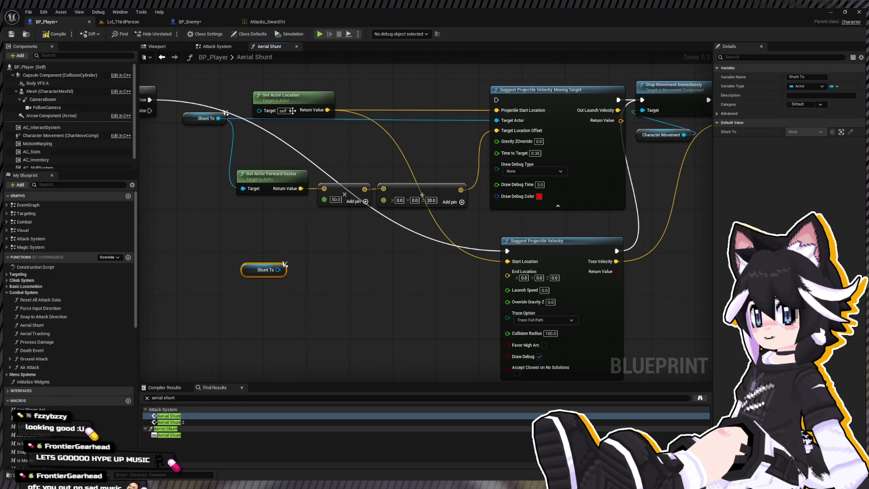
left_click(280, 96)
key("ctrl+c")
key("ctrl+v")
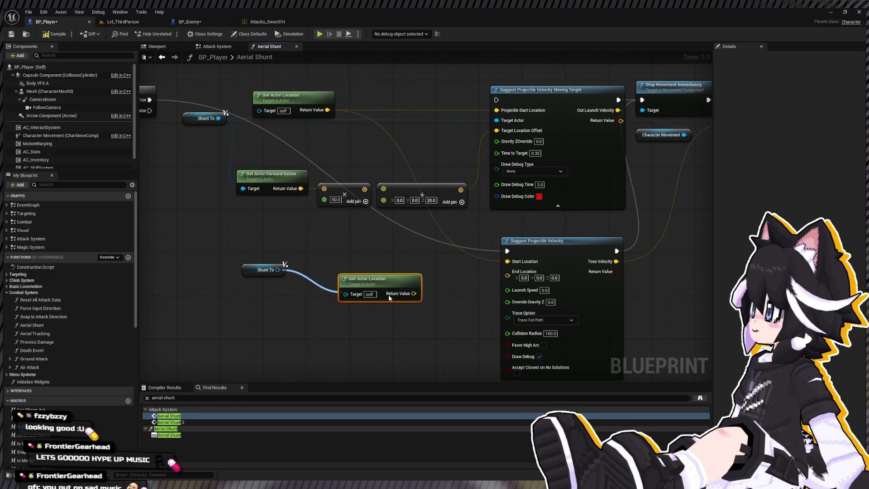
left_click_drag(278, 270, 346, 294)
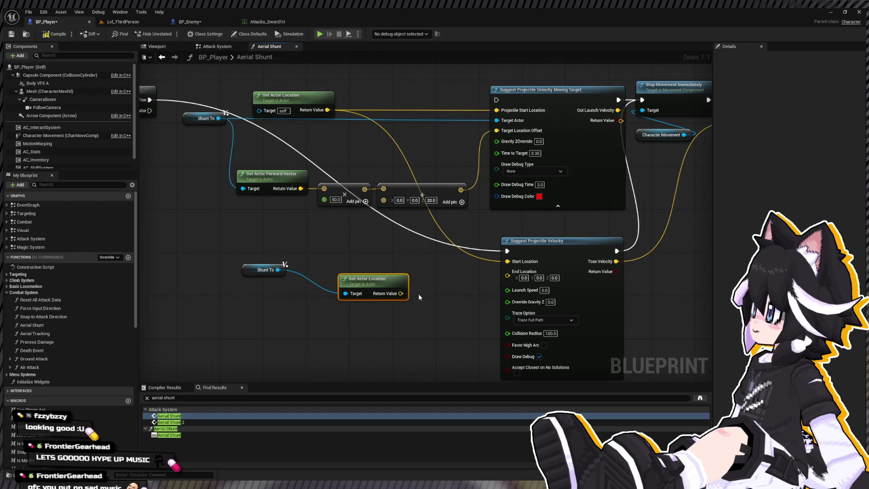
left_click_drag(401, 293, 507, 272)
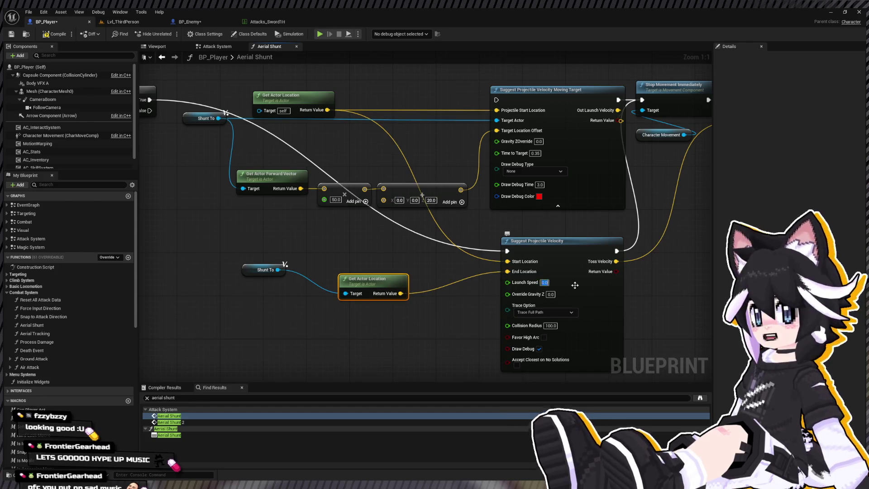
left_click_drag(690, 283, 559, 280)
- Set Launch Speed to 1500 with Favor High Arc, then start a play test in the level
left_click(413, 280)
type("1550")
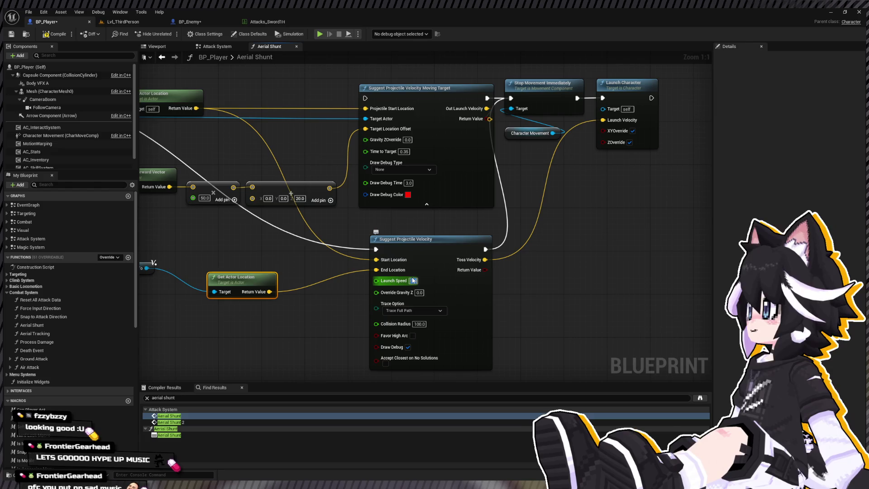
key("Return")
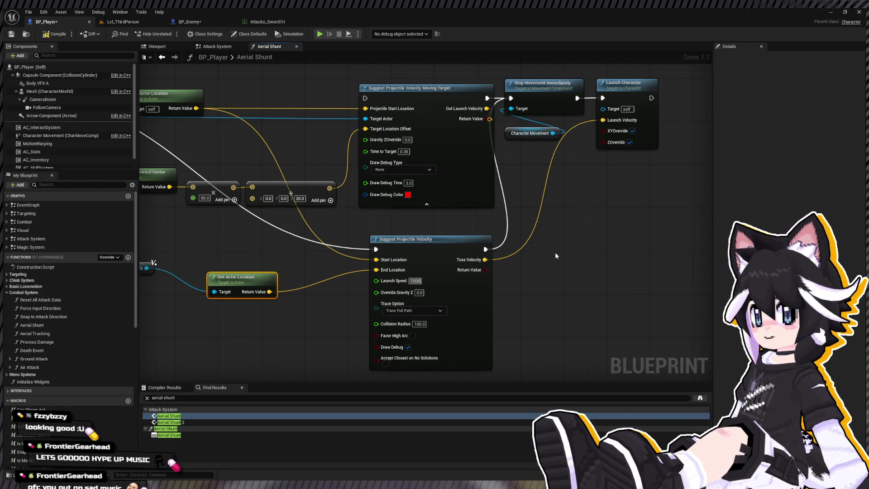
left_click_drag(494, 321, 514, 282)
left_click(433, 297)
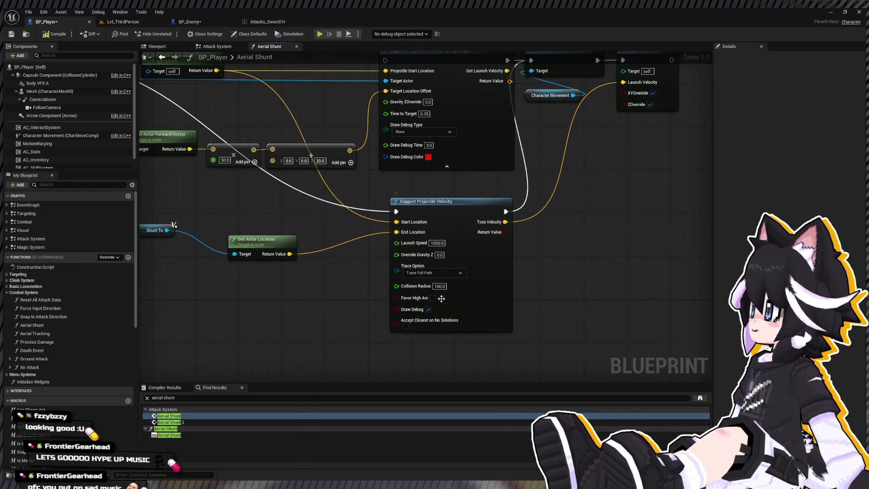
left_click(119, 22)
left_click(170, 33)
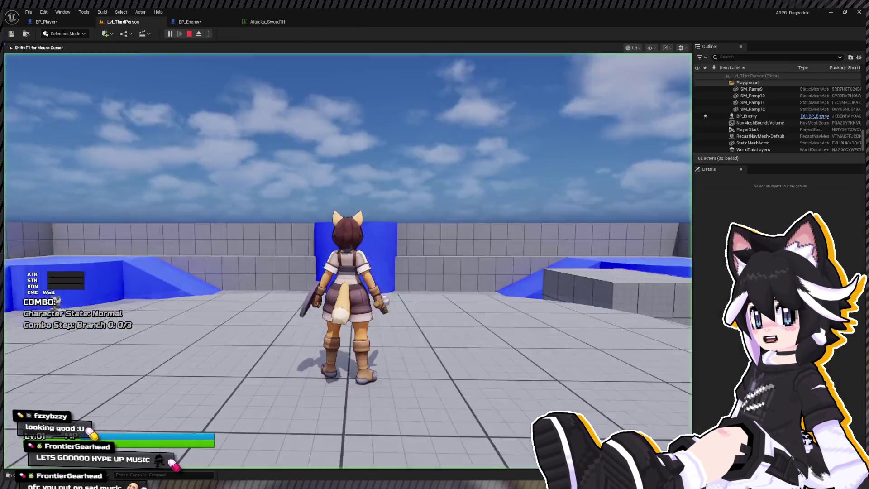
- Run at the Dummy and chain hits, blocking once, until a three-beat combo launches it airborne
key("w")
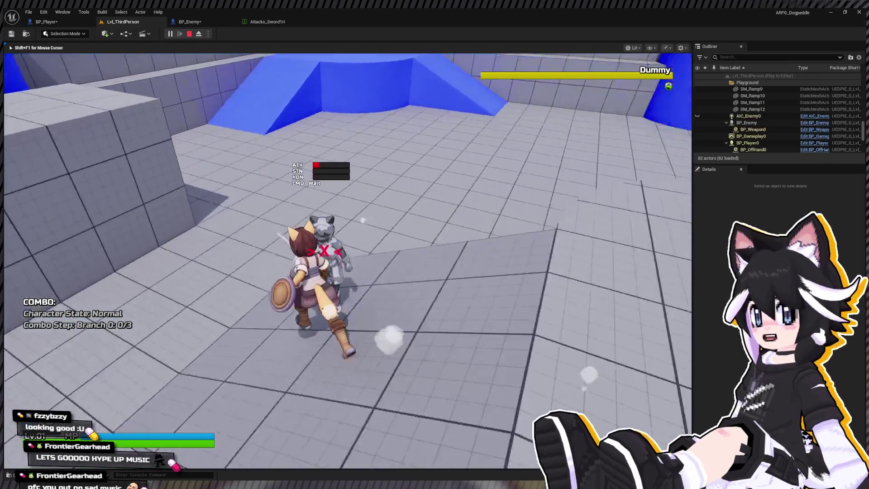
key("w")
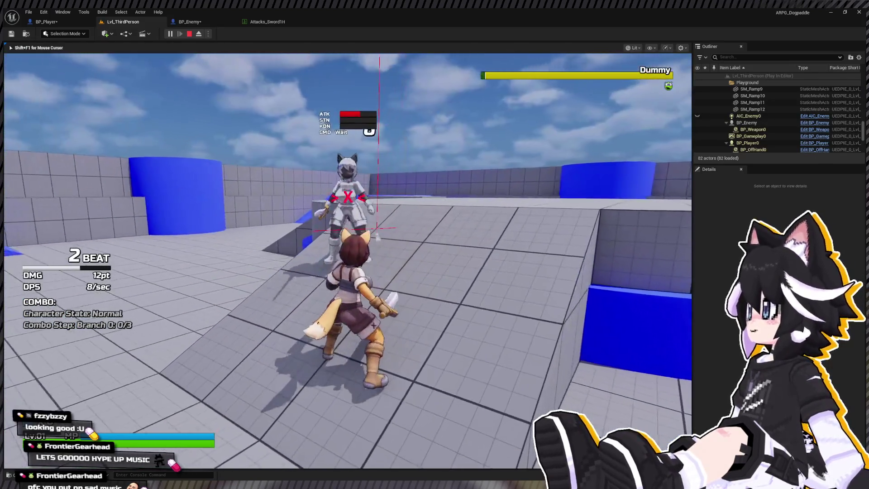
key("w")
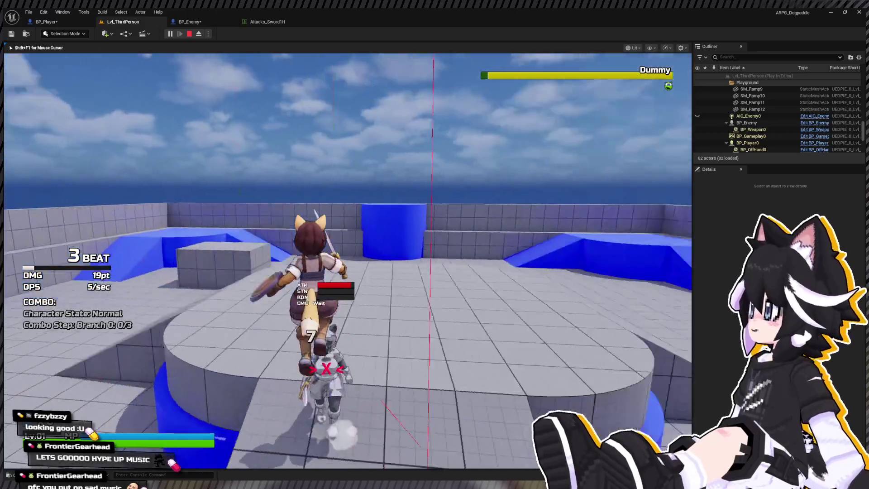
key("w")
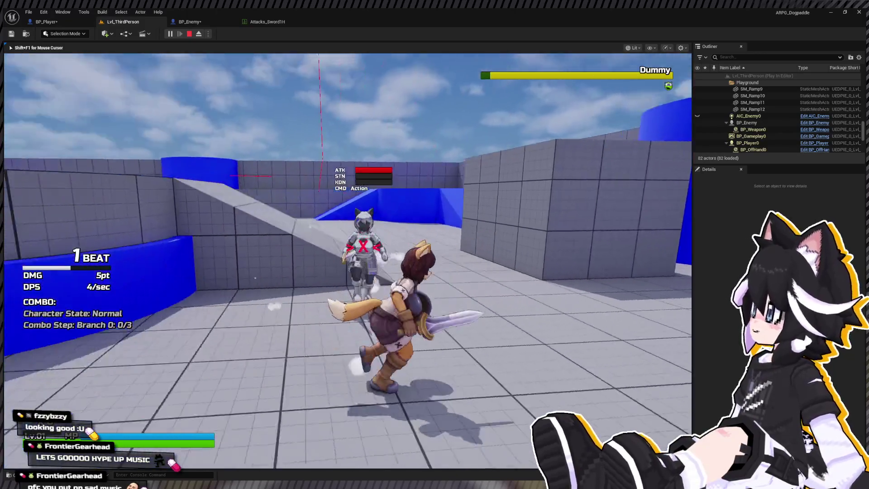
key("w")
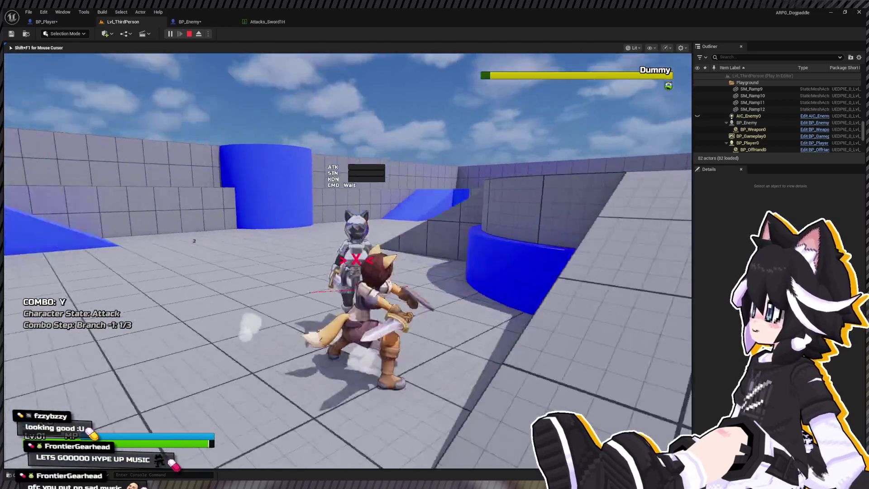
key("w")
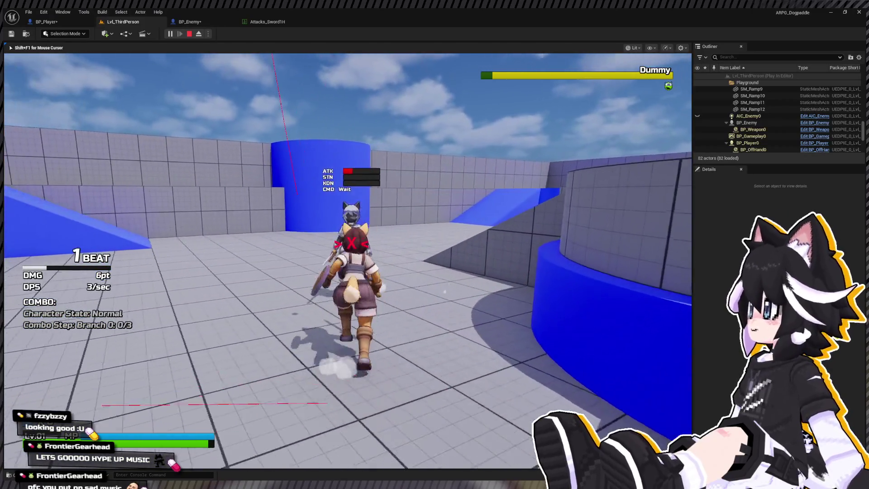
key("w")
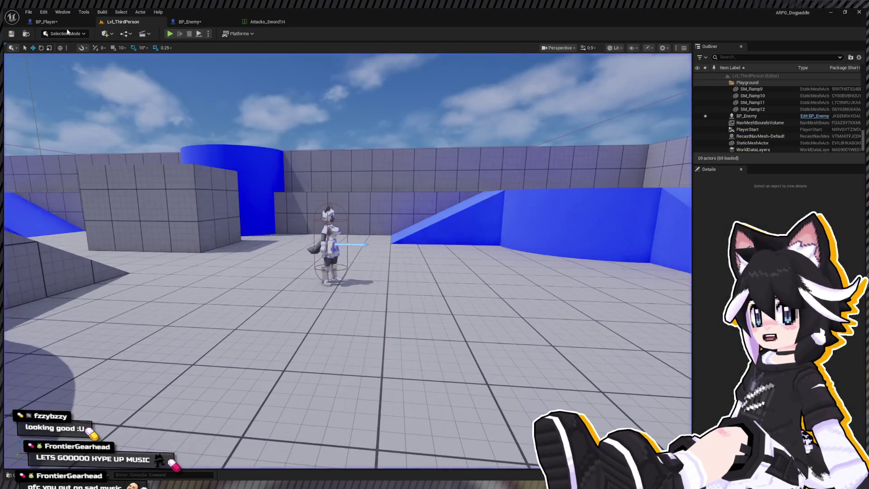
- Stop the session, compile BP_Player and set Suggest Projectile Velocity's Launch Speed to 5000
key("shift+F1")
left_click(66, 24)
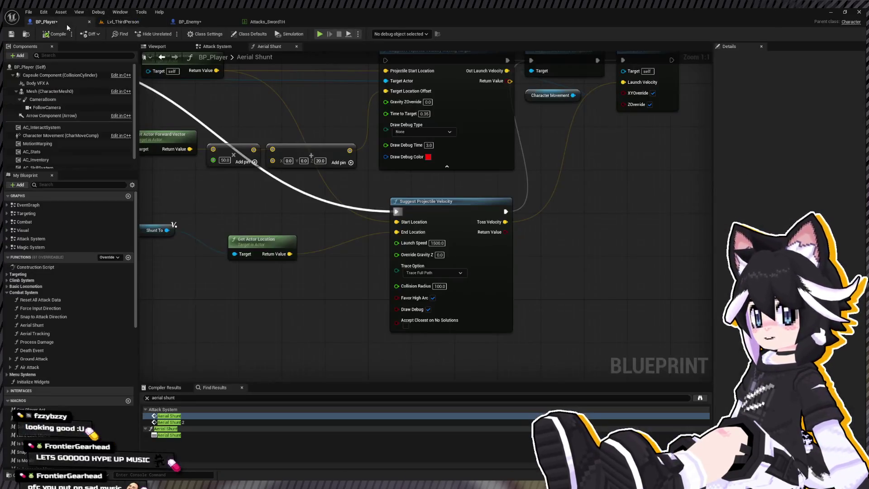
left_click(55, 37)
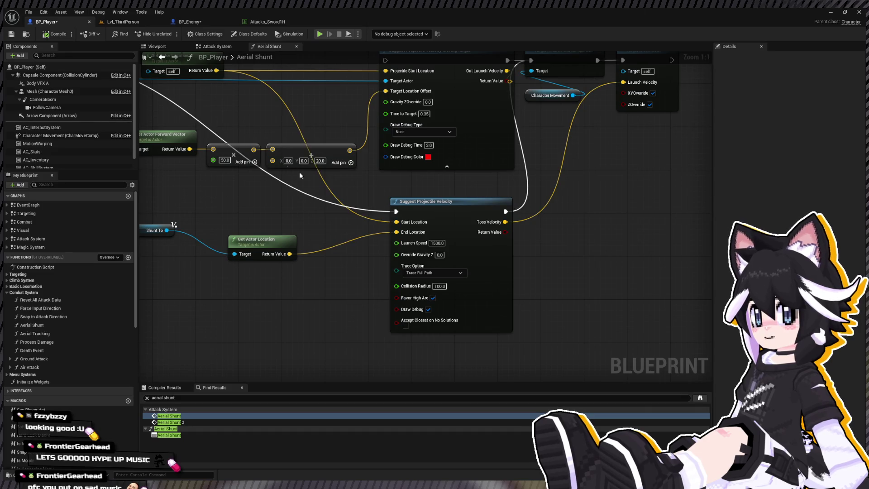
left_click(442, 243)
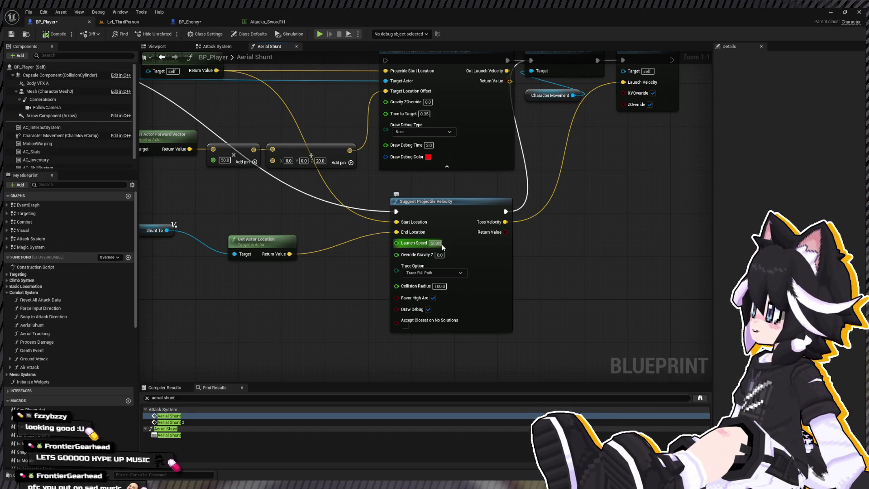
key("Return")
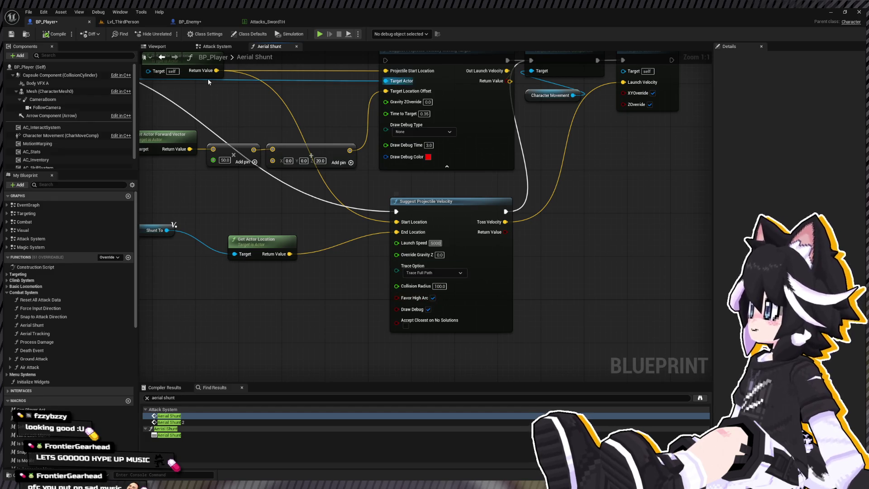
mouse_move(208, 78)
left_mouse_down()
mouse_move(178, 139)
mouse_move(163, 144)
mouse_move(387, 168)
left_mouse_up()
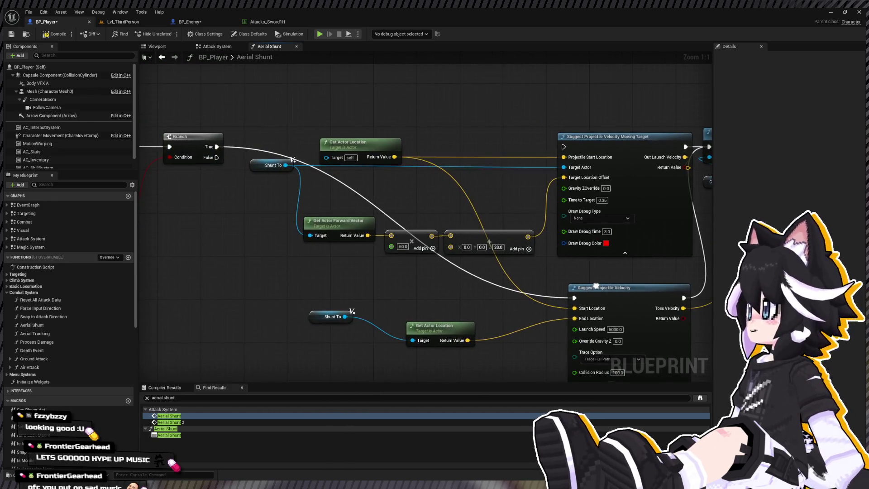
left_click_drag(596, 286, 427, 218)
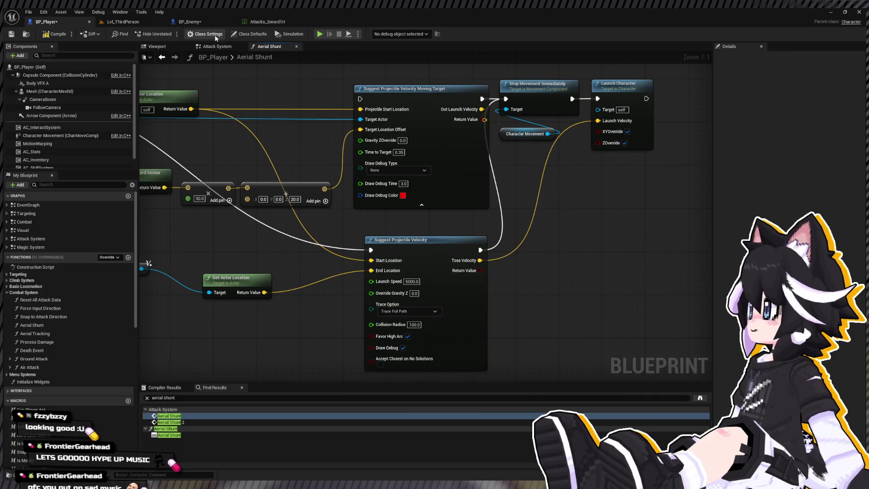
left_click(109, 24)
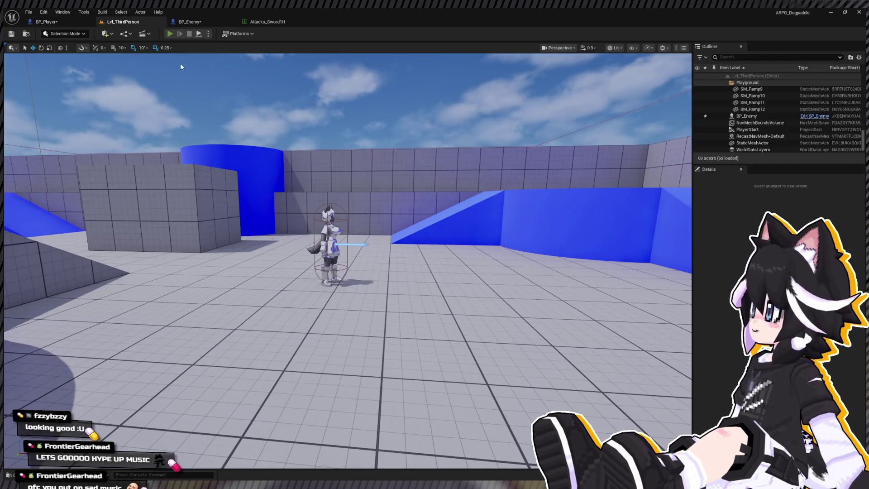
- Play-test the 5000-speed Aerial Shunt on the Dummy to a 4 BEAT combo, then reopen Aerial Shunt
key("alt+p")
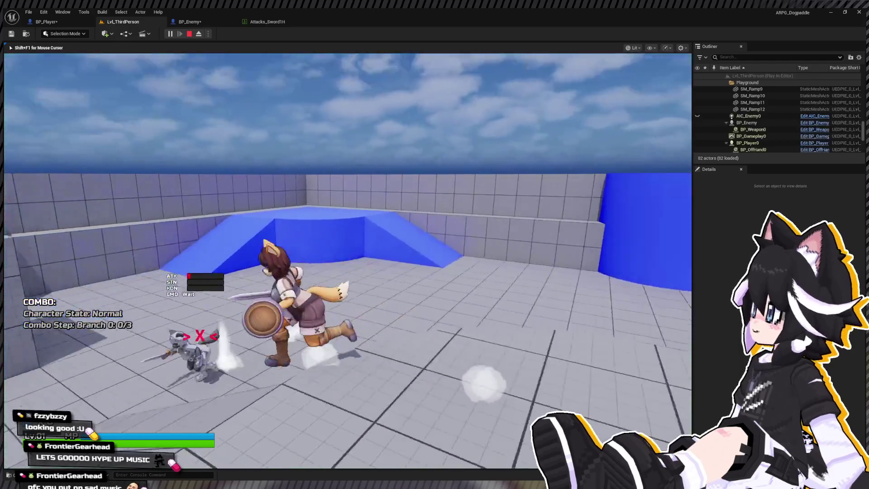
key("w")
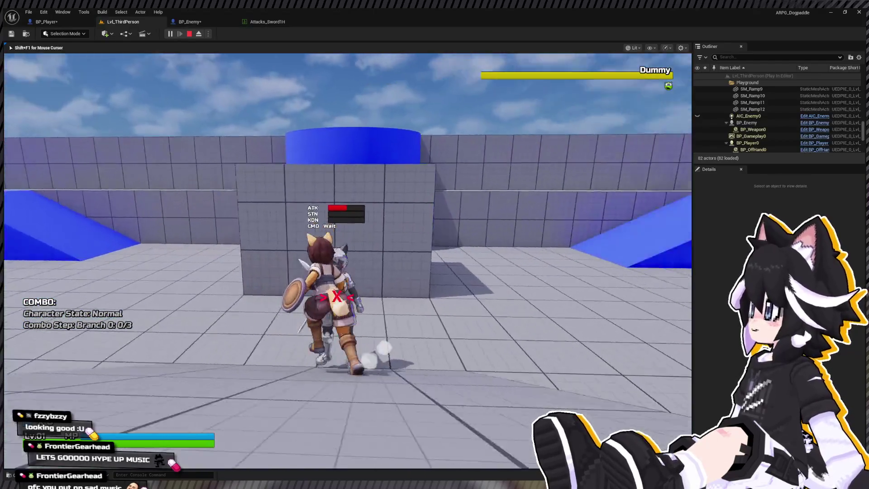
key("w")
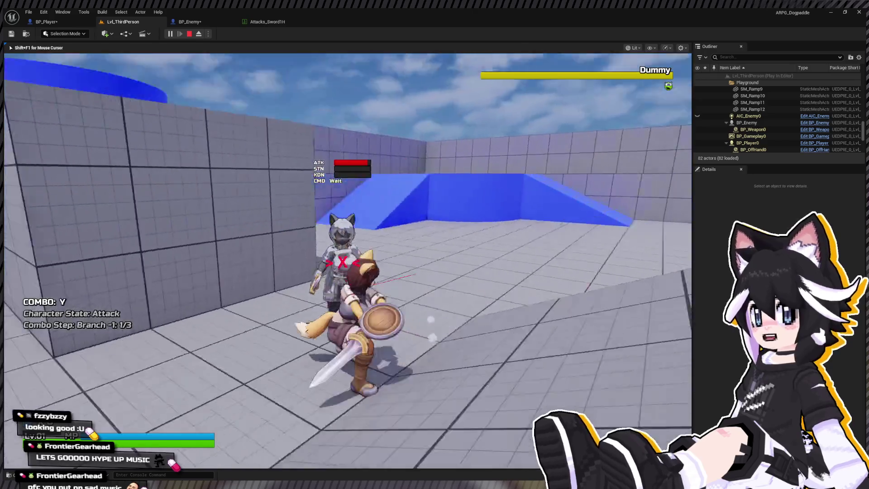
key("w")
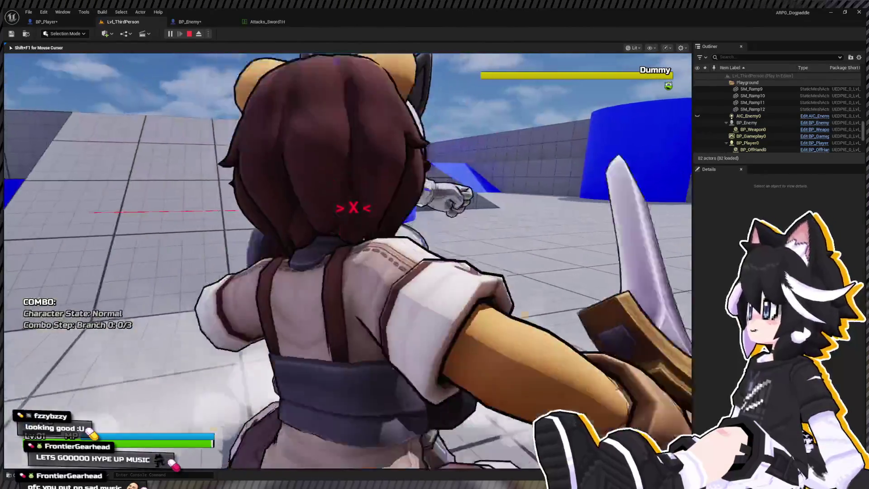
key("w")
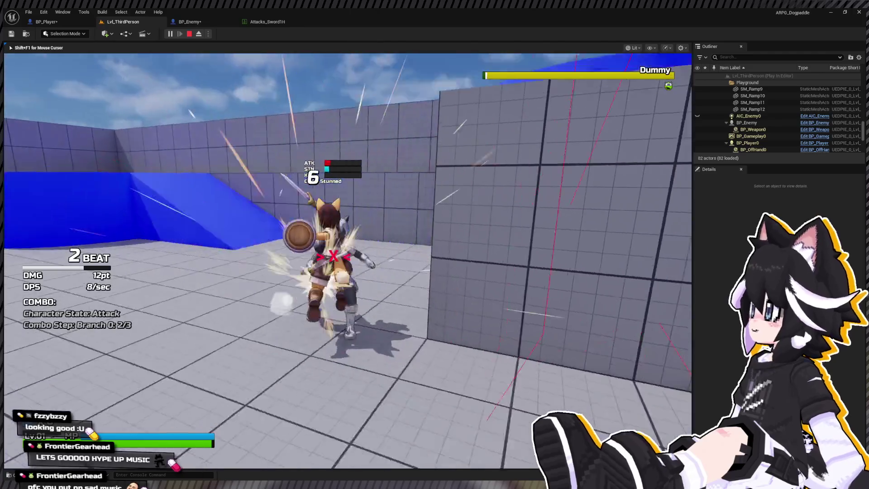
key("w")
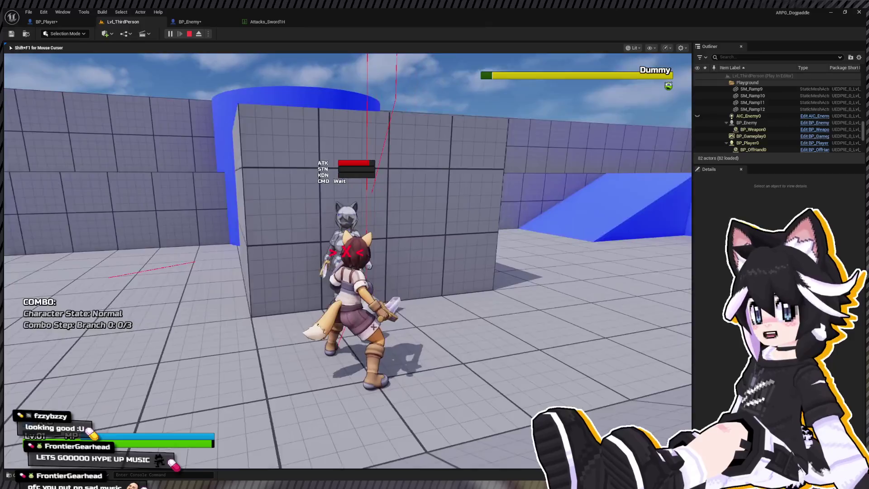
key("Escape")
left_click(72, 24)
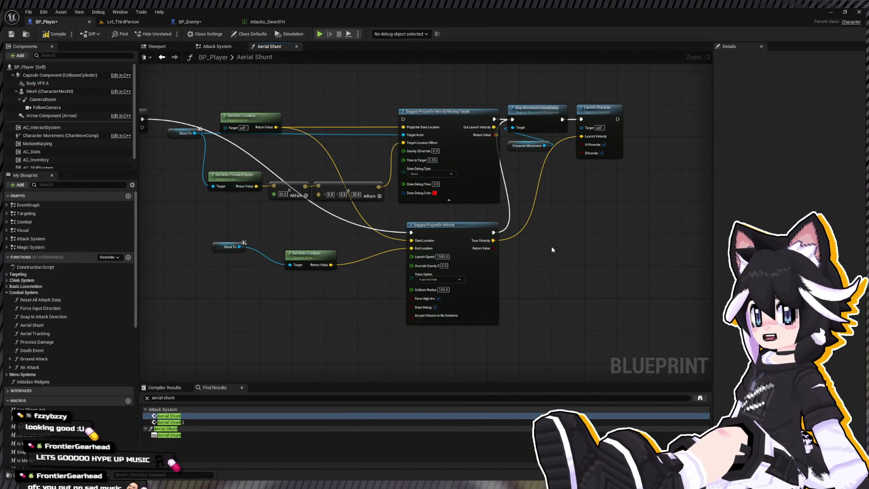
- Undo the last two graph changes to remove Suggest Projectile Velocity, then go back to Lvl_ThirdPerson
key("ctrl+z")
key("ctrl+z")
key("ctrl+z")
key("ctrl+z")
key("ctrl+z")
key("ctrl+z")
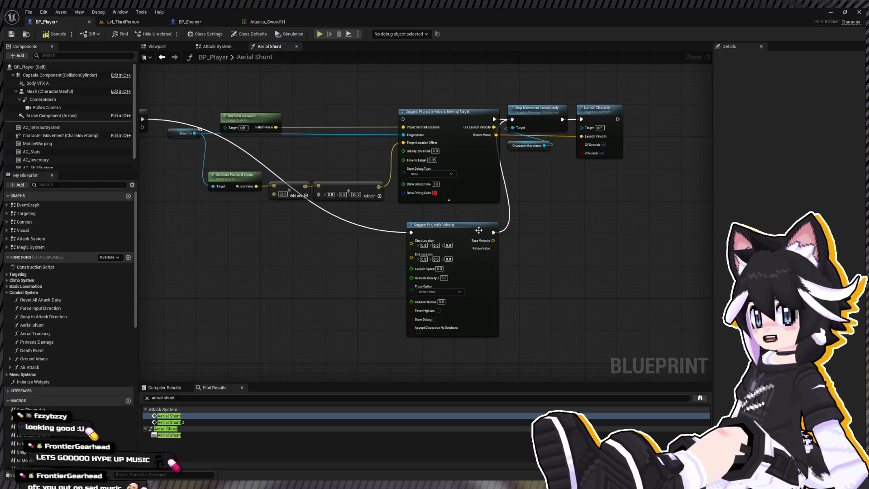
key("ctrl+z")
key("ctrl+z")
key("ctrl+z")
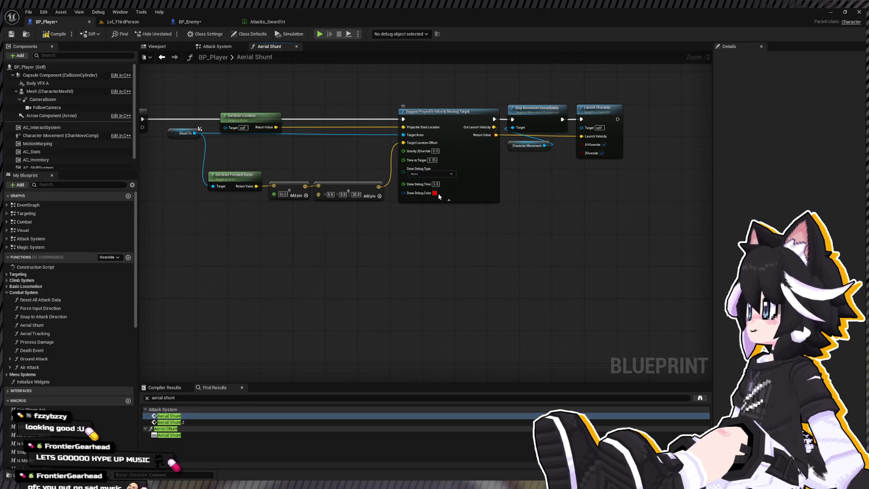
left_click(127, 19)
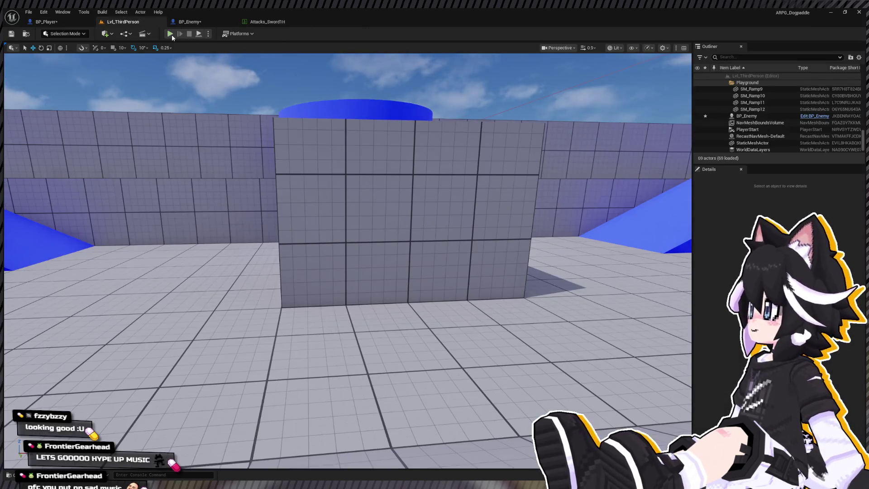
- Start a play test and run repeated sword combos on the Dummy with the reverted Aerial Shunt
key("alt+p")
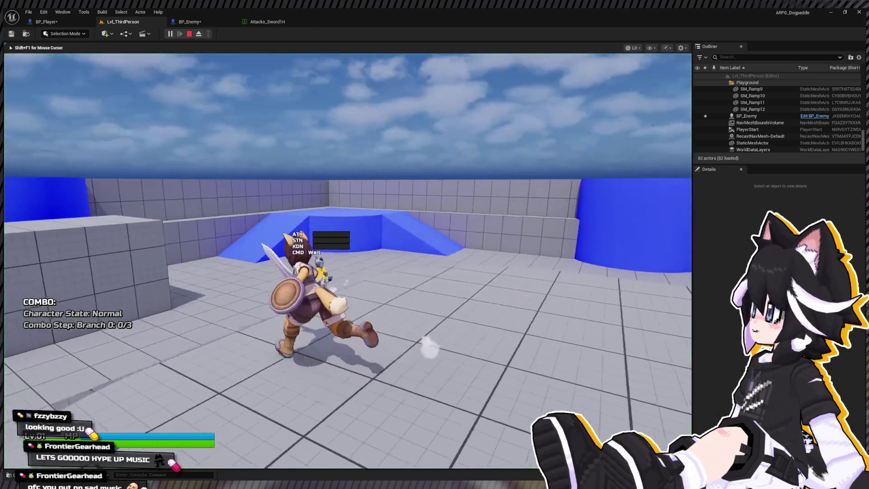
key("w")
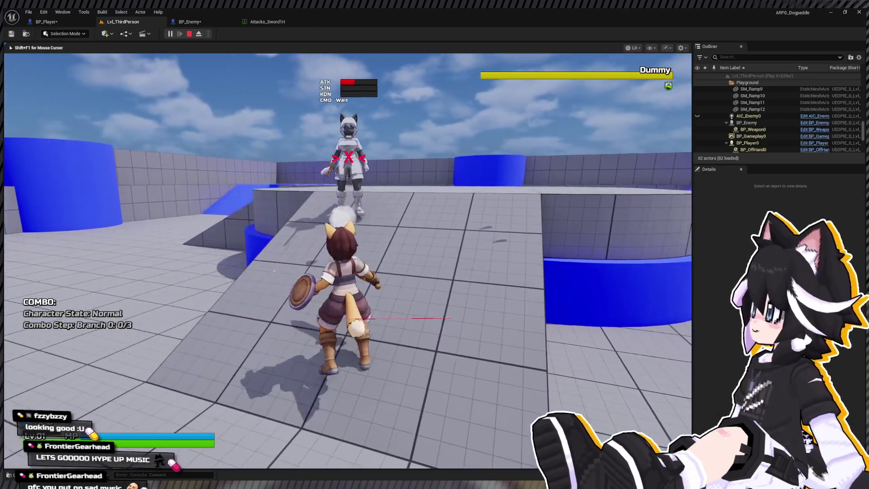
key("w")
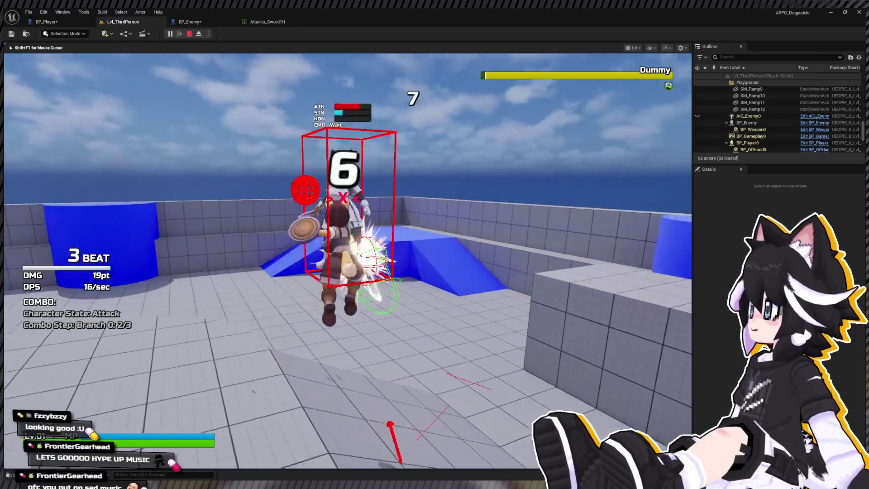
key("w")
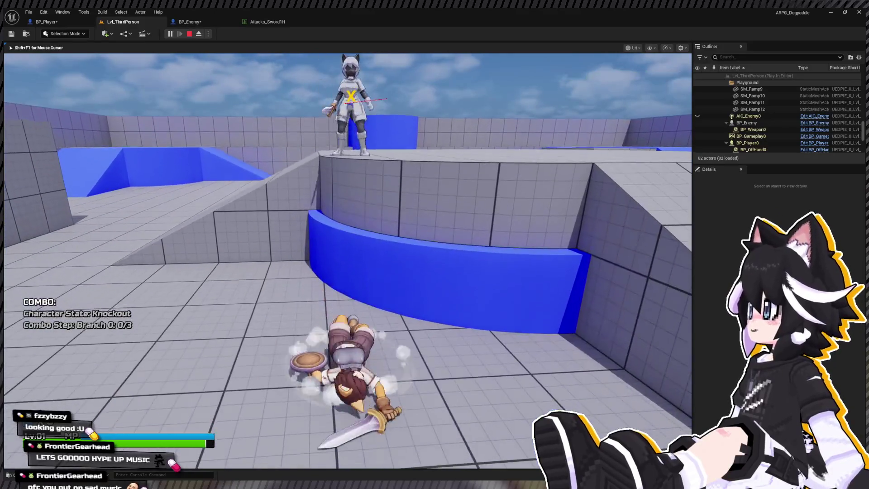
key("w")
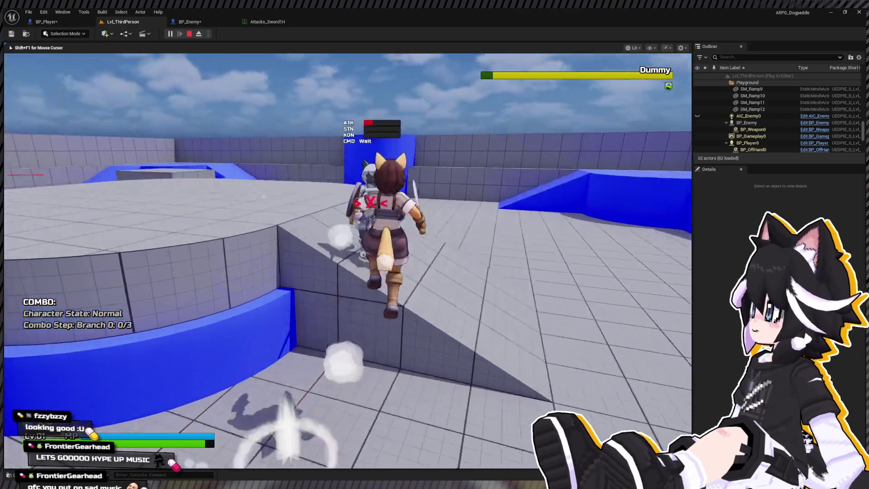
key("w")
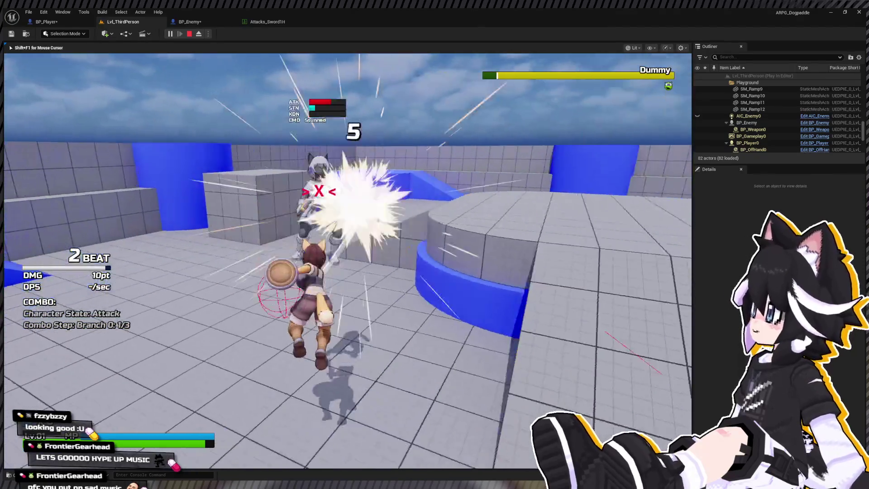
- Land a few more combos on the Dummy, stop the session and open BP_Enemy's Combat graph
key("w")
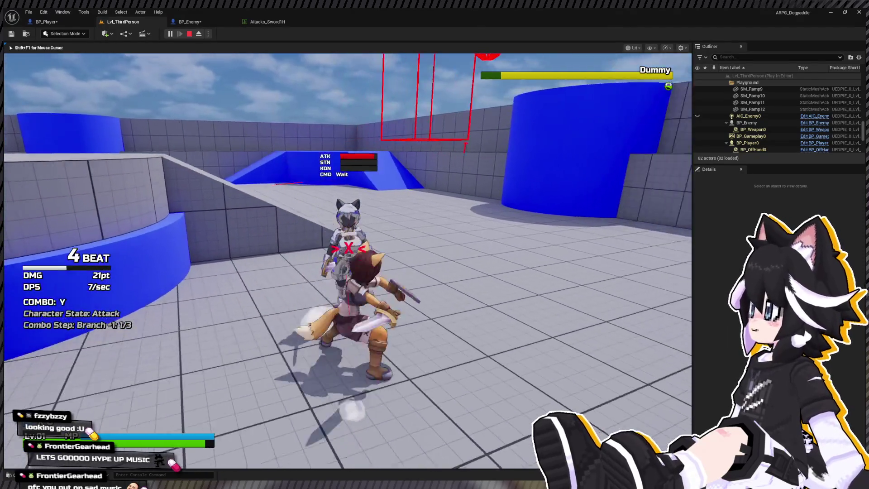
key("w")
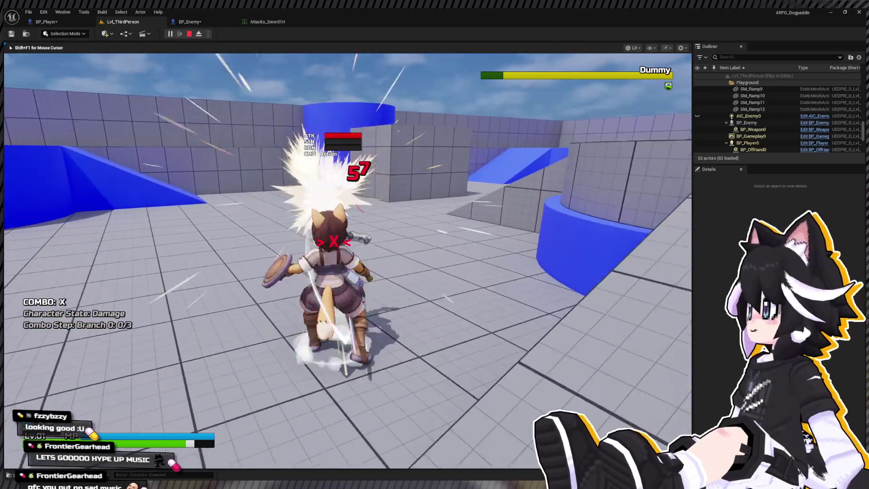
key("w")
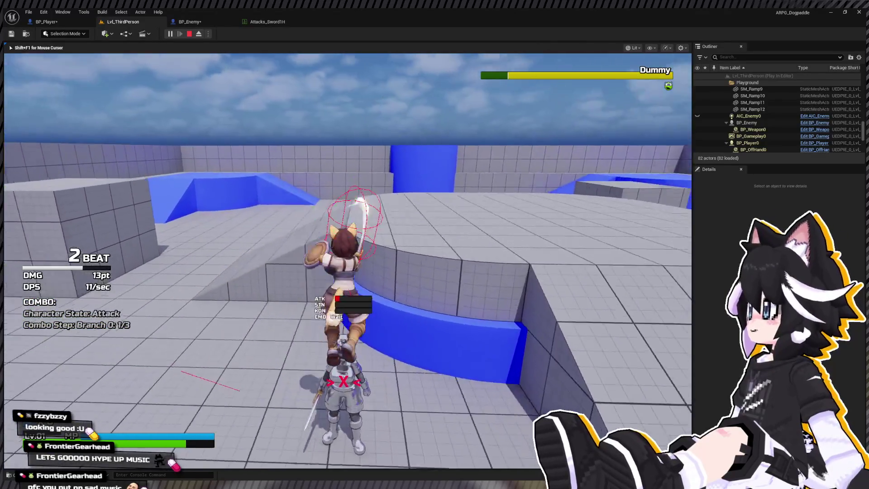
key("w")
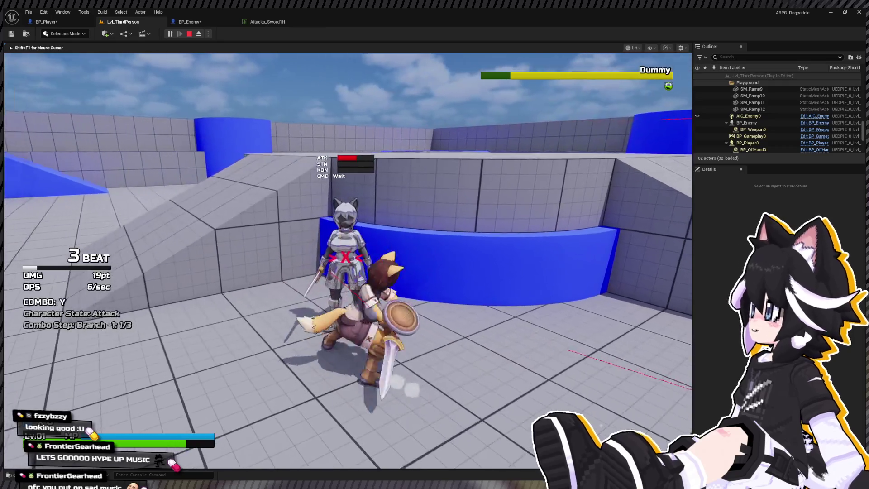
key("w")
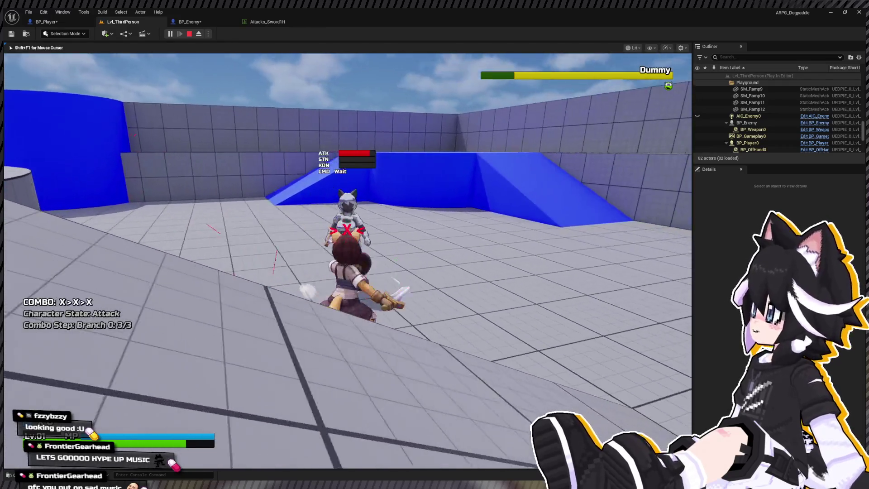
key("Escape")
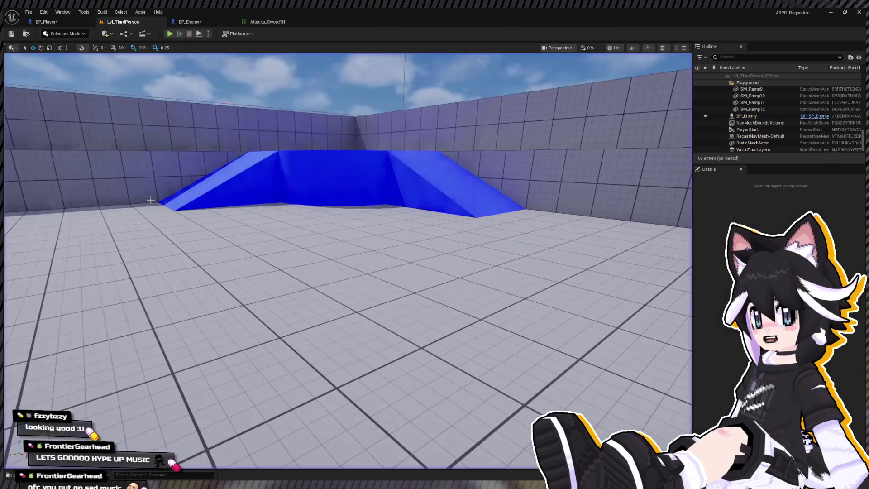
left_click(210, 24)
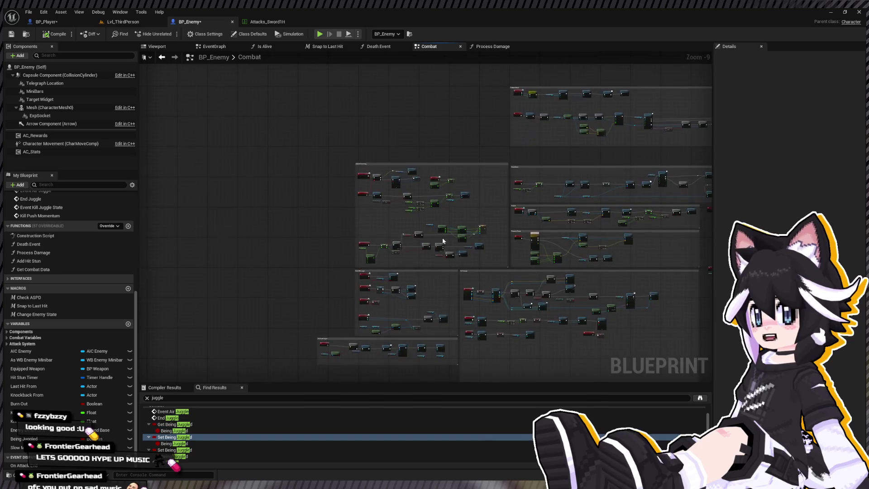
scroll(443, 241, "up", 6)
left_click(277, 222)
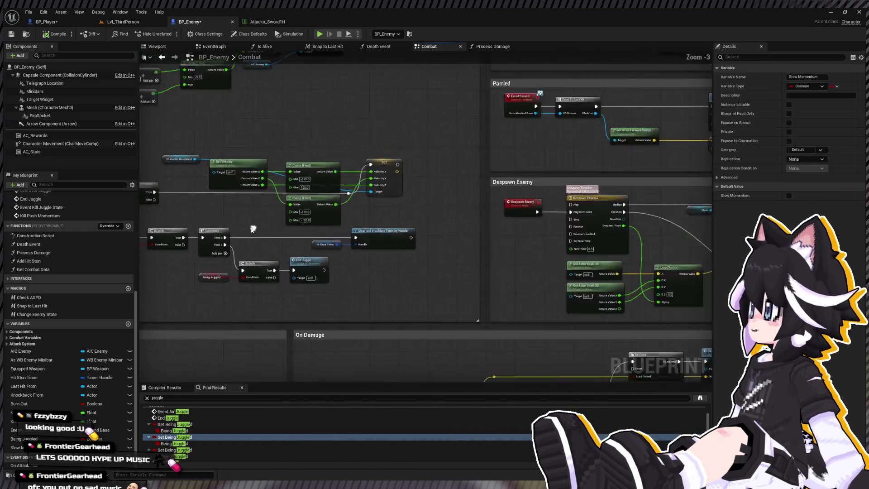
scroll(211, 221, "down", 4)
scroll(338, 182, "up", 6)
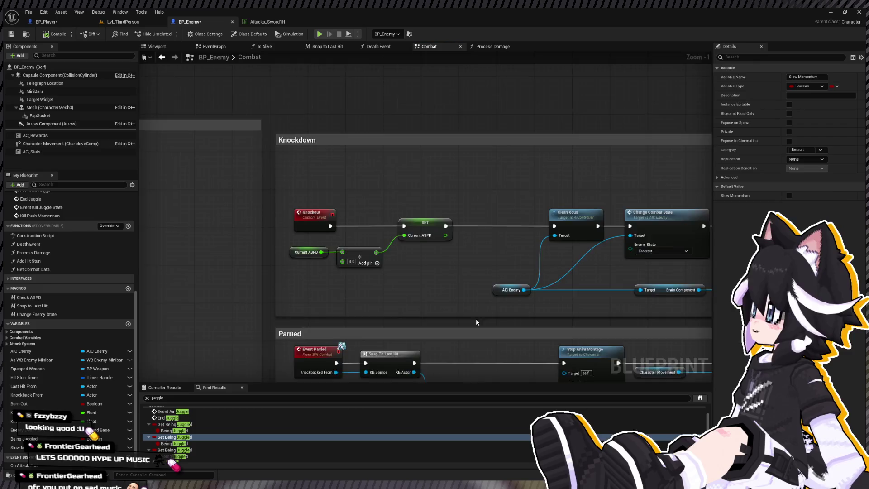
mouse_move(476, 322)
left_mouse_down()
mouse_move(348, 251)
mouse_move(342, 167)
left_mouse_up()
scroll(342, 167, "down", 5)
scroll(248, 176, "up", 2)
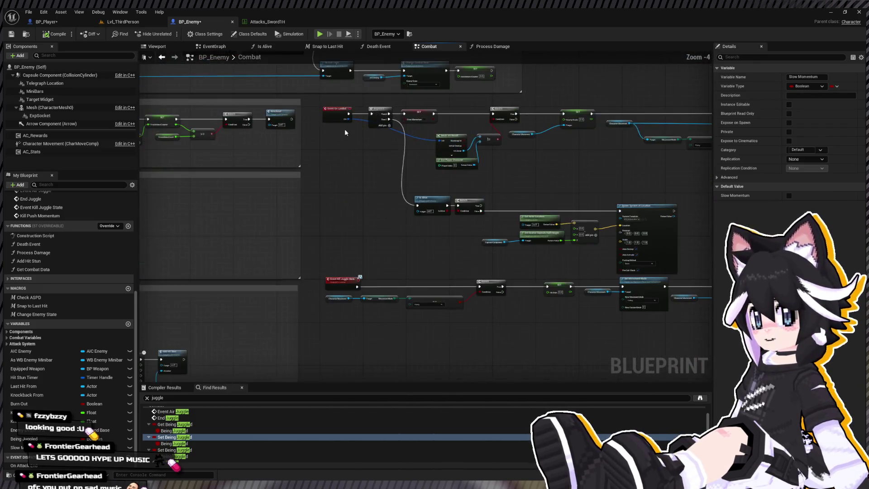
left_click_drag(344, 129, 571, 161)
scroll(71, 249, "up", 6)
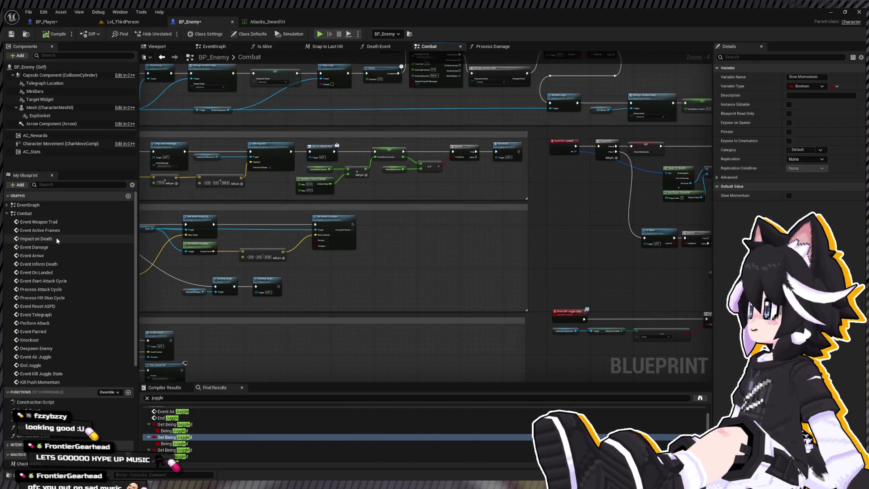
left_click(53, 213)
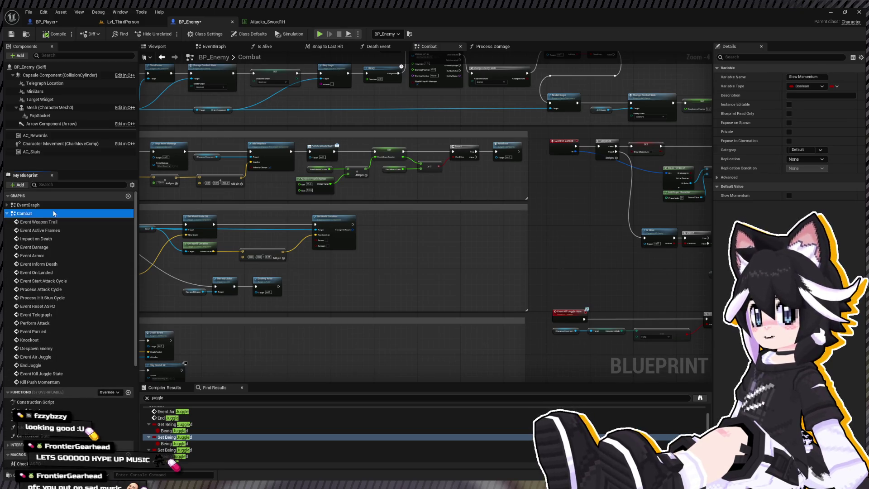
left_click(253, 214)
scroll(254, 214, "down", 4)
left_click_drag(285, 177, 311, 197)
scroll(311, 196, "up", 3)
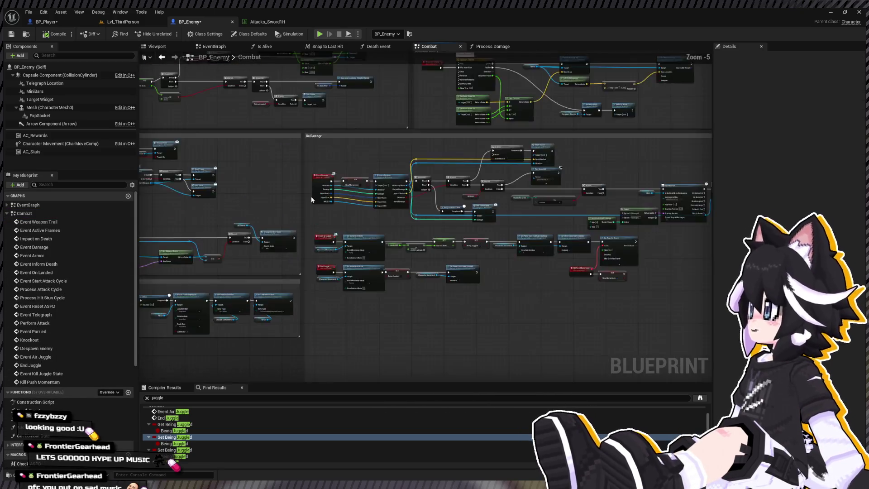
scroll(311, 197, "up", 3)
left_click(398, 168)
mouse_move(398, 169)
left_mouse_down()
mouse_move(402, 106)
mouse_move(630, 131)
mouse_move(286, 102)
left_mouse_up()
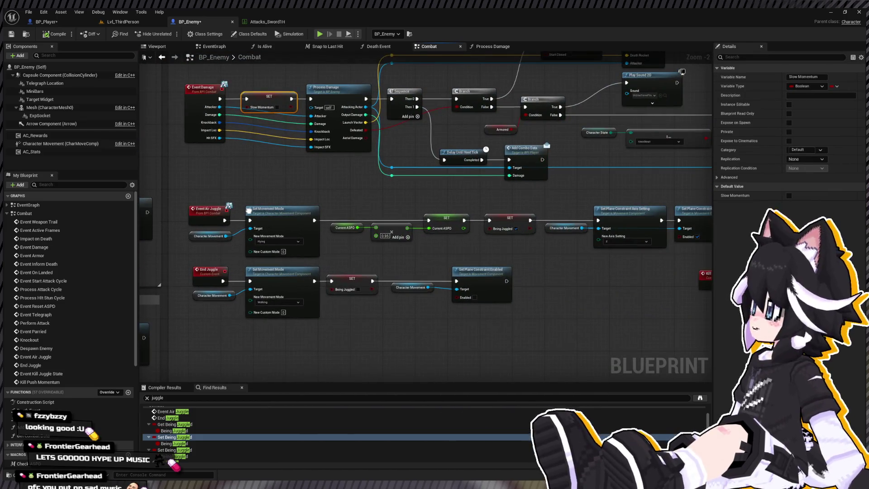
mouse_move(249, 210)
left_mouse_down()
mouse_move(230, 230)
mouse_move(272, 190)
mouse_move(280, 316)
mouse_move(204, 267)
mouse_move(213, 217)
mouse_move(310, 212)
mouse_move(489, 226)
left_mouse_up()
scroll(230, 230, "down", 1)
scroll(228, 197, "up", 3)
scroll(474, 237, "down", 6)
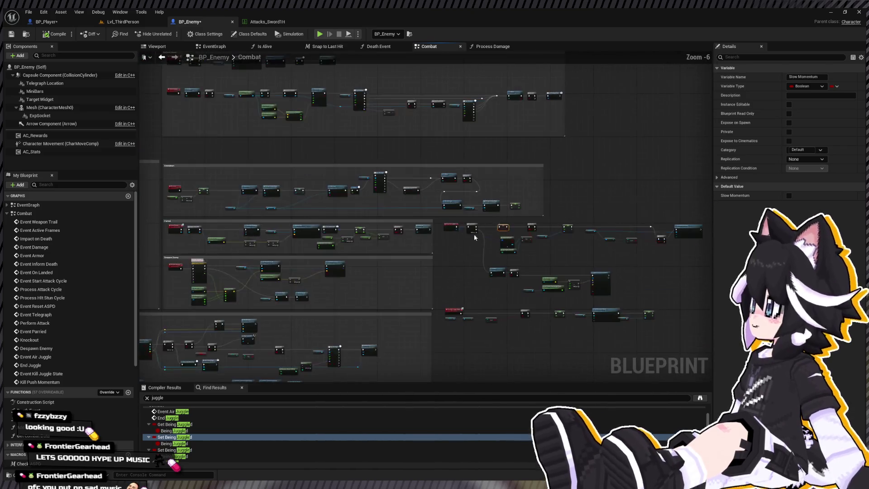
scroll(439, 212, "down", 6)
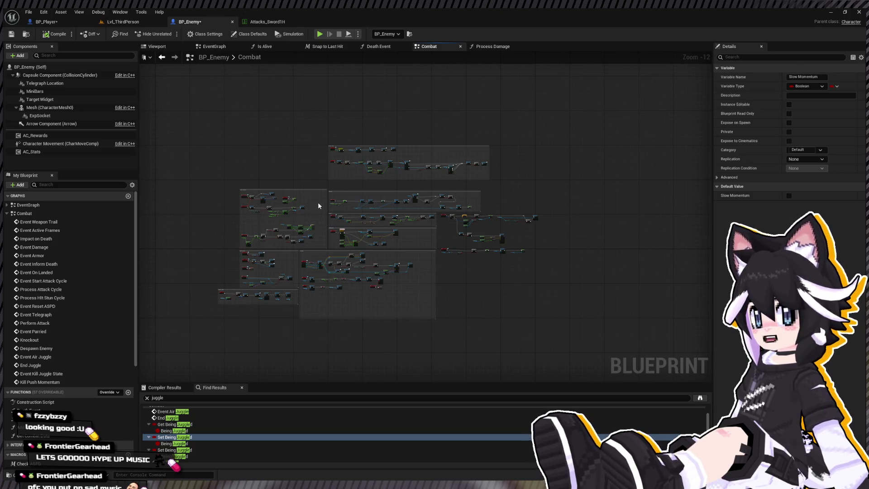
scroll(319, 205, "up", 10)
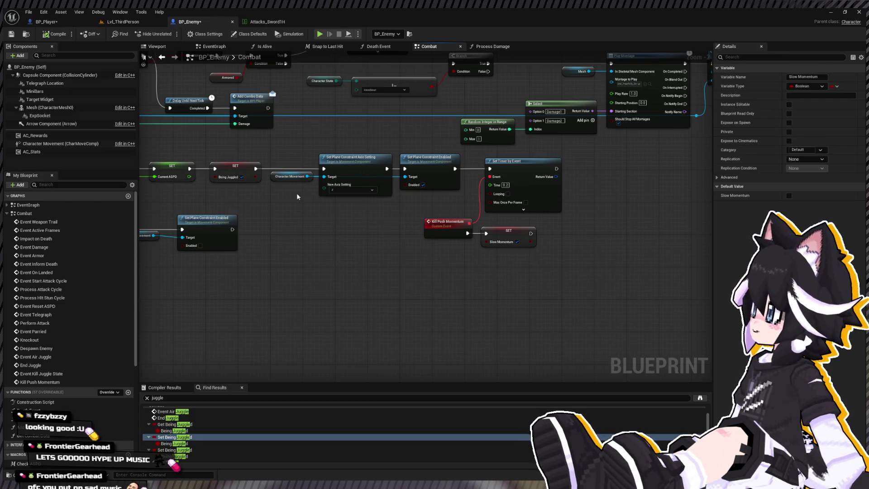
- Promote Set Timer by Event's return value to a KPM Timer variable and place its getter
left_click(554, 176)
type("KPM")
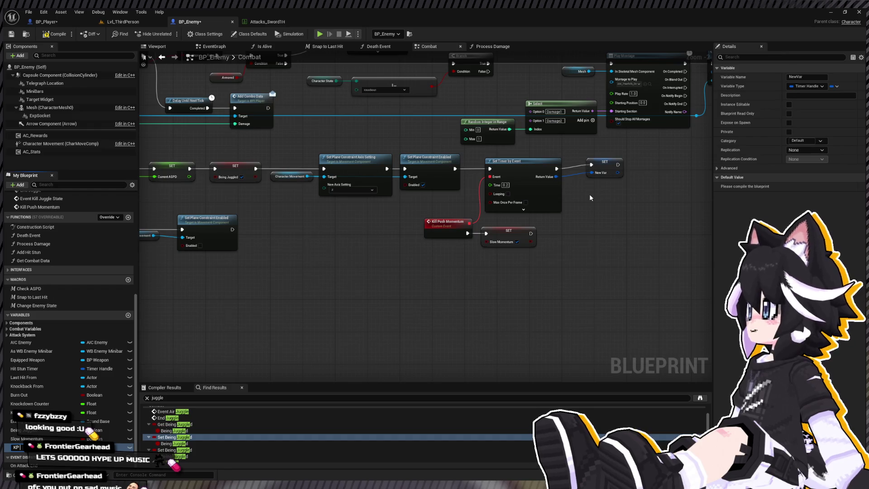
type("Timer")
key("Return")
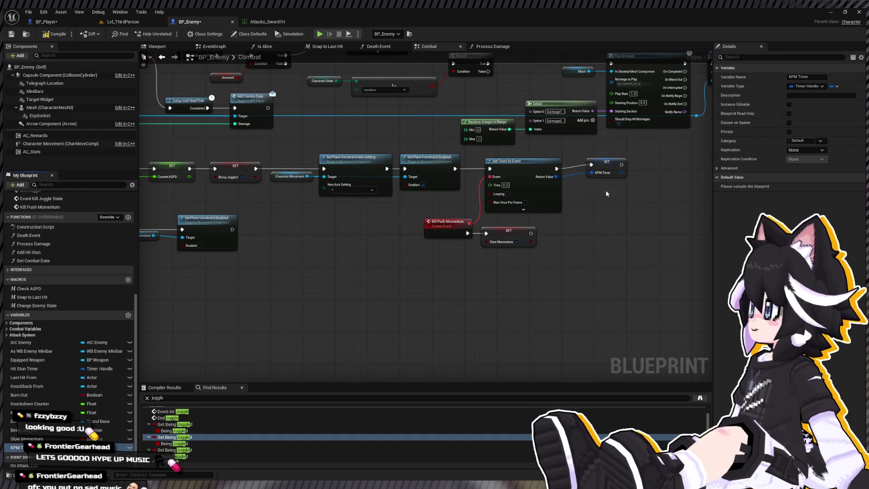
left_click_drag(605, 168, 590, 171)
mouse_move(16, 447)
left_mouse_down()
mouse_move(251, 338)
mouse_move(307, 335)
left_mouse_up()
- Create a Clear and Invalidate Timer by Handle node fed by the KPM Timer getter
left_click(336, 325)
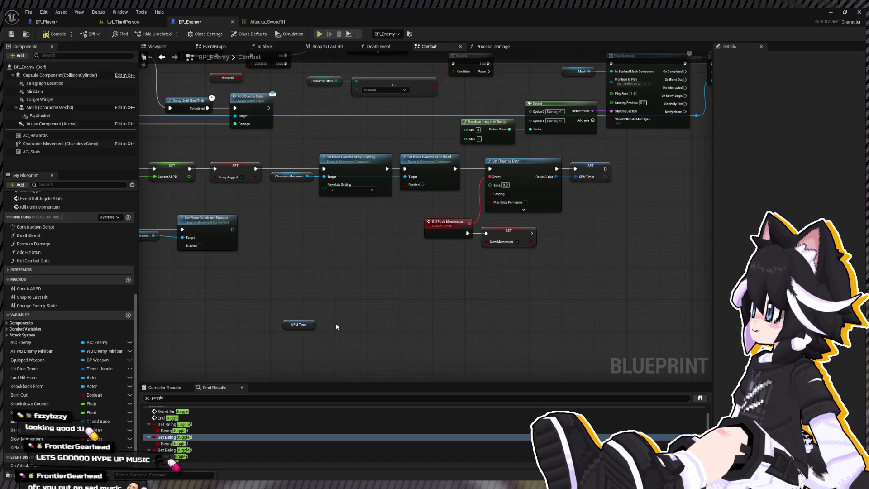
type("clear and")
key("Escape")
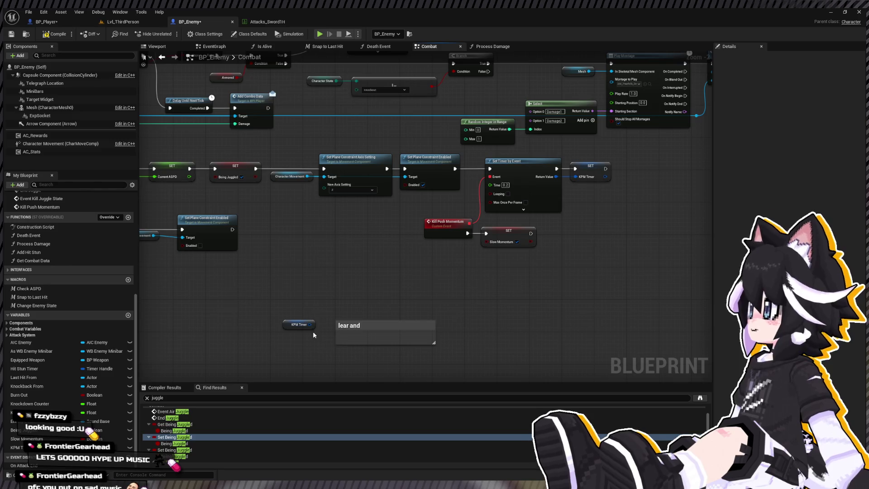
key("ctrl+z")
mouse_move(310, 324)
left_mouse_down()
mouse_move(331, 321)
mouse_move(338, 296)
mouse_move(562, 248)
mouse_move(511, 265)
left_mouse_up()
key("Return")
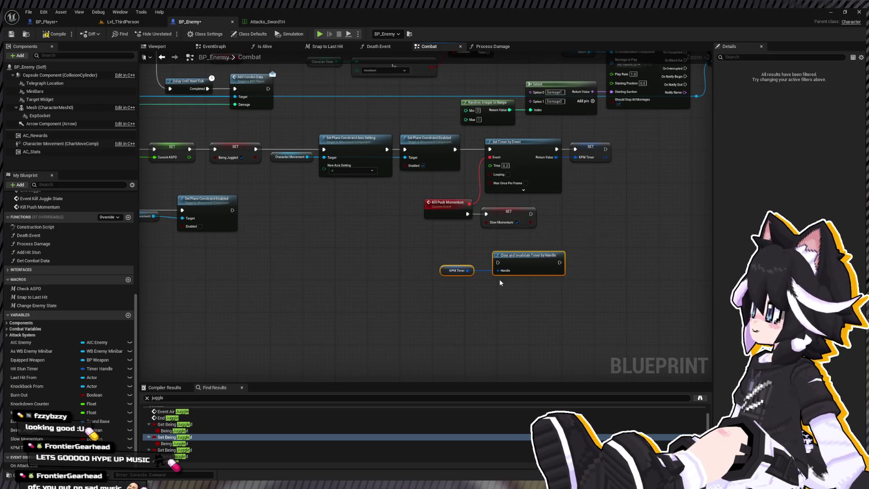
scroll(391, 230, "down", 4)
scroll(283, 199, "up", 3)
- Search the blueprint for Kill Push Momentum and jump to its event
left_click_drag(283, 199, 319, 261)
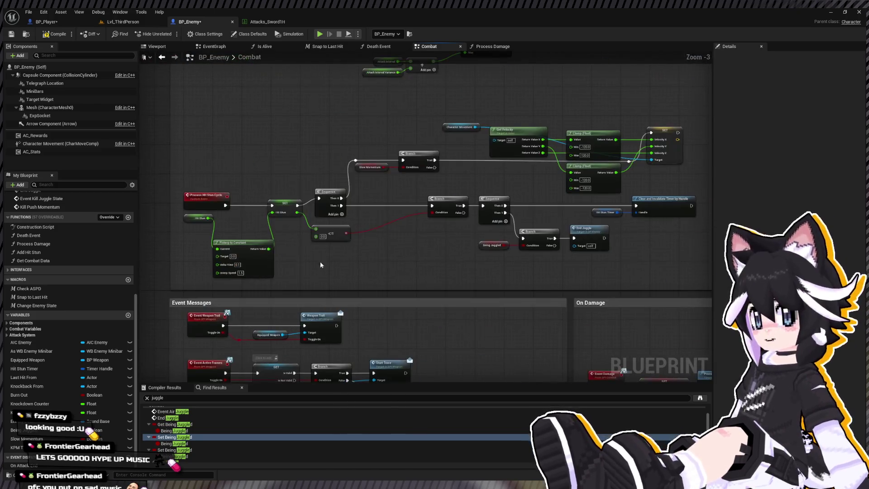
scroll(285, 195, "down", 3)
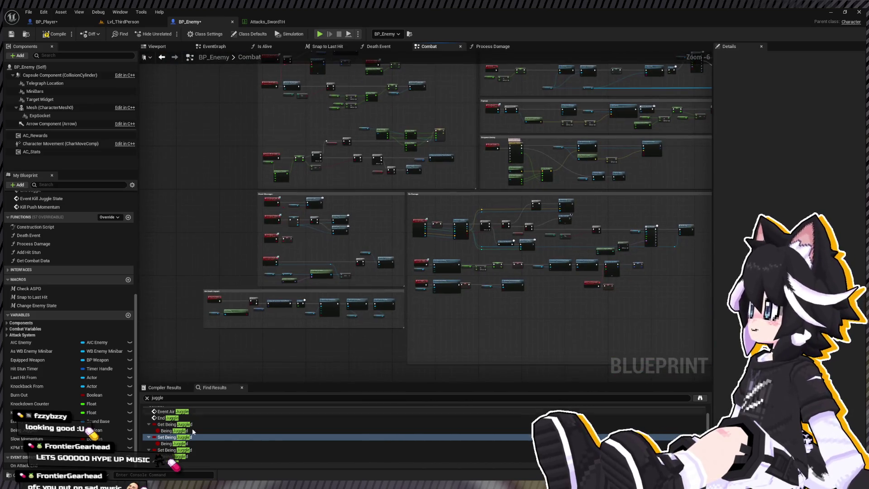
left_click(212, 397)
type("kill momentum")
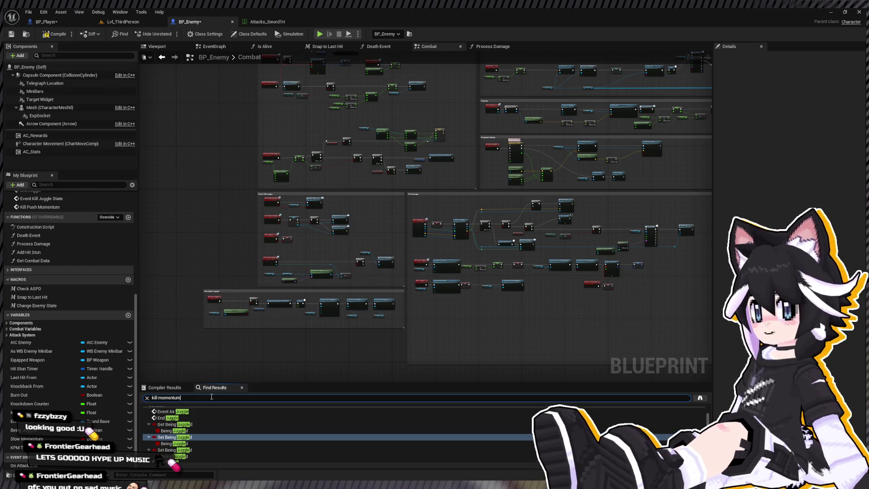
key("Return")
left_click(177, 415)
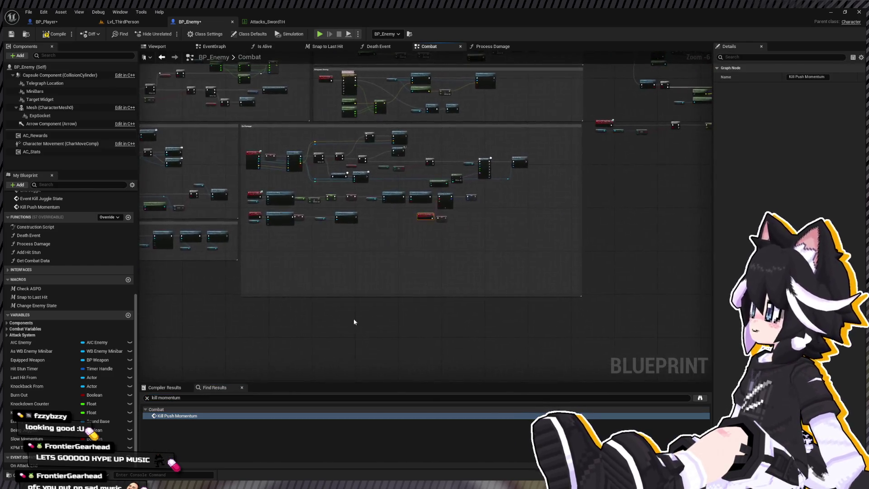
scroll(354, 322, "up", 4)
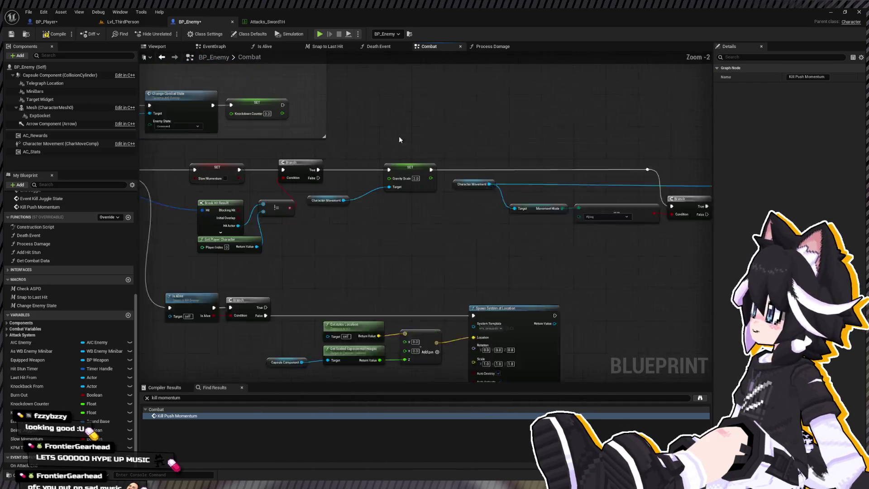
scroll(399, 140, "down", 1)
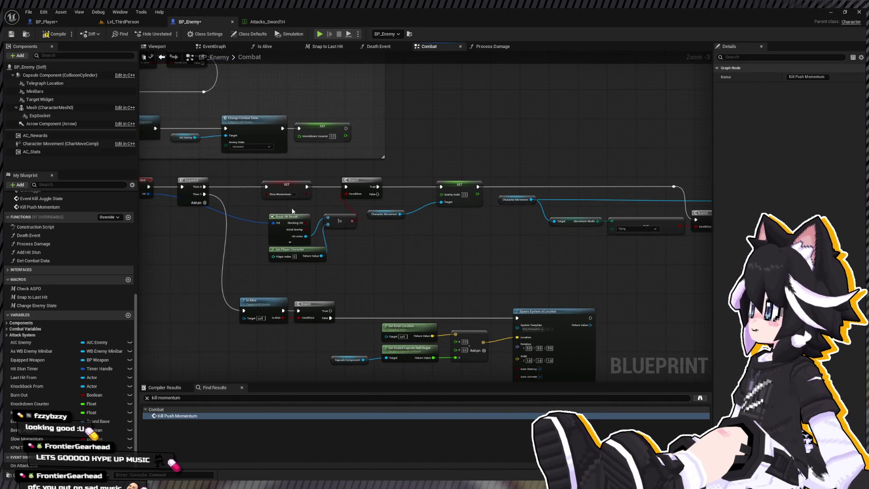
- Move the KPM Timer clearing nodes right after SET Slow Momentum in Event On Landed
mouse_move(337, 185)
left_mouse_down()
mouse_move(520, 247)
mouse_move(708, 254)
mouse_move(572, 253)
mouse_move(367, 234)
left_mouse_up()
left_click_drag(392, 180, 539, 181)
left_click_drag(453, 204, 366, 189)
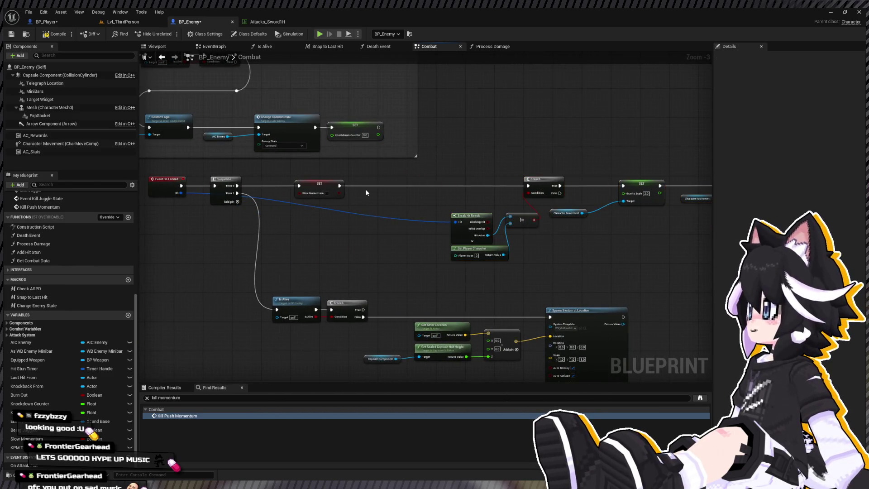
scroll(362, 188, "up", 3)
left_click_drag(418, 187, 376, 197)
left_click(335, 180)
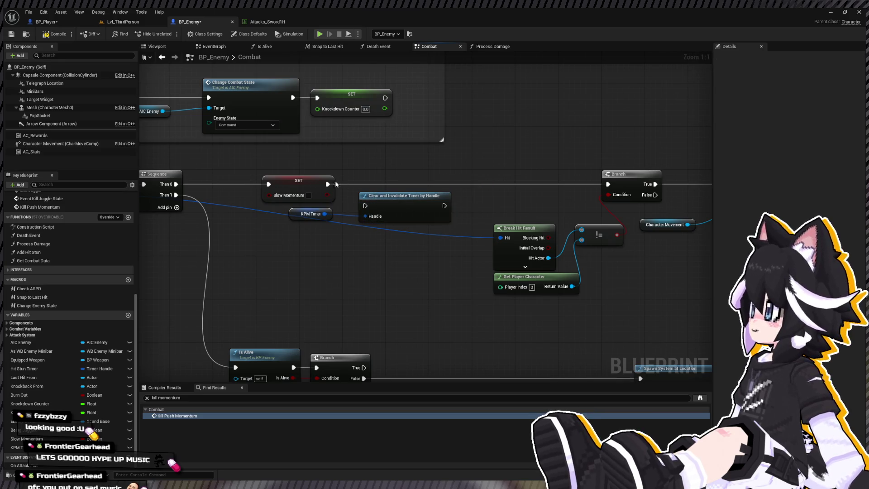
mouse_move(429, 207)
left_mouse_down()
mouse_move(429, 185)
mouse_move(608, 184)
left_mouse_up()
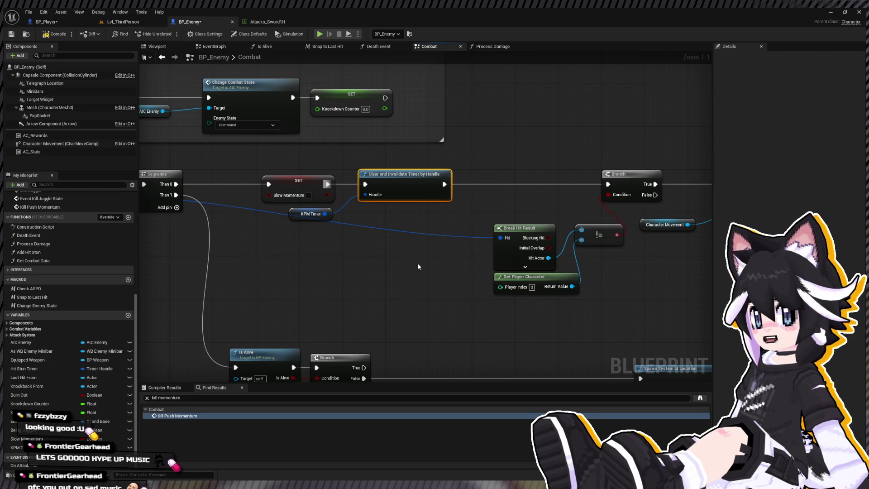
left_click(397, 279)
key("ctrl+f")
- Search for 'slow m' and locate the On Damage section's SET Slow Momentum
type("sl")
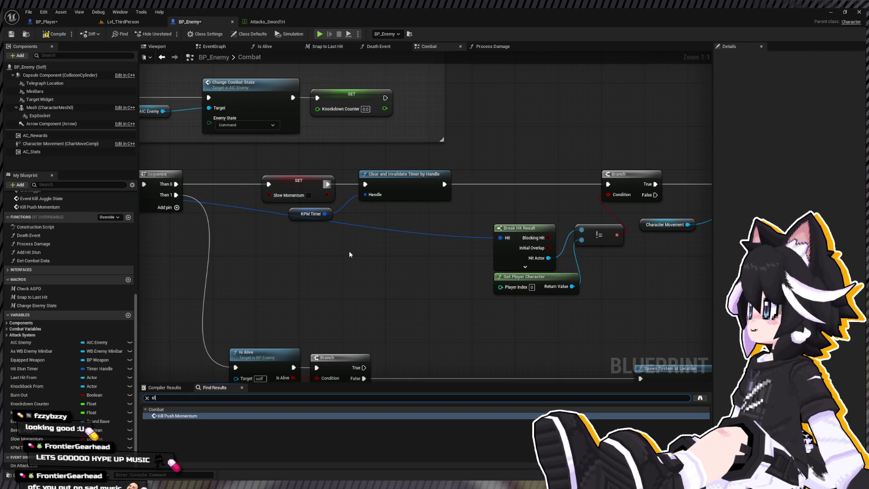
type("ow mom")
scroll(349, 252, "down", 5)
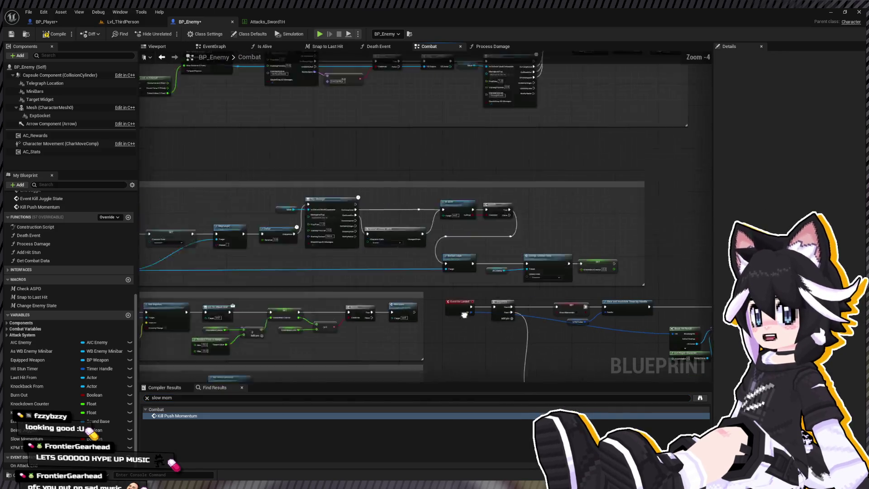
scroll(390, 225, "down", 2)
scroll(322, 195, "up", 3)
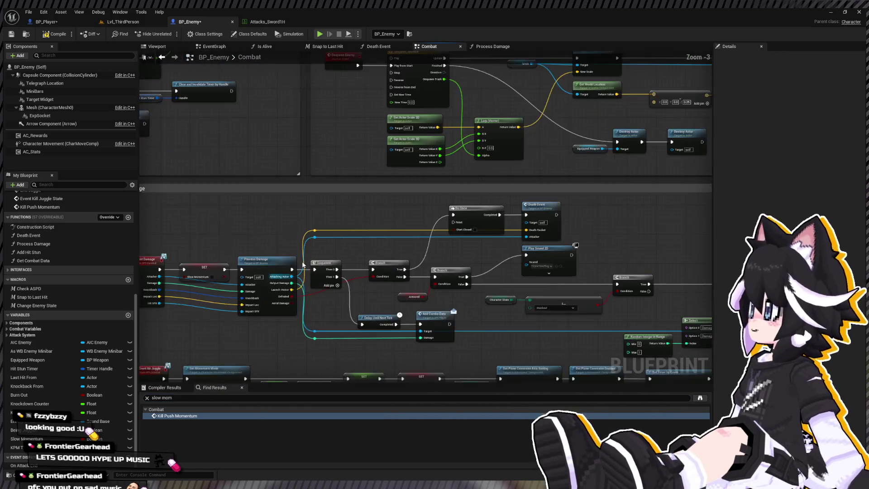
scroll(322, 194, "down", 2)
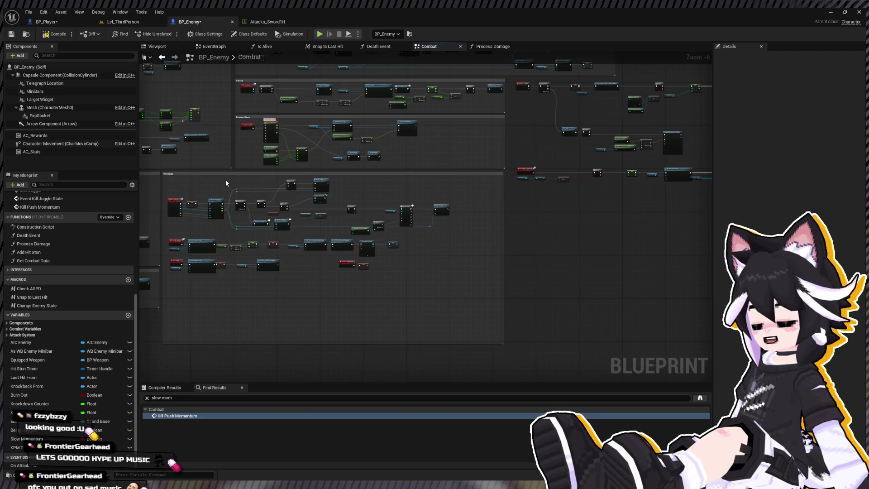
mouse_move(210, 180)
left_mouse_down()
mouse_move(446, 242)
mouse_move(476, 236)
left_mouse_up()
scroll(317, 208, "up", 4)
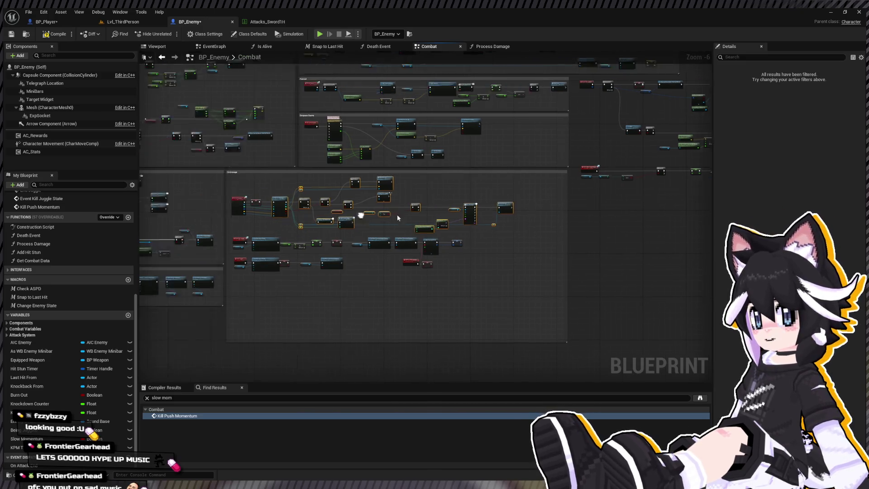
mouse_move(318, 208)
left_mouse_down()
mouse_move(220, 229)
mouse_move(253, 228)
mouse_move(45, 212)
left_mouse_up()
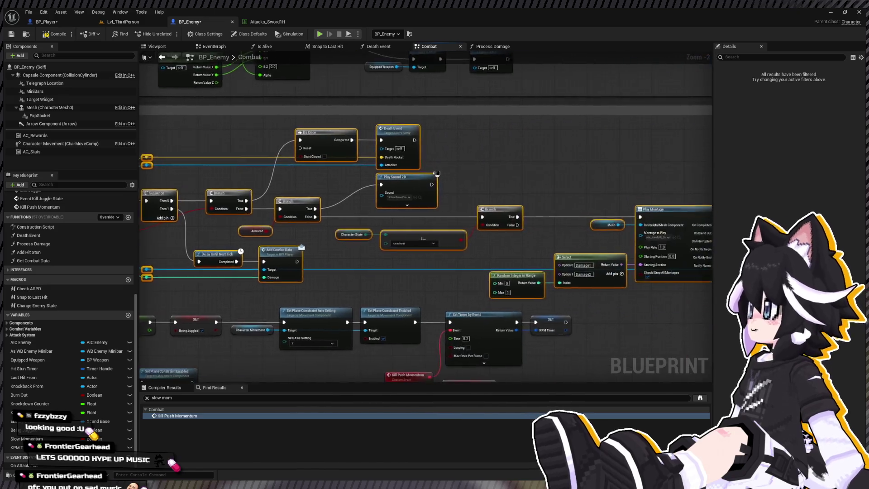
mouse_move(407, 213)
left_mouse_down()
mouse_move(227, 198)
mouse_move(271, 149)
mouse_move(281, 172)
mouse_move(297, 171)
mouse_move(299, 196)
mouse_move(325, 228)
mouse_move(375, 221)
mouse_move(402, 197)
left_mouse_up()
scroll(317, 197, "up", 2)
- Paste the KPM Timer clearing nodes, wiring SET Slow Momentum → Clear → Process Damage
key("ctrl+v")
left_click_drag(480, 196, 504, 223)
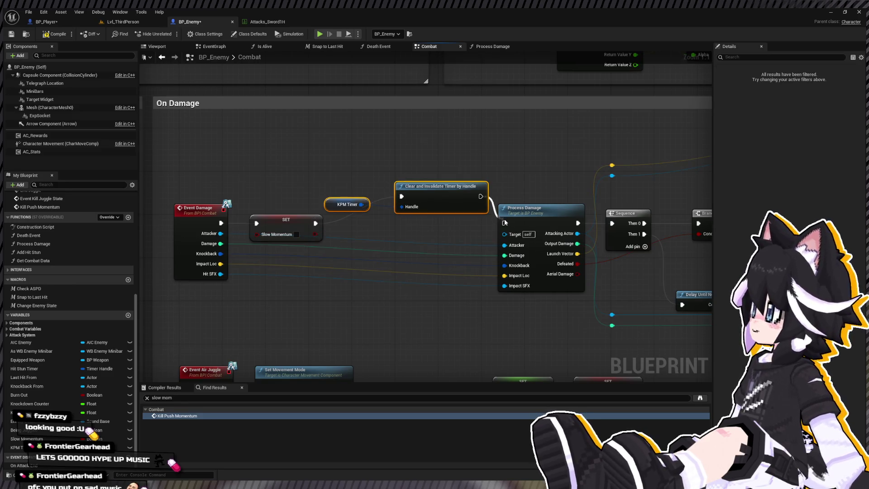
mouse_move(448, 195)
left_mouse_down()
mouse_move(419, 208)
mouse_move(399, 244)
mouse_move(387, 225)
left_mouse_up()
left_click(386, 219)
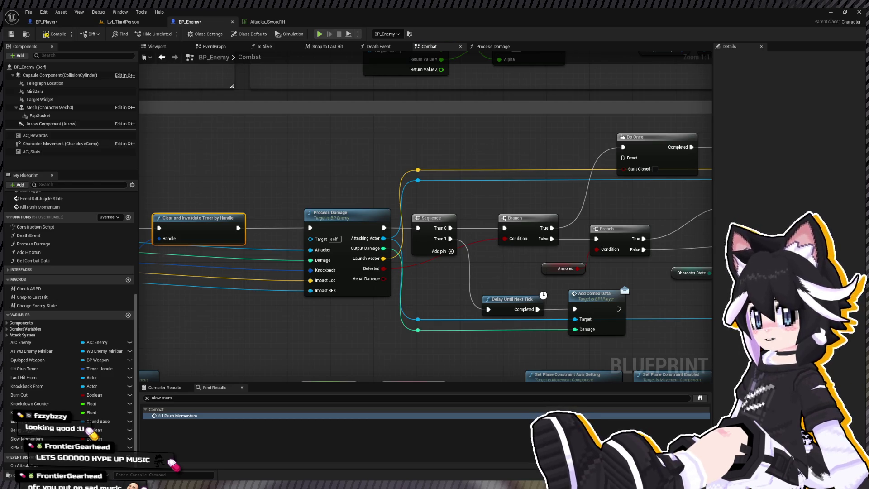
scroll(425, 222, "down", 8)
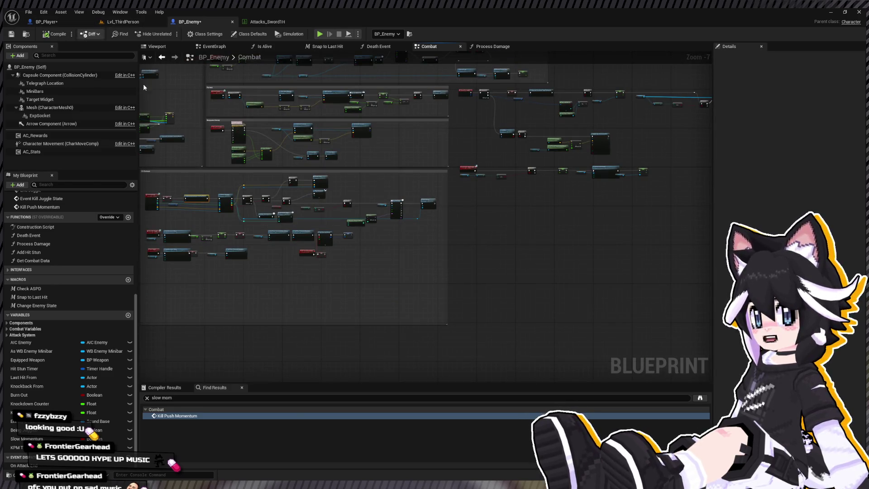
- Search 'sl' and inspect each Slow Momentum setter and getter result in turn
left_click(199, 397)
type("sl")
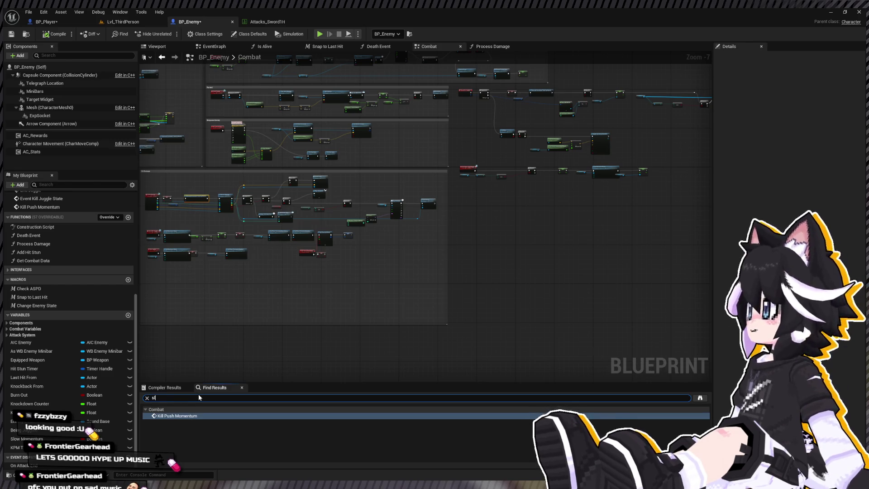
key("Return")
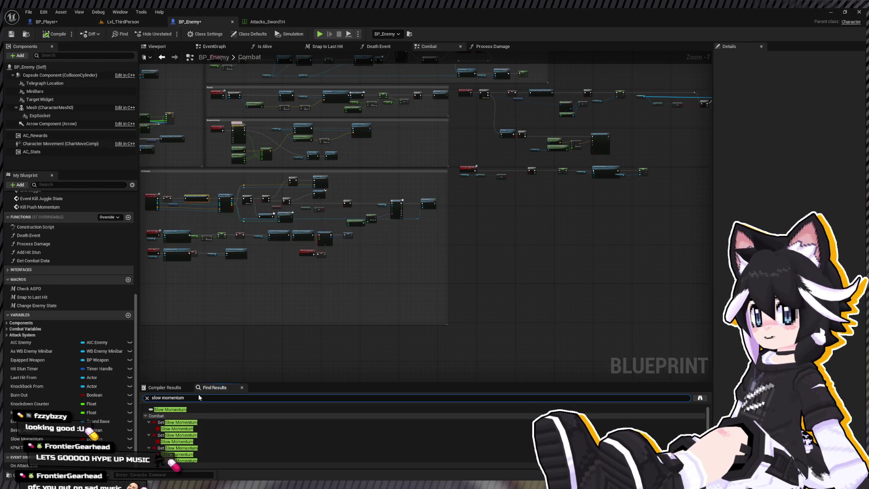
left_click(211, 422)
double_click(210, 421)
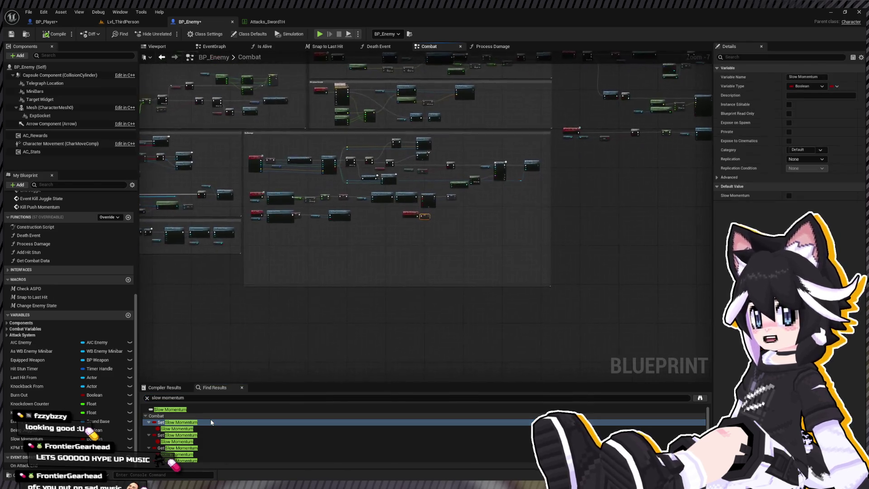
double_click(200, 435)
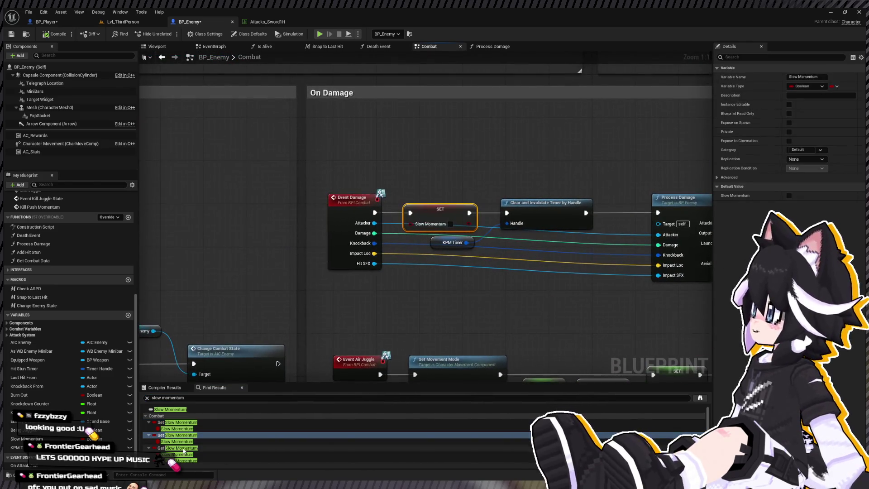
double_click(183, 448)
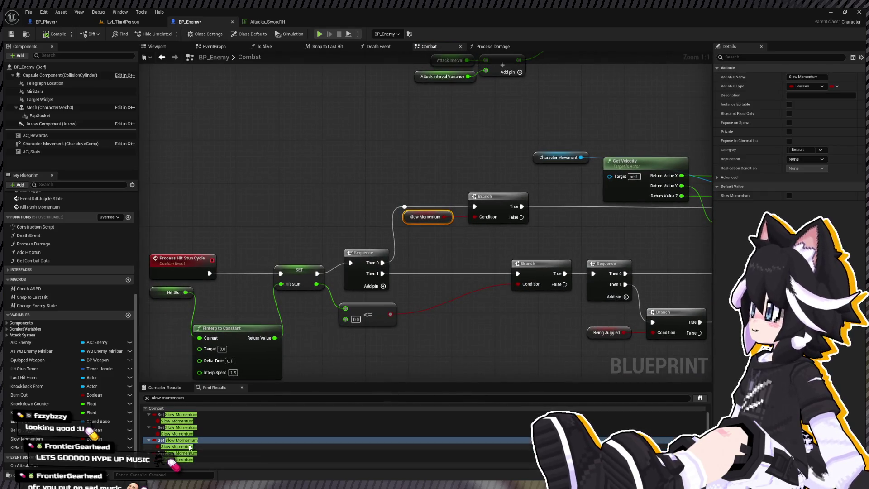
double_click(186, 454)
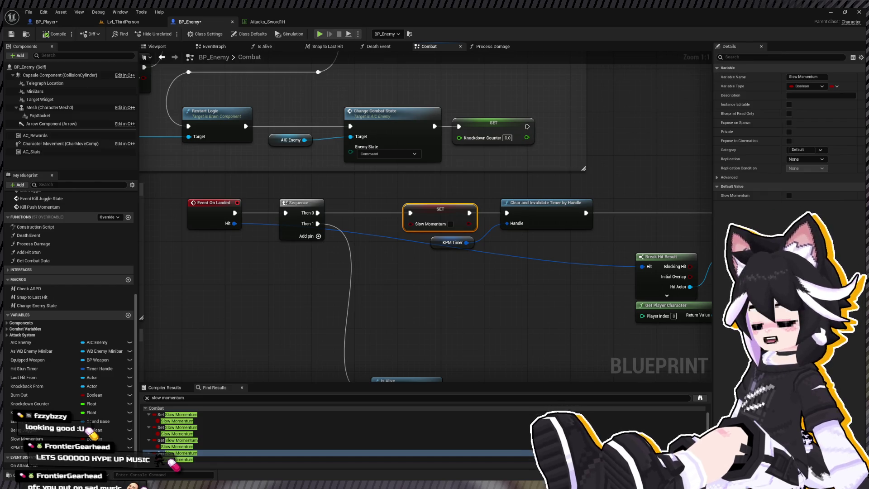
scroll(403, 199, "down", 6)
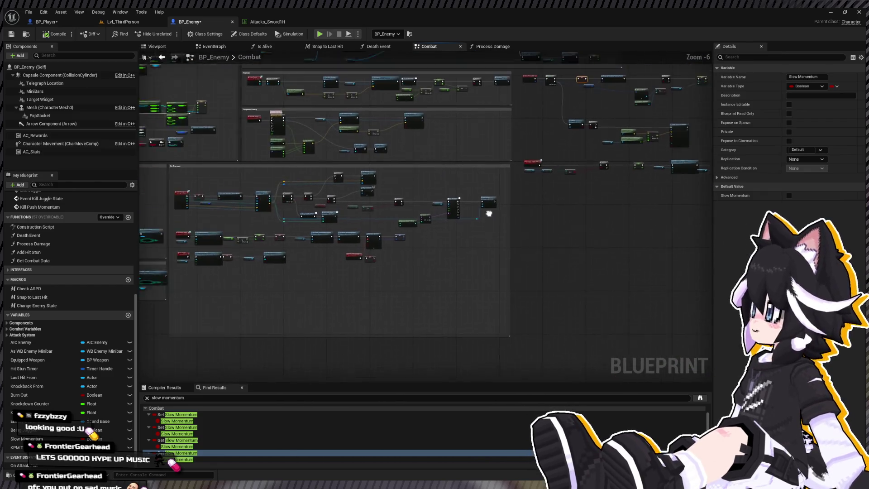
scroll(489, 214, "up", 6)
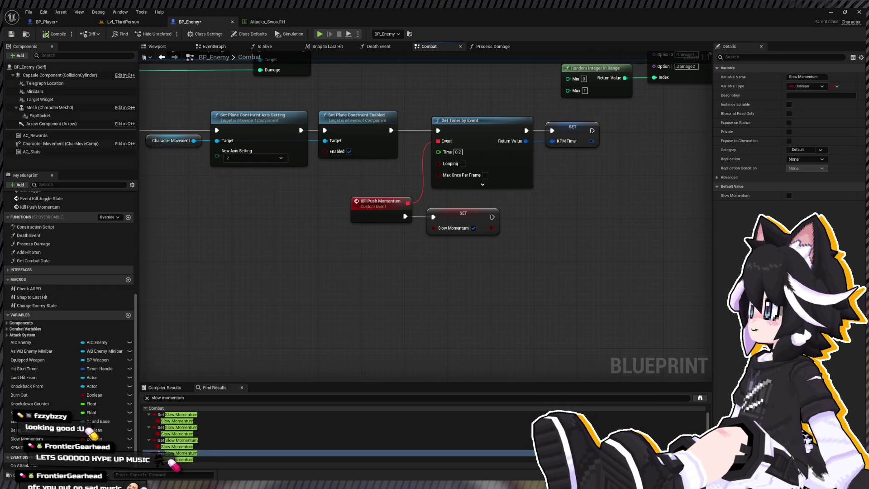
- Open BP_Player's Aerial Shunt graph and run a brief simulation
left_click(65, 22)
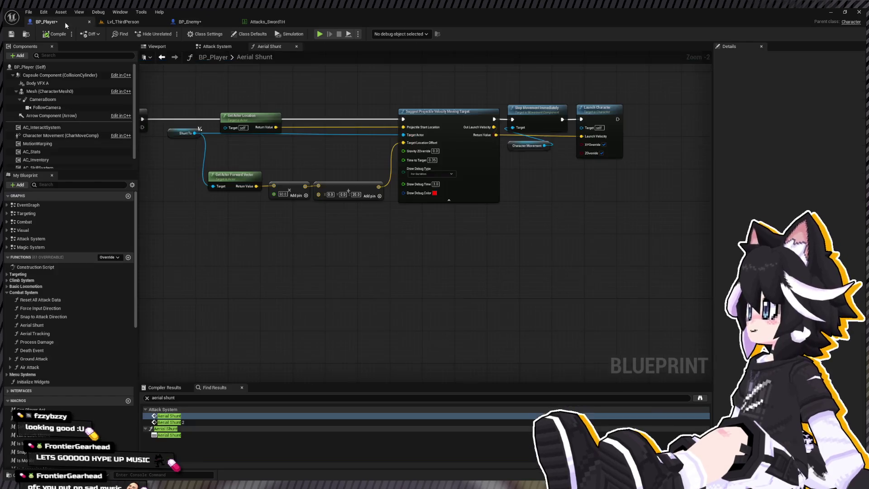
left_click(320, 34)
key("Escape")
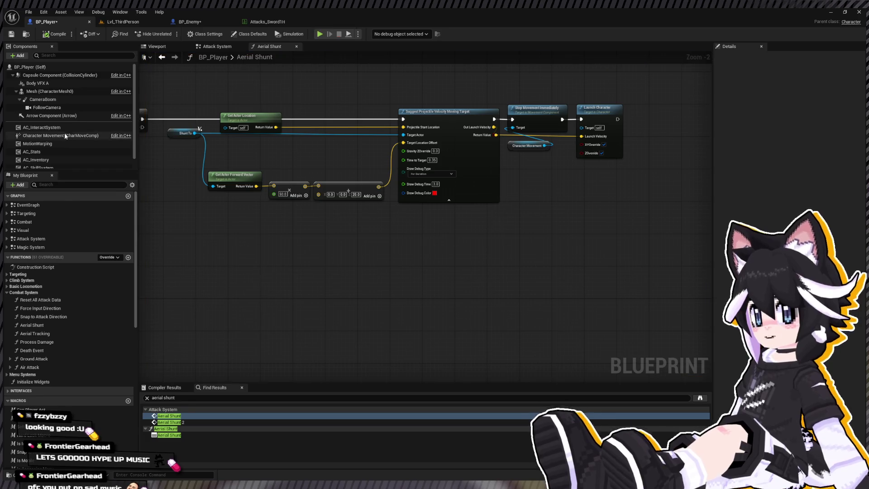
- Play Lvl_ThirdPerson, combo-attack the Dummy, then stop the session
left_click(123, 22)
left_click(168, 34)
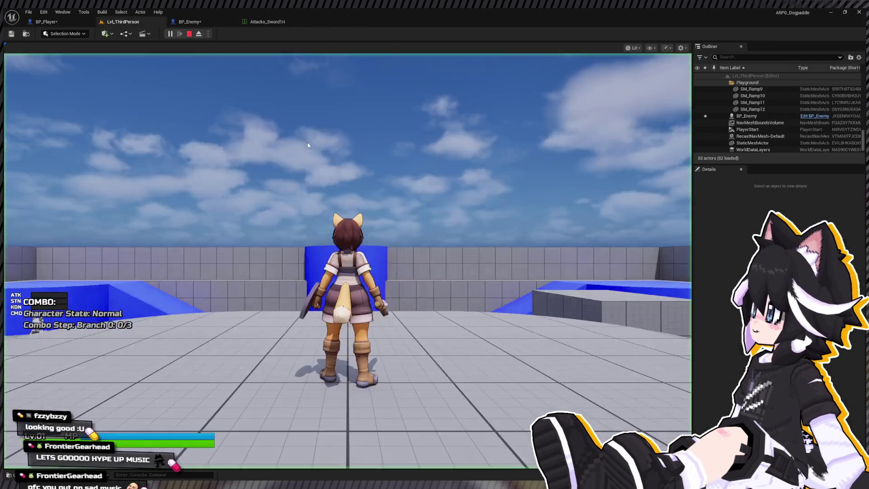
key("w")
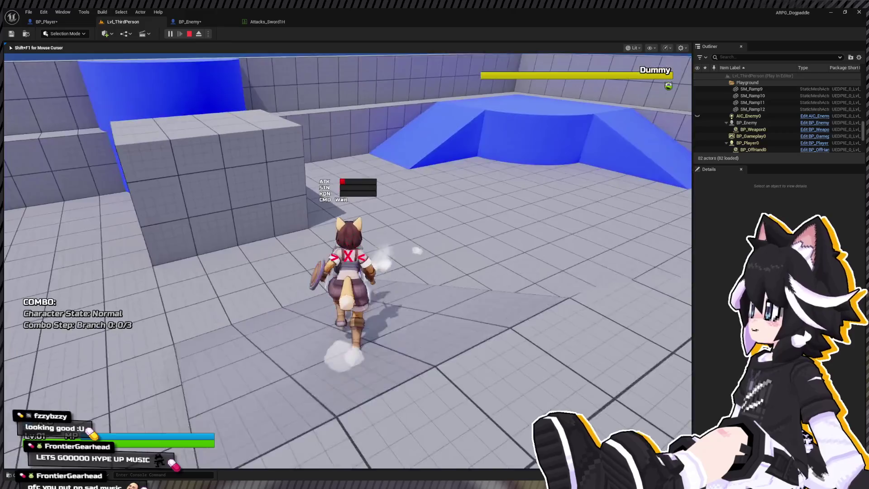
key("y")
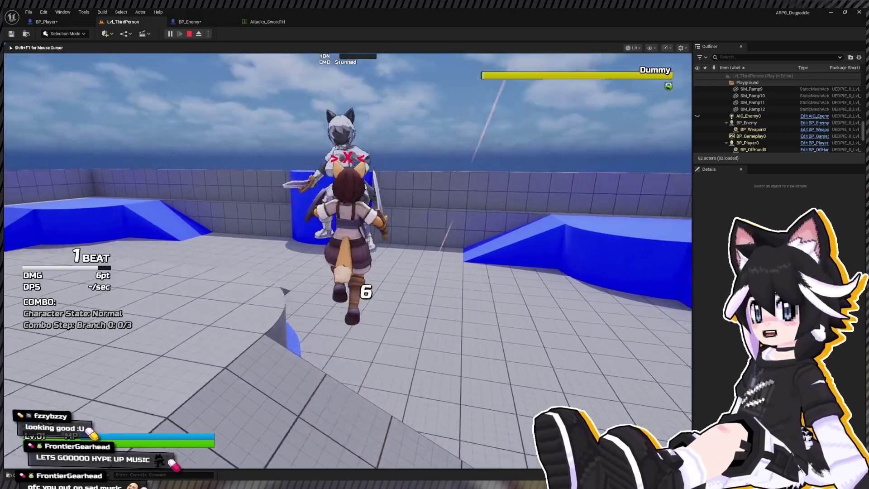
key("y")
key("y")
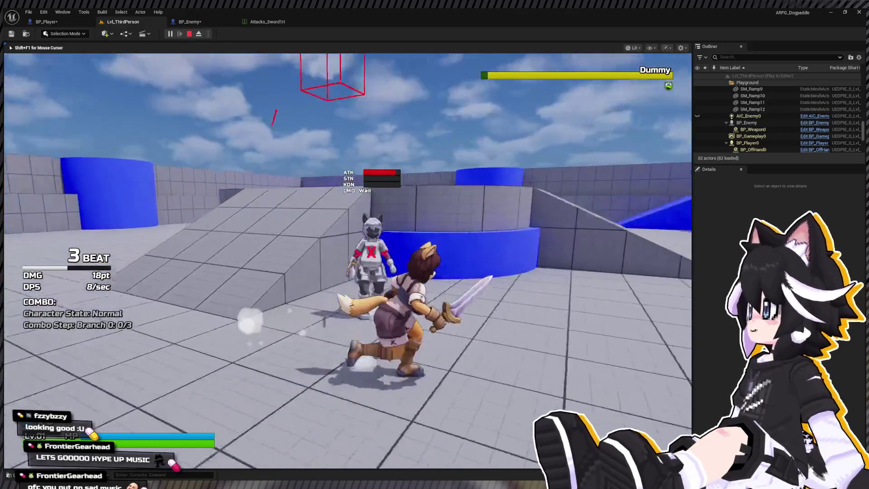
key("w")
key("y")
key("y")
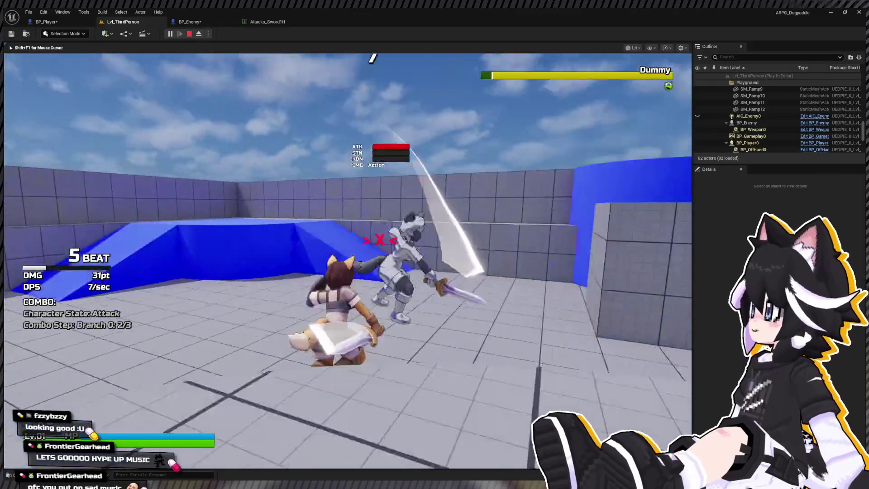
key("y")
key("Escape")
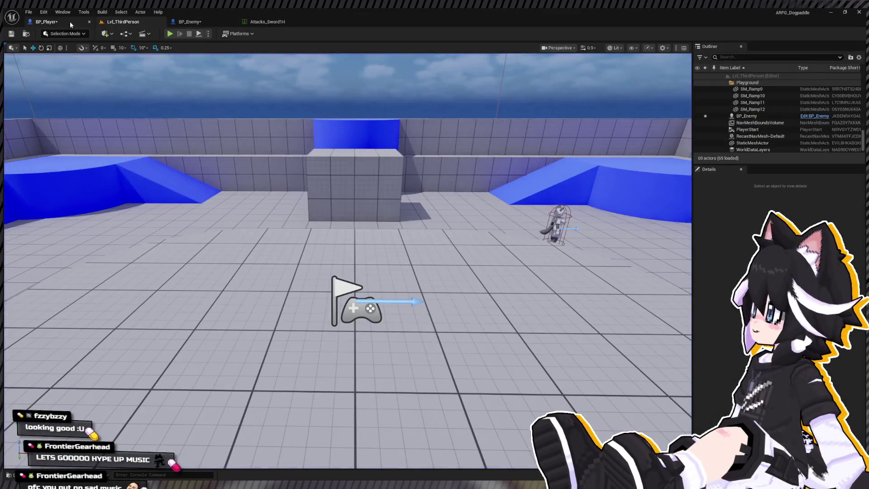
- Set Aerial Shunt's Time to Target to 0.3, compile BP_Player, and return to the level
left_click(45, 21)
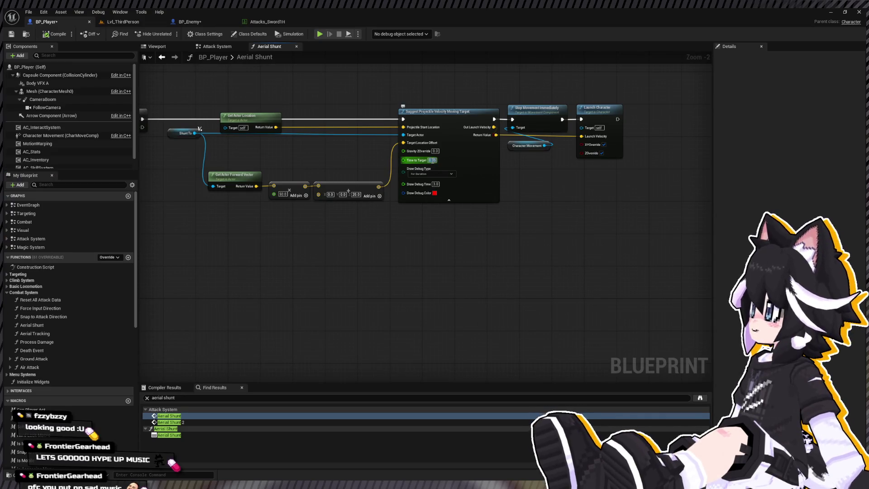
type("0.3")
key("Return")
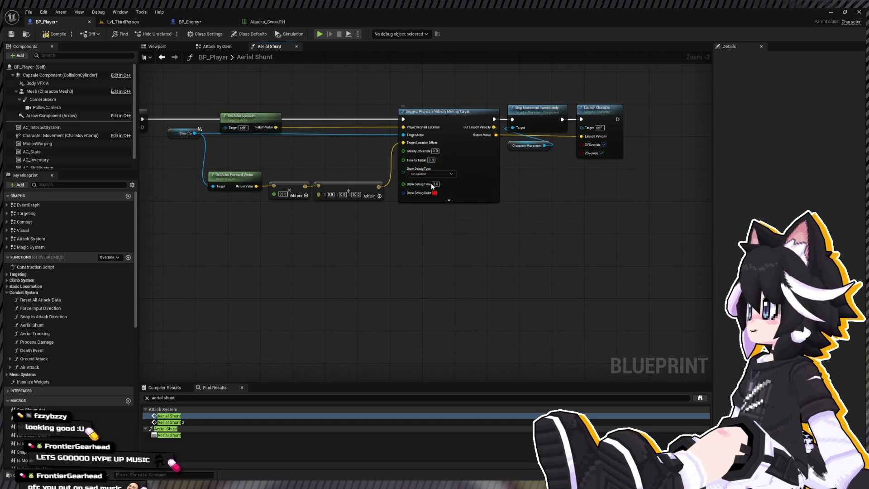
left_click(58, 35)
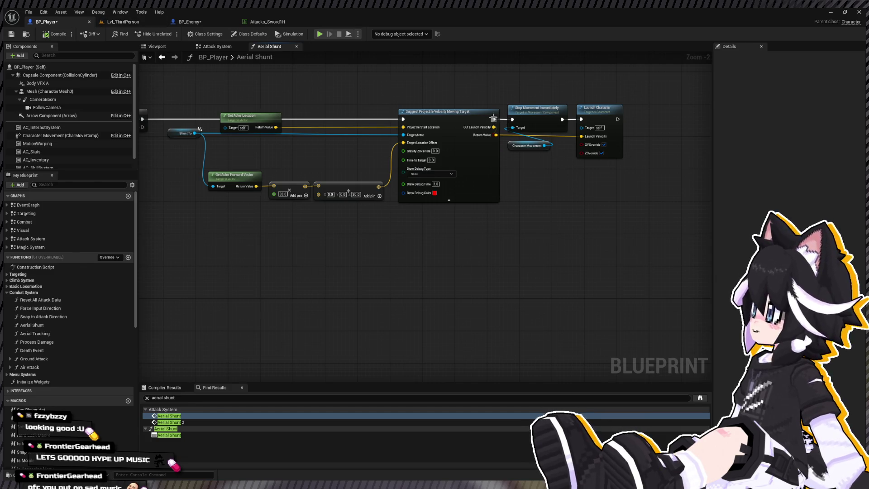
left_click(136, 22)
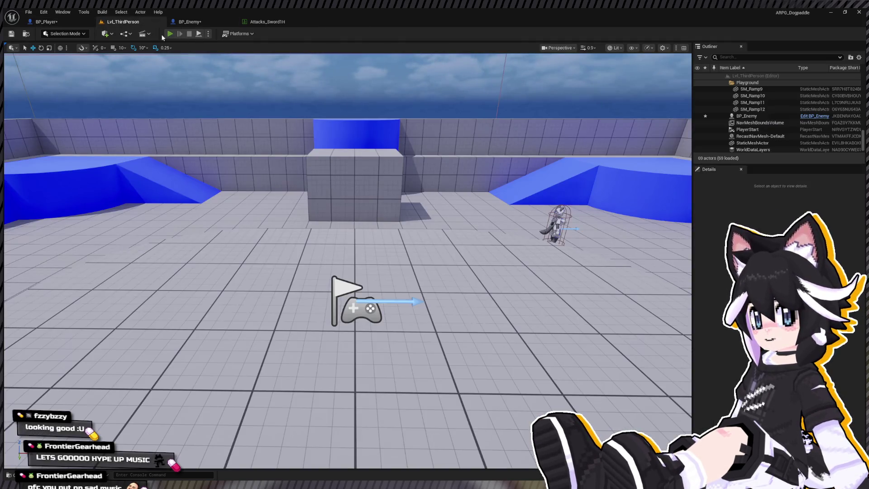
key("alt+p")
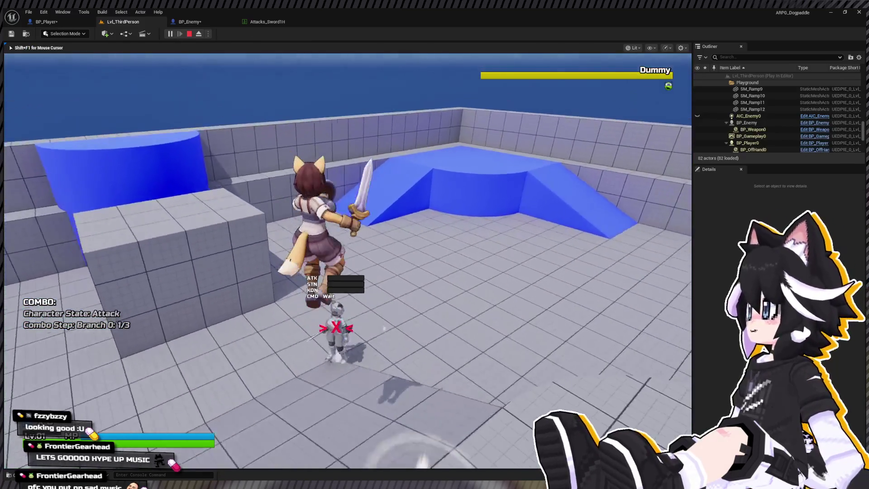
key("x")
key("w")
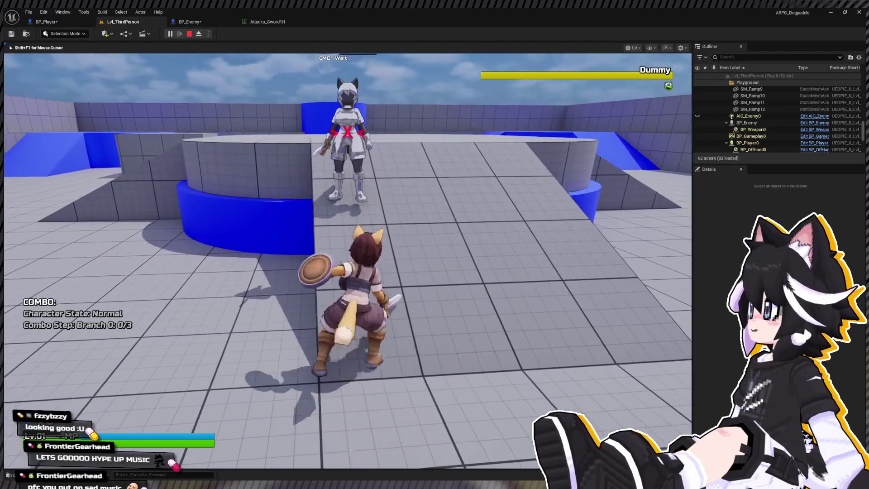
key("x")
key("x")
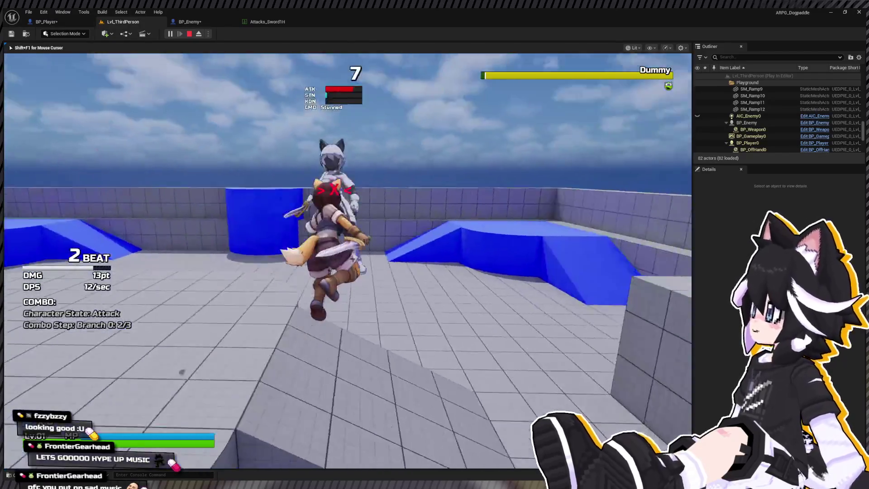
key("w")
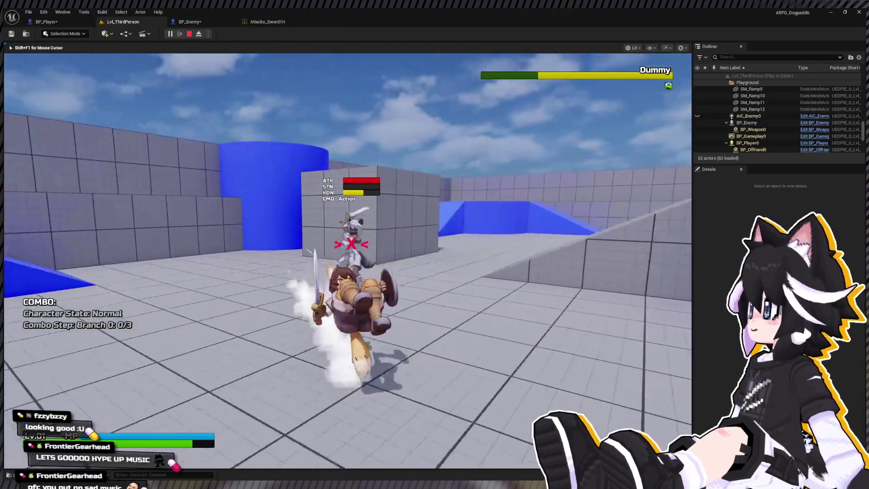
key("Escape")
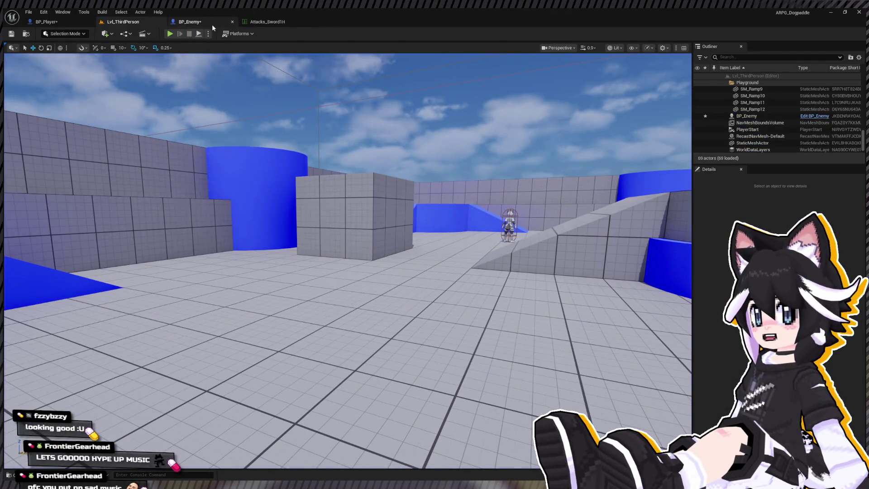
- Try duplicating the Slow Momentum reset nodes, undo it, and nudge SET Slow Momentum right
scroll(430, 217, "down", 4)
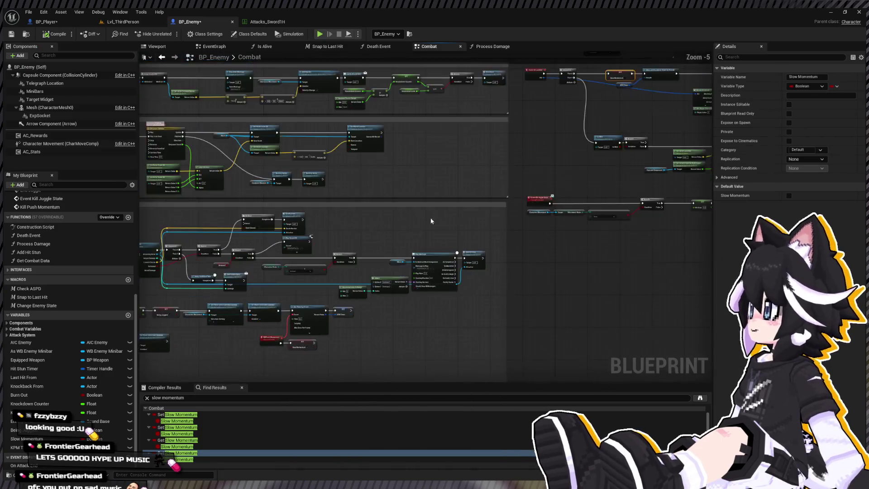
left_click_drag(450, 262, 417, 233)
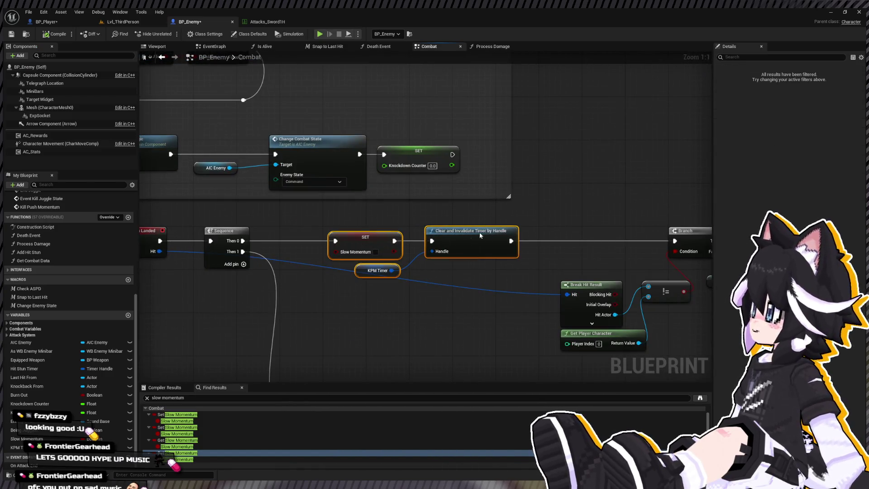
key("ctrl+w")
left_click(364, 238)
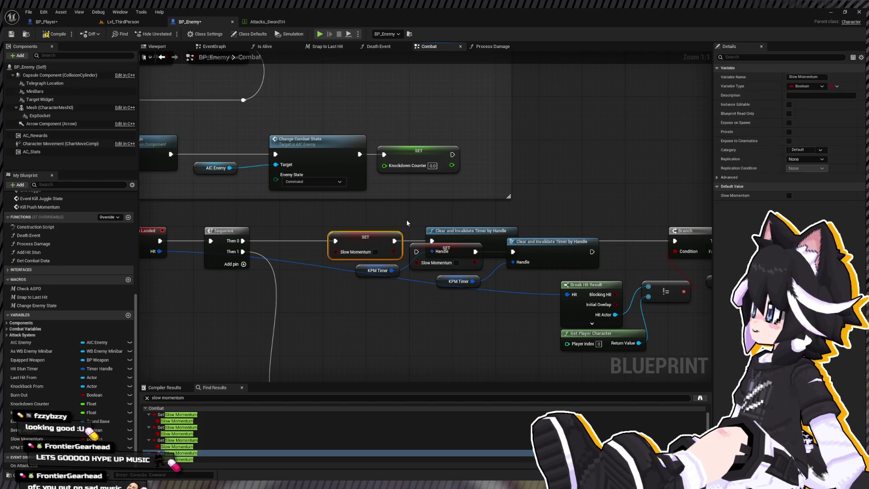
key("ctrl+z")
left_click_drag(364, 240, 380, 240)
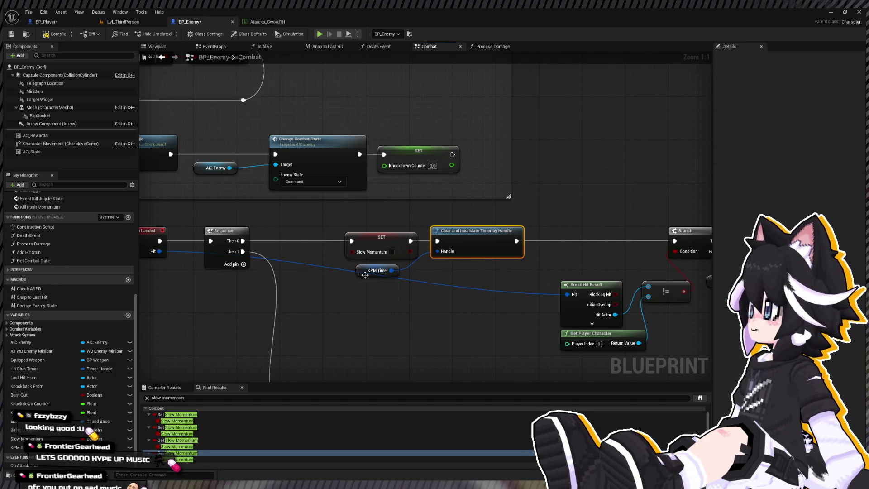
- Find the Process Hit Stun Cycle nodes and shift the Hit Stun Timer nodes left
mouse_move(329, 278)
left_mouse_down()
mouse_move(353, 279)
mouse_move(565, 176)
mouse_move(639, 180)
left_mouse_up()
scroll(353, 279, "down", 5)
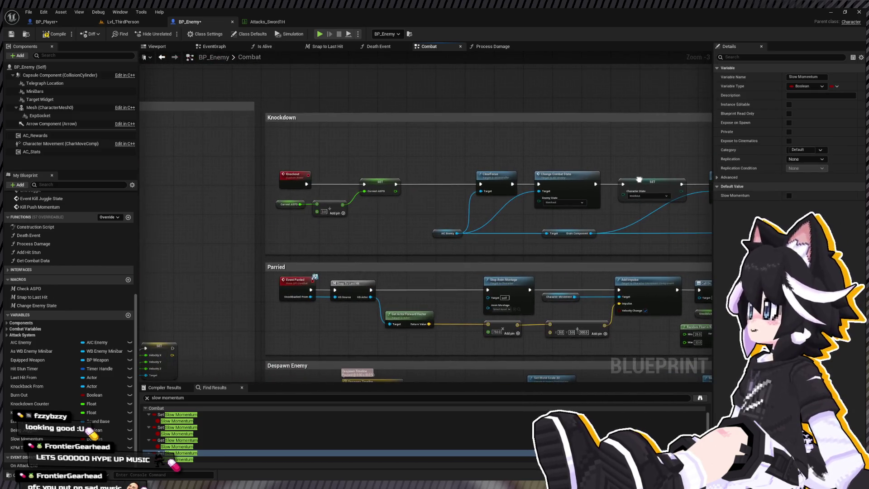
left_click_drag(543, 191, 609, 52)
left_click_drag(307, 267, 801, 242)
mouse_move(426, 217)
left_mouse_down()
mouse_move(343, 358)
mouse_move(353, 341)
left_mouse_up()
left_click_drag(732, 362, 660, 343)
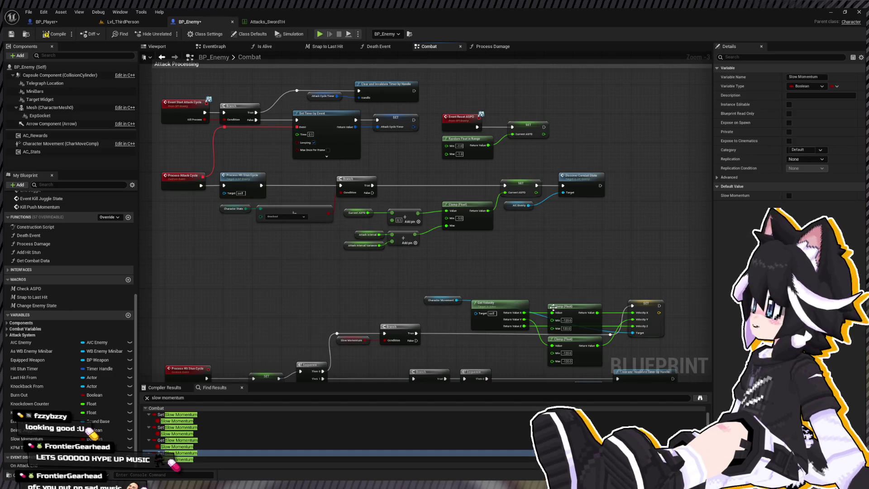
left_click_drag(568, 286, 454, 197)
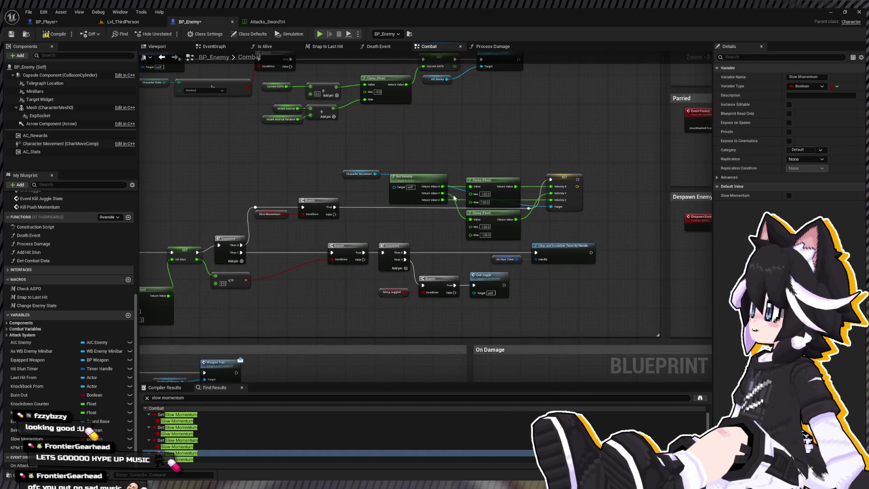
left_click(504, 260)
left_click(561, 251, "ctrl")
left_click_drag(561, 251, 498, 252)
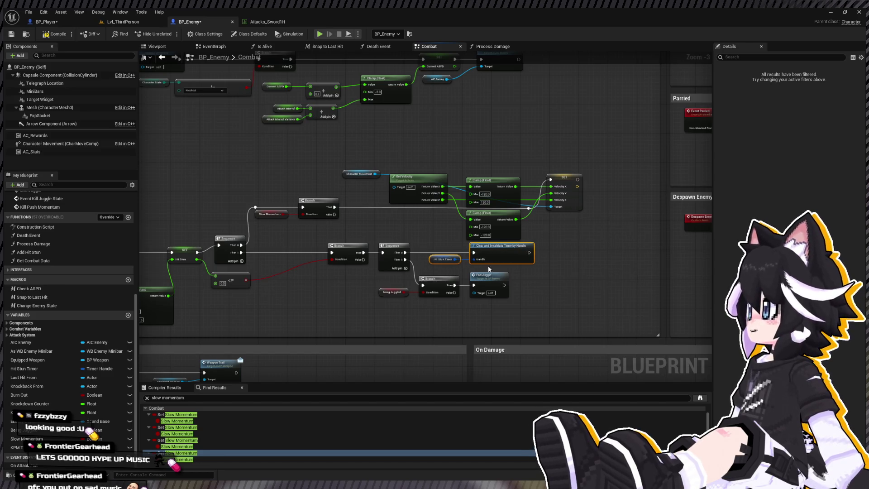
- Add a Then 2 pin to the Sequence and place a SET Slow Momentum node below it
scroll(488, 269, "up", 2)
left_click(397, 230)
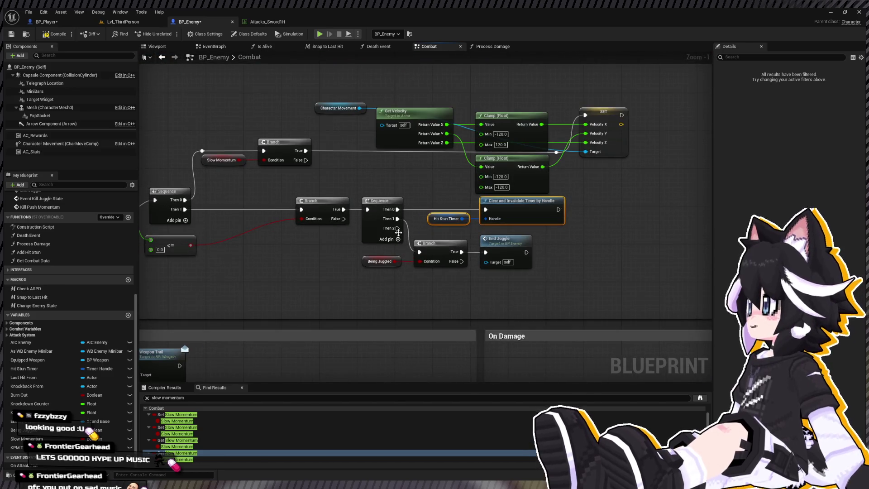
left_click(412, 283)
key("ctrl+v")
left_click_drag(397, 228, 420, 281)
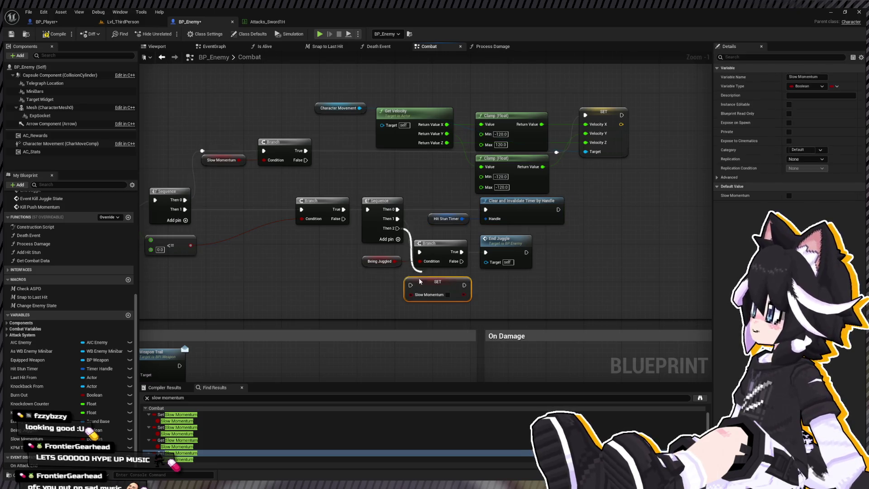
scroll(426, 249, "down", 5)
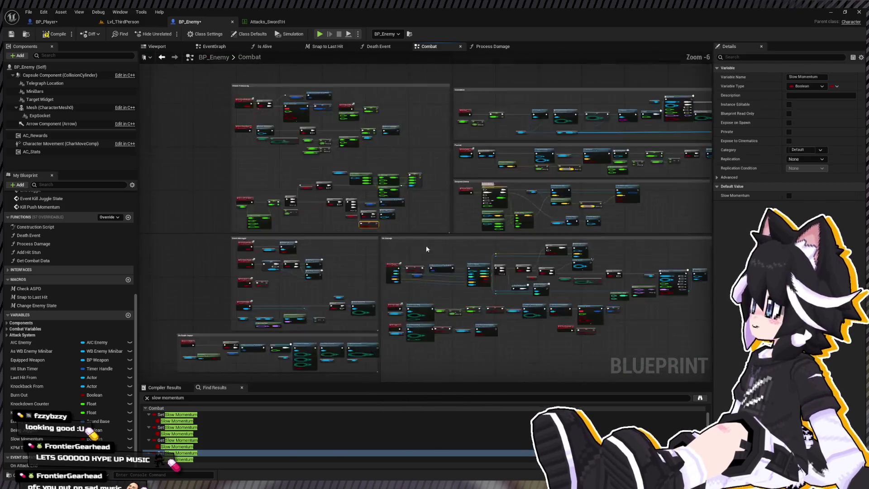
scroll(426, 249, "up", 2)
scroll(510, 178, "up", 2)
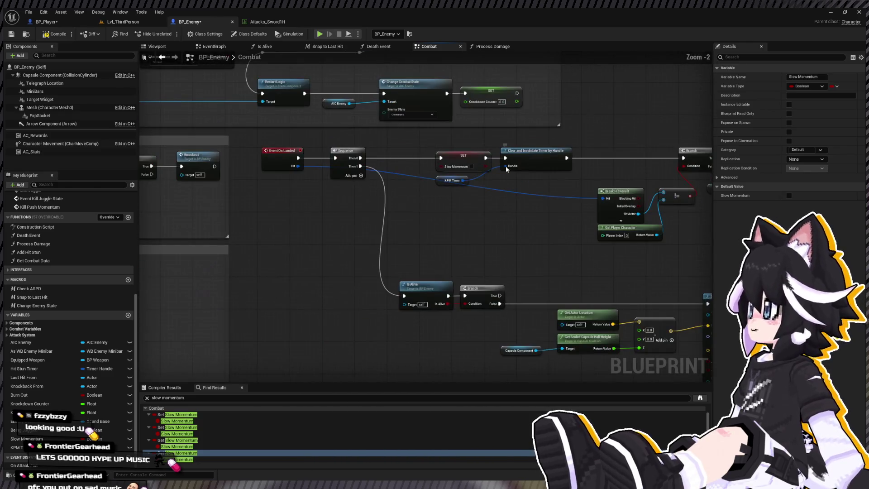
- Paste KPM Timer with Clear and Invalidate Timer, wire it after the setter, and return to the level
left_click(457, 180)
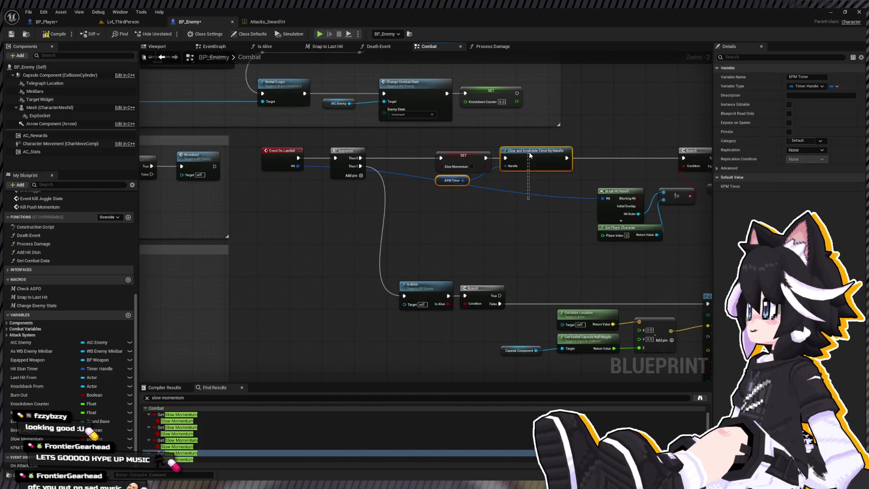
left_click_drag(487, 221, 654, 226)
scroll(487, 221, "down", 4)
scroll(357, 214, "up", 3)
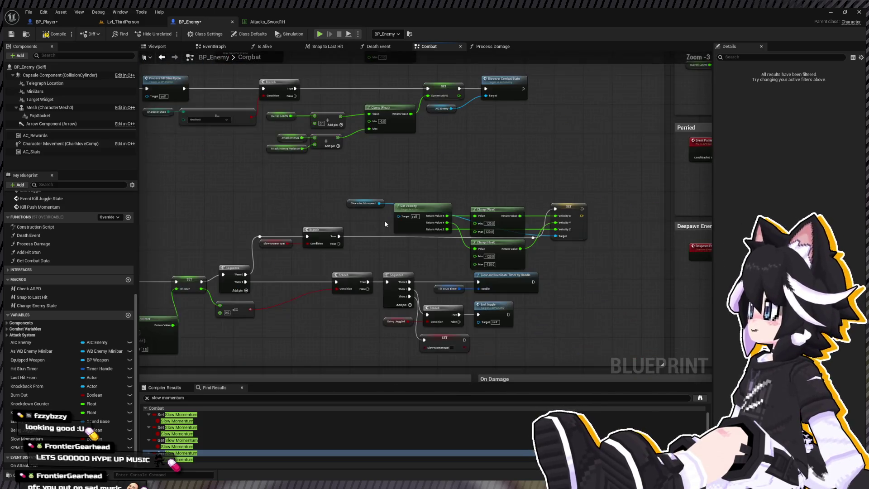
scroll(370, 210, "up", 1)
scroll(394, 233, "up", 2)
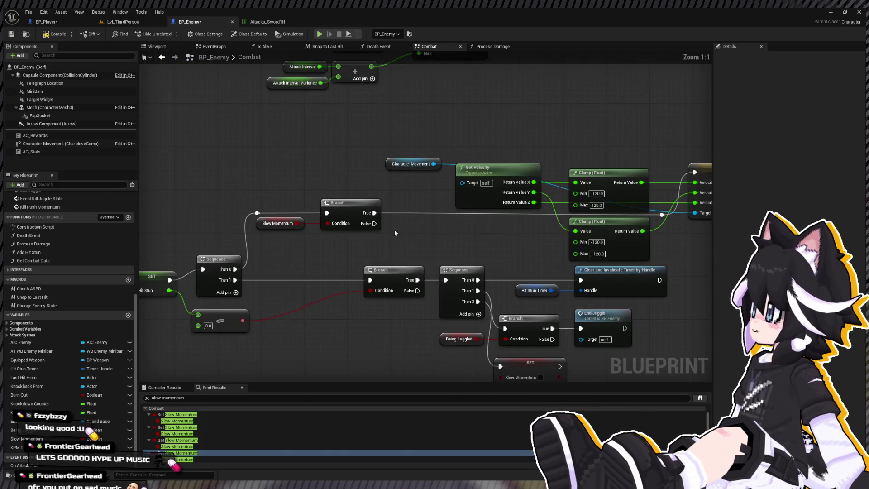
key("ctrl+v")
scroll(415, 225, "down", 3)
mouse_move(488, 240)
left_mouse_down()
mouse_move(590, 341)
mouse_move(554, 336)
left_mouse_up()
left_click(362, 190)
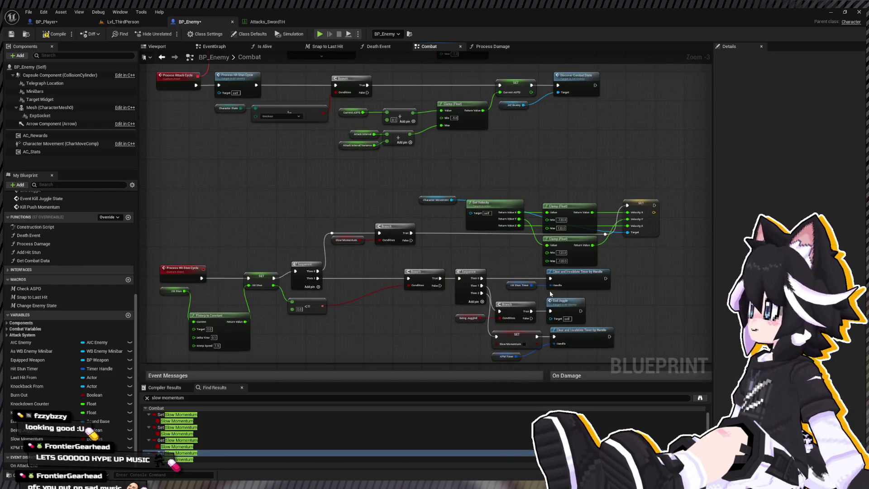
left_click(122, 20)
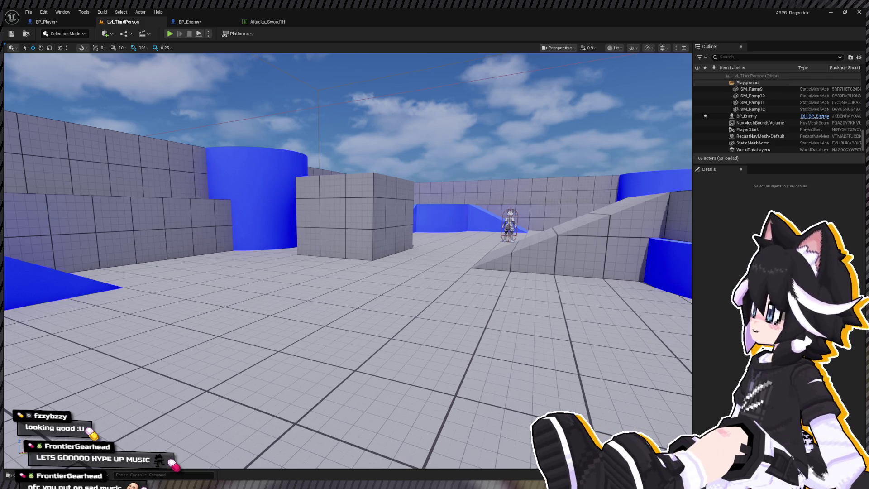
- Play the level and land a 7 BEAT combo on the Dummy, then stop
key("alt+p")
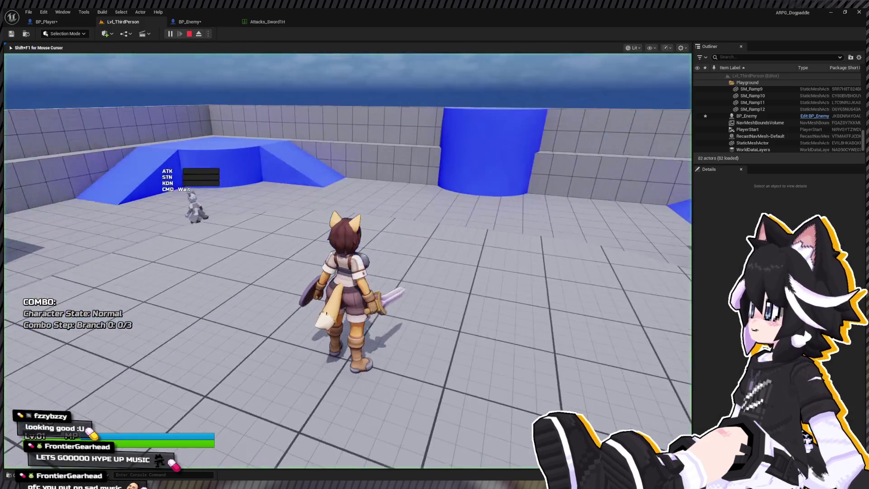
key("w")
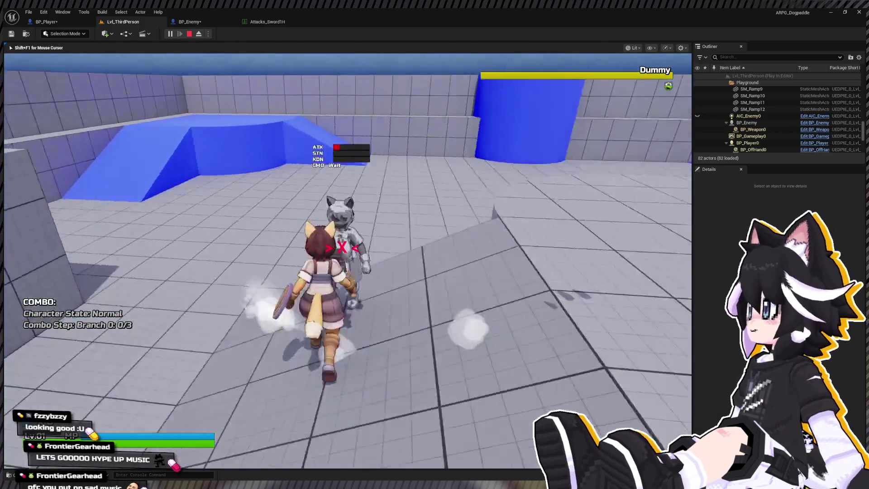
left_click(348, 261)
left_click(348, 260)
left_click(348, 260)
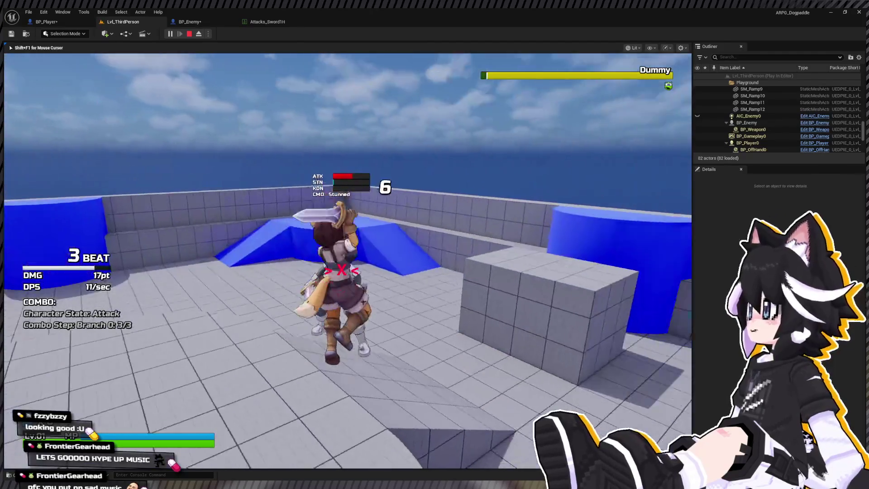
left_click(348, 260)
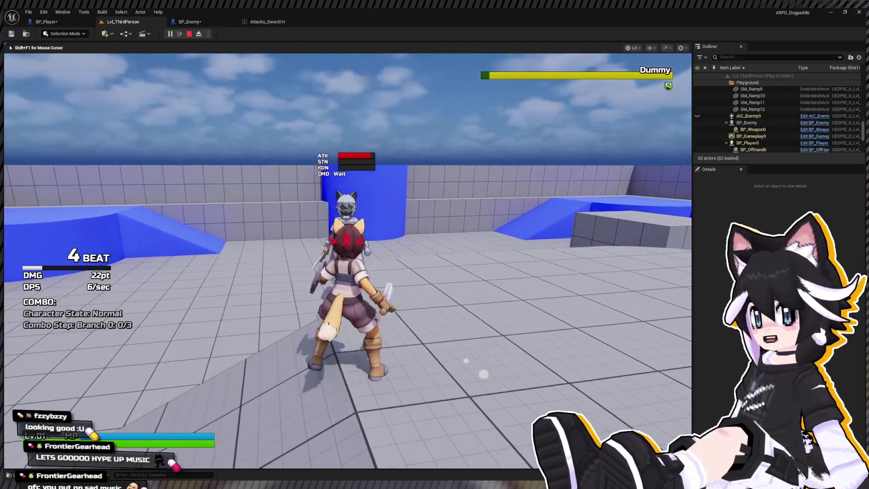
left_click(347, 261)
left_click(348, 261)
left_click(347, 260)
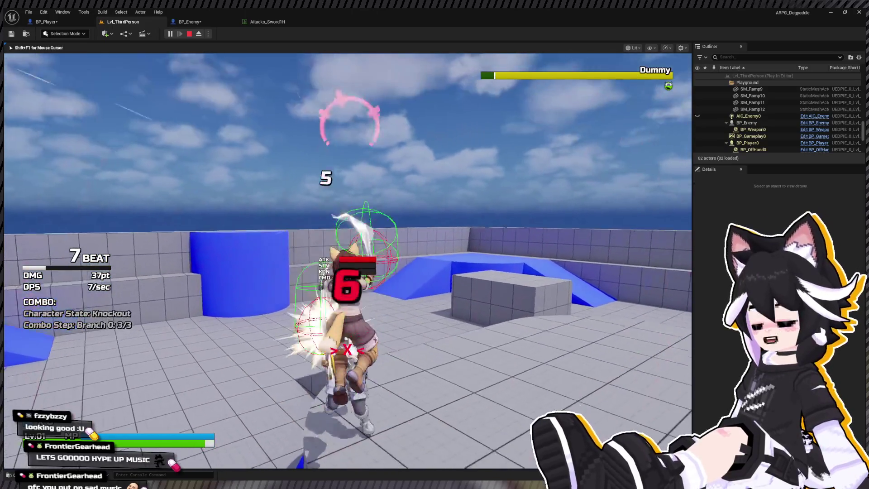
key("Escape")
- Nudge the multiply node in Aerial Shunt, then return to Lvl_ThirdPerson and start Play
left_click(47, 22)
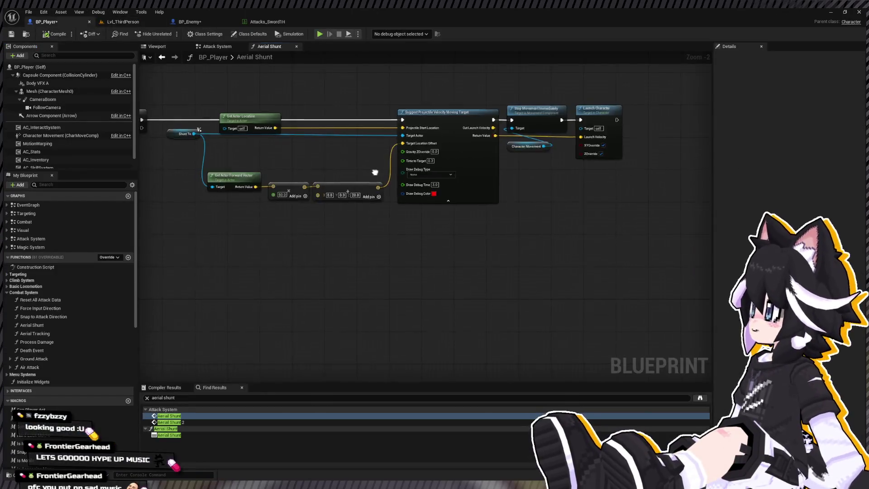
mouse_move(347, 226)
left_mouse_down()
mouse_move(471, 181)
mouse_move(472, 199)
mouse_move(465, 202)
left_mouse_up()
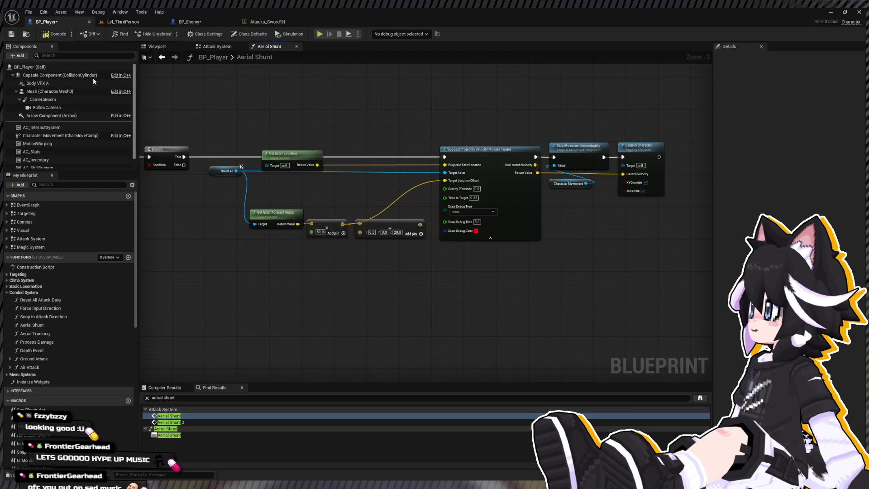
left_click(128, 23)
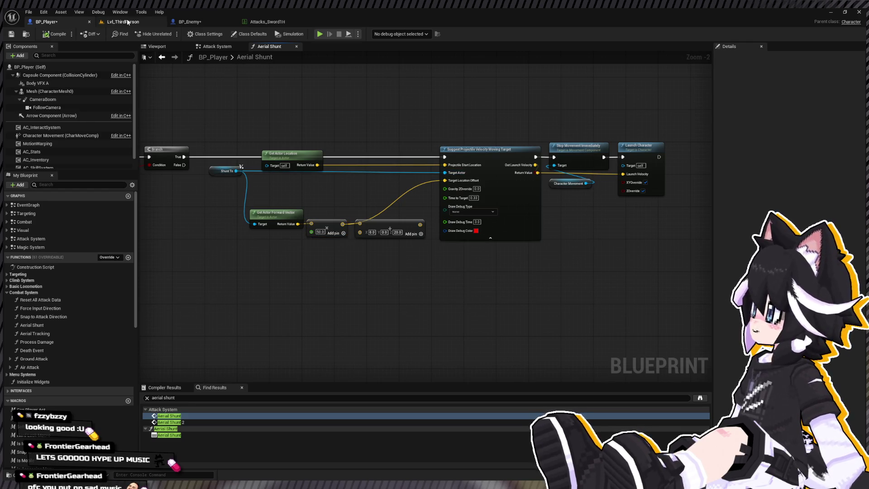
key("alt+p")
key("w")
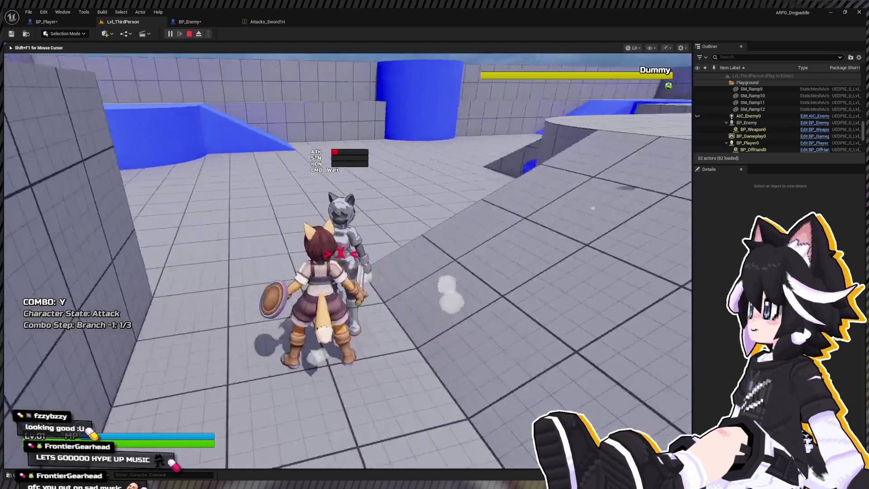
left_click(347, 261)
left_click(348, 260)
left_click(348, 261)
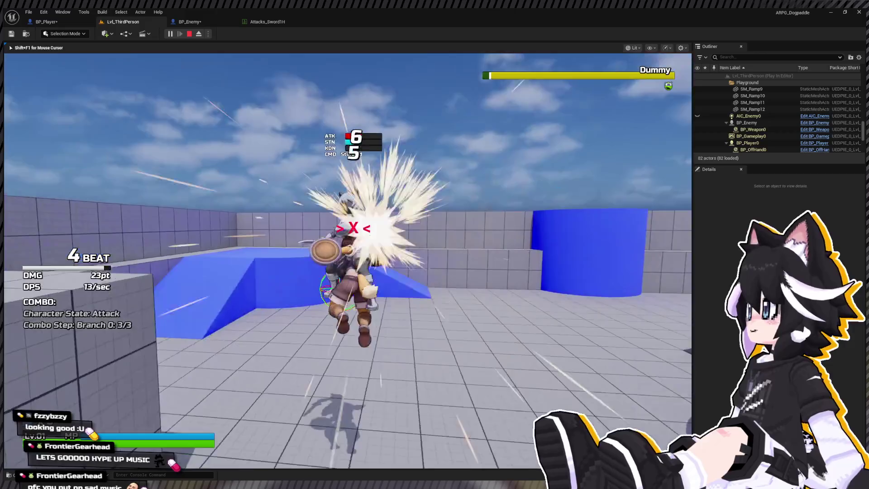
key("w")
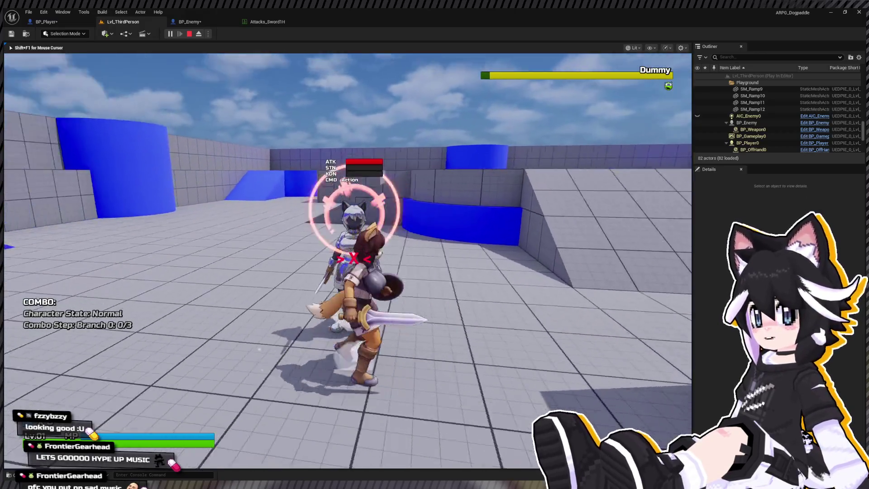
left_click(353, 258)
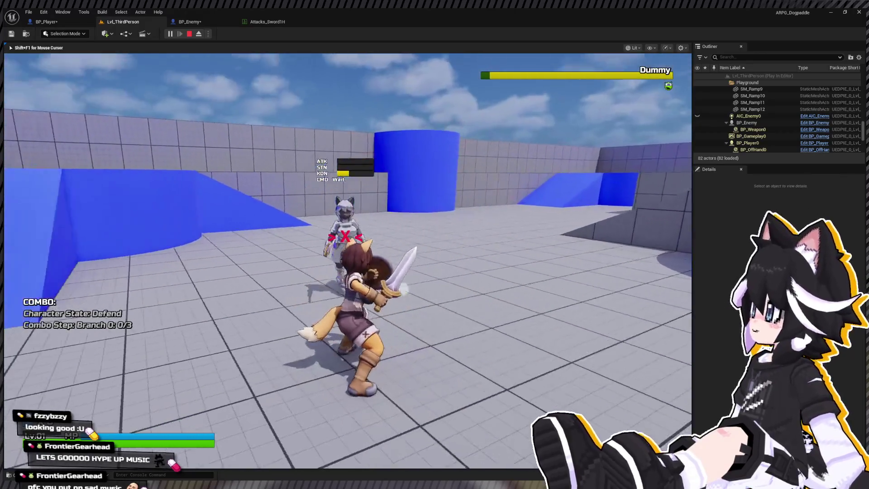
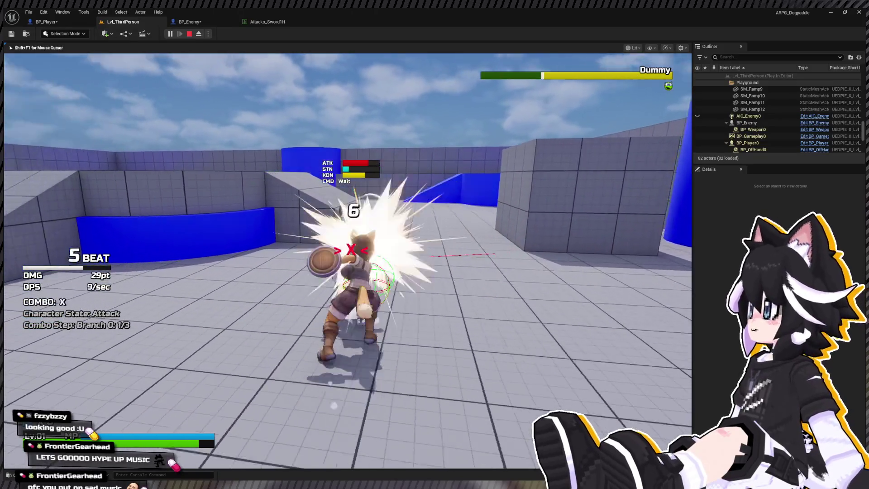
- Strike the Dummy with a six-hit combo in the play-test to launch and juggle it
left_click(348, 260)
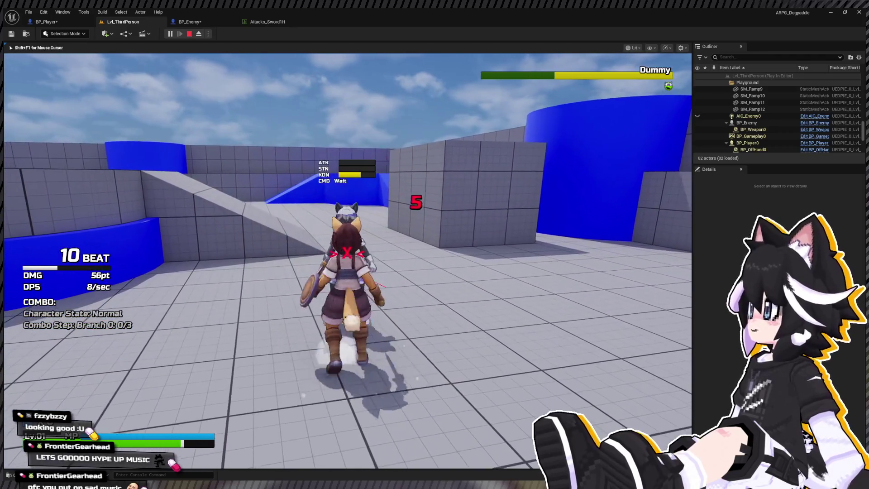
left_click(347, 261)
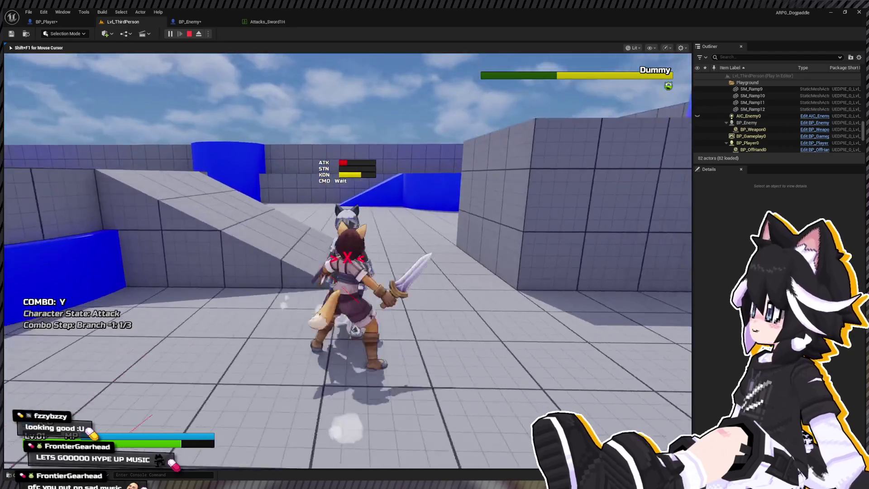
left_click(348, 261)
left_click(348, 260)
left_click(347, 260)
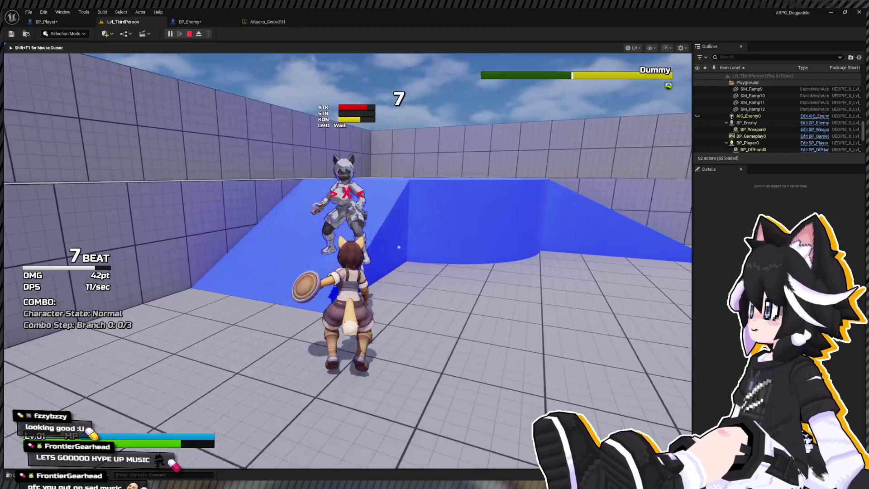
left_click(347, 260)
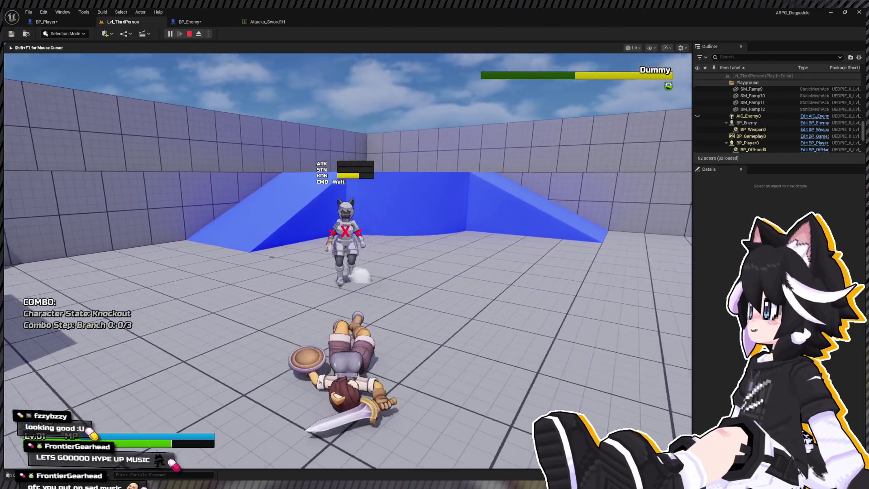
- Stop the play-test and open BP_Enemy's Process Damage function graph
key("Escape")
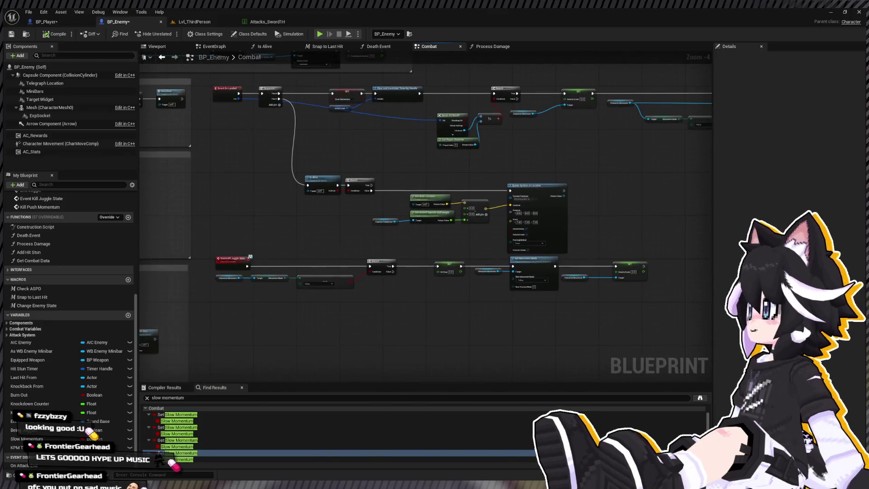
scroll(344, 178, "down", 1)
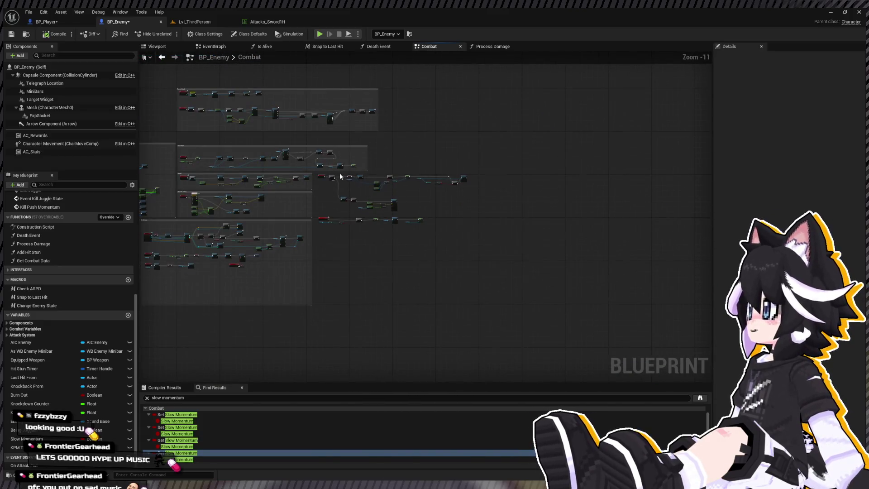
scroll(340, 173, "down", 1)
scroll(280, 195, "up", 4)
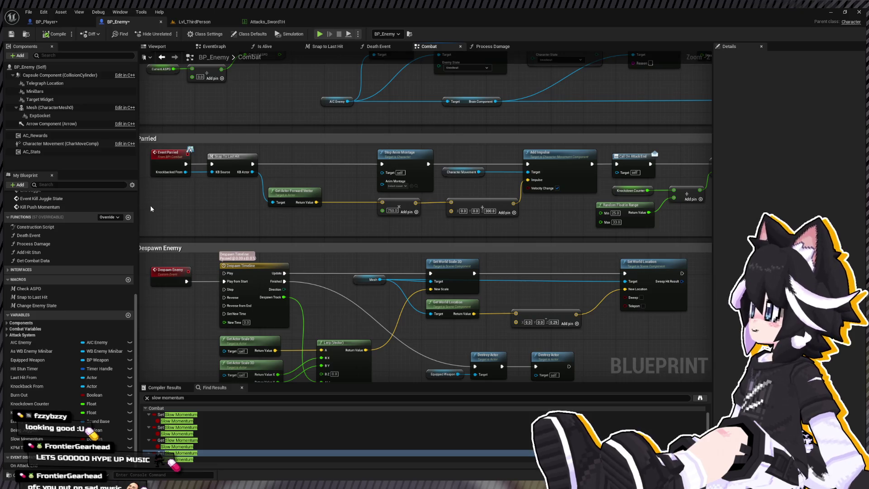
scroll(81, 242, "up", 6)
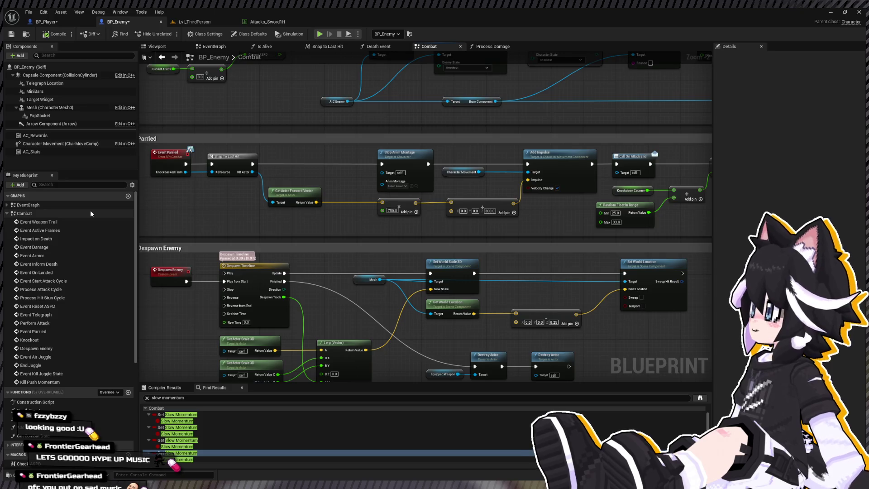
double_click(91, 213)
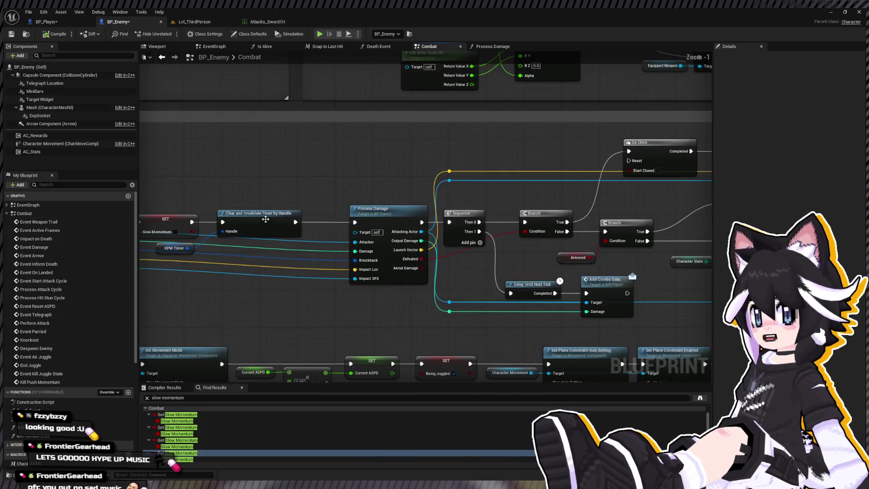
double_click(363, 215)
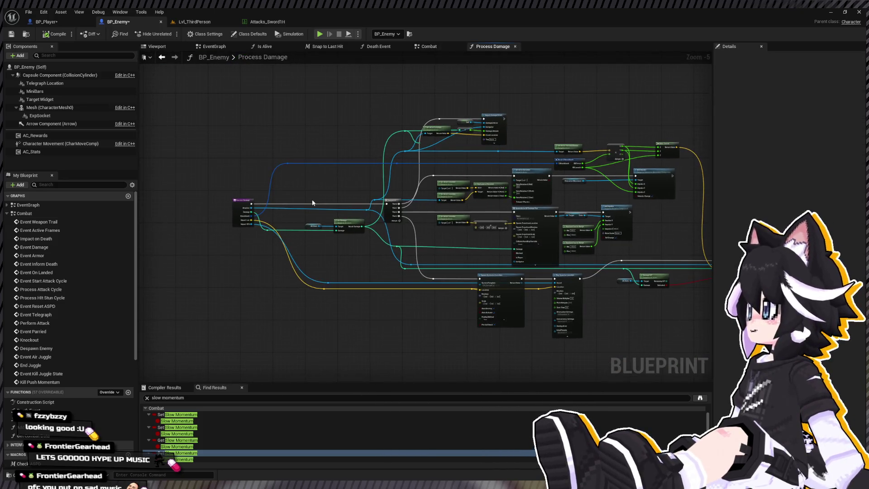
- Add a Character Movement Set Velocity of 0,0,0 wired before the Sequence
scroll(313, 202, "up", 4)
mouse_move(61, 143)
left_mouse_down()
mouse_move(343, 172)
mouse_move(447, 228)
left_mouse_up()
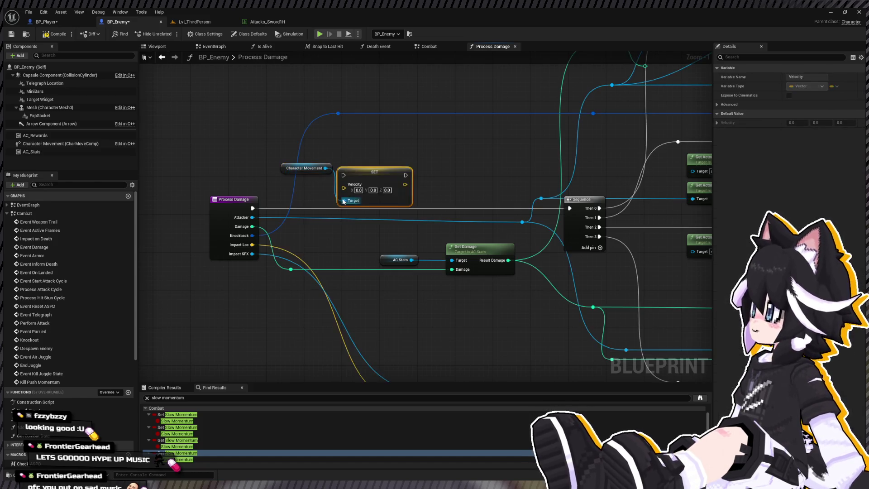
scroll(337, 196, "up", 1)
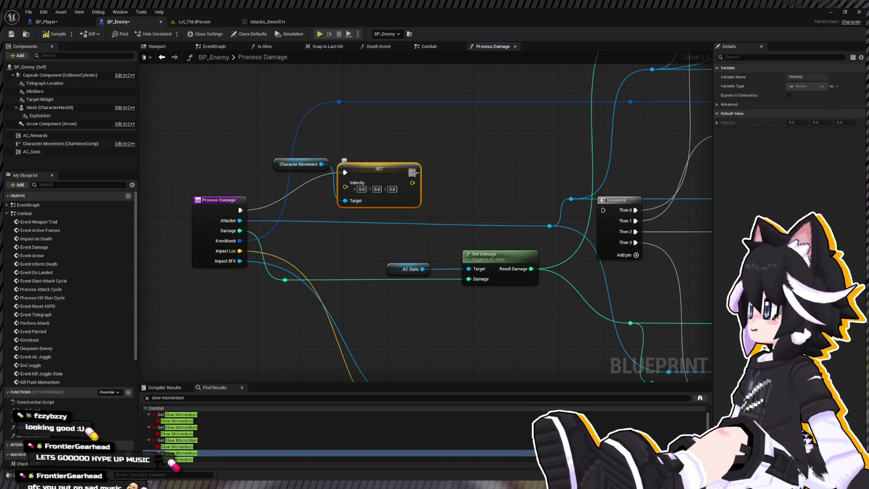
left_click_drag(413, 172, 603, 210)
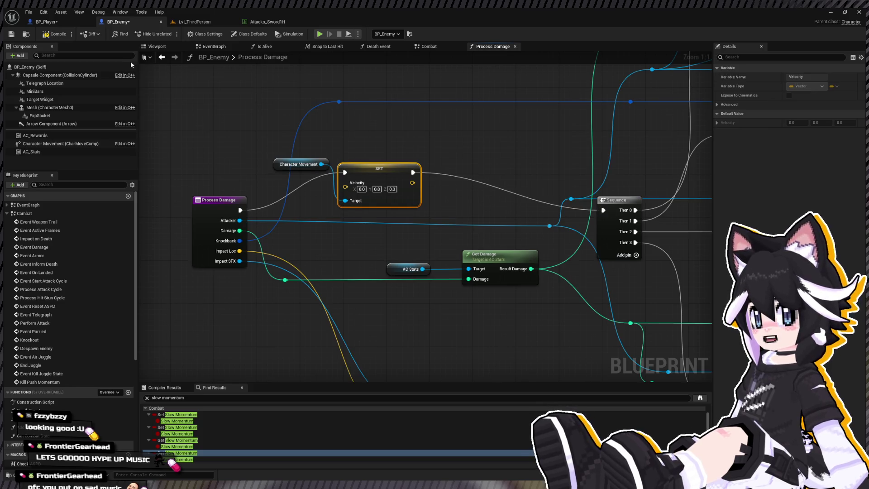
left_click(184, 22)
- Play-test the level, running at the Dummy and juggling it with repeated attacks, then stop
key("alt+p")
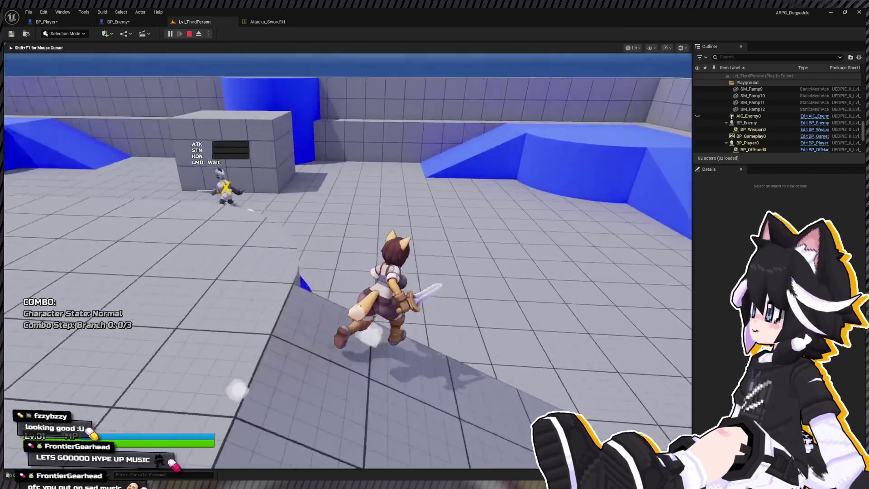
key("space")
key("x")
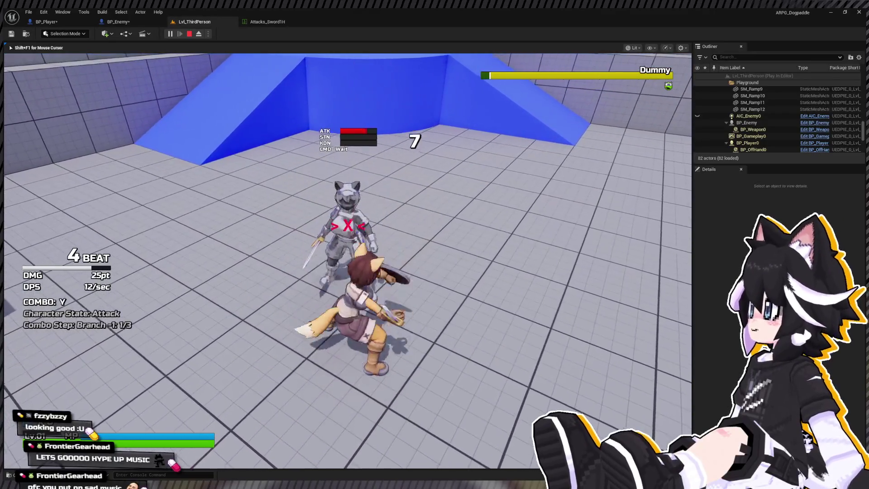
key("x")
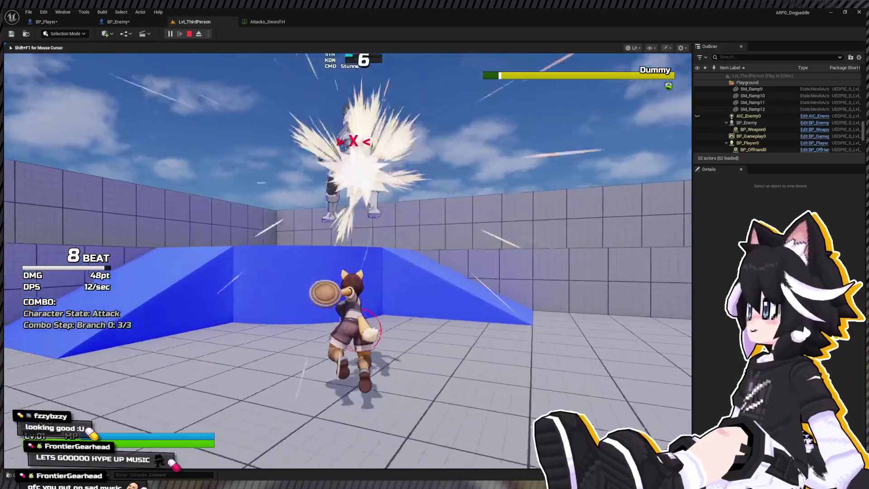
key("shift")
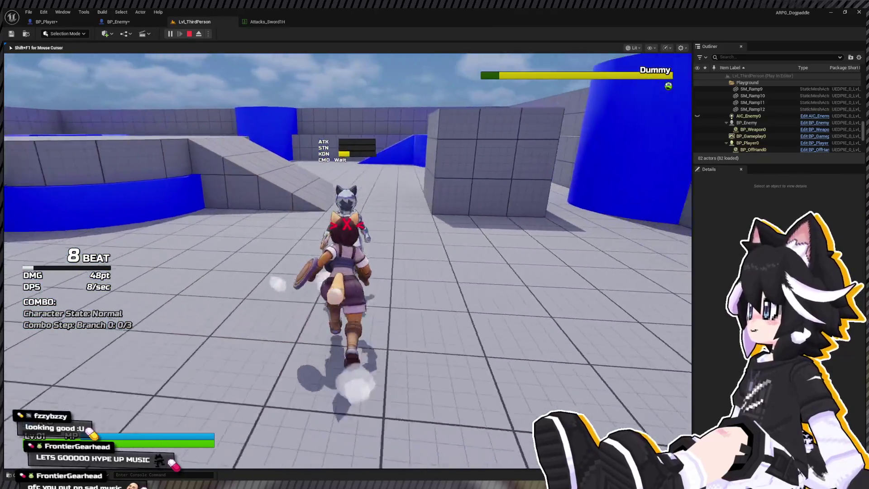
key("x")
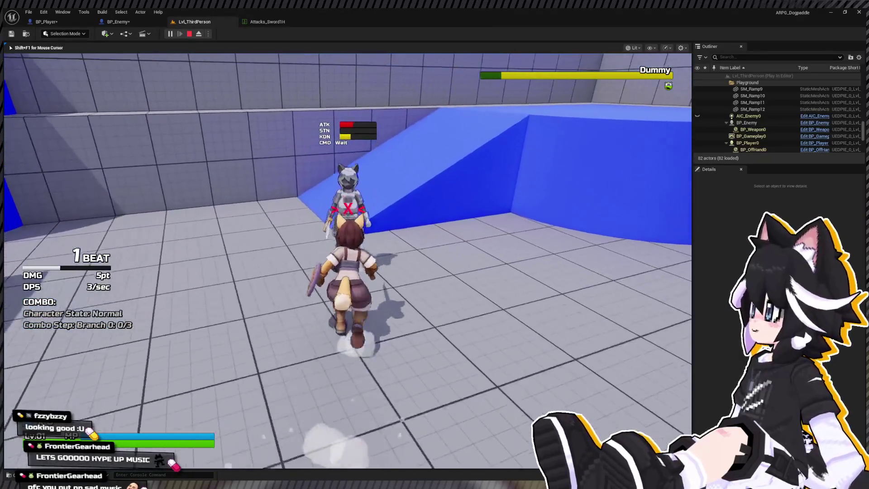
key("x")
key("x")
key("x")
key("x")
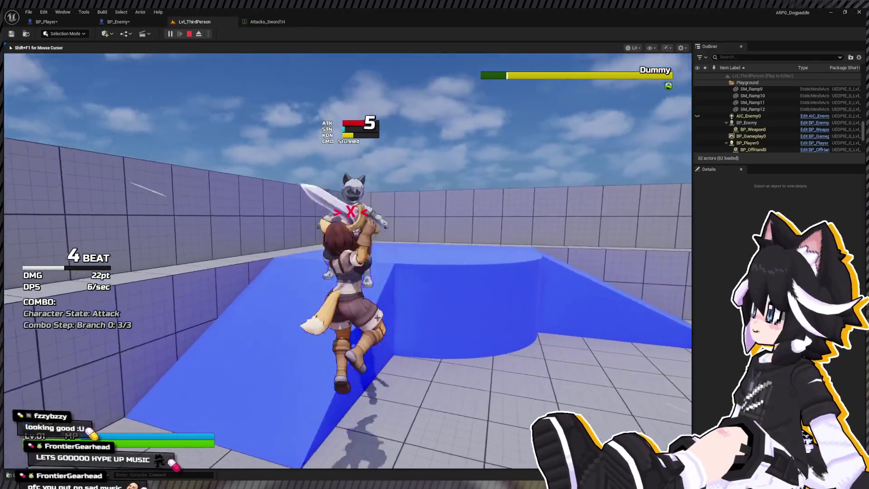
key("Escape")
- Remove the velocity reset and Character Movement reference nodes from Process Damage
left_click(108, 22)
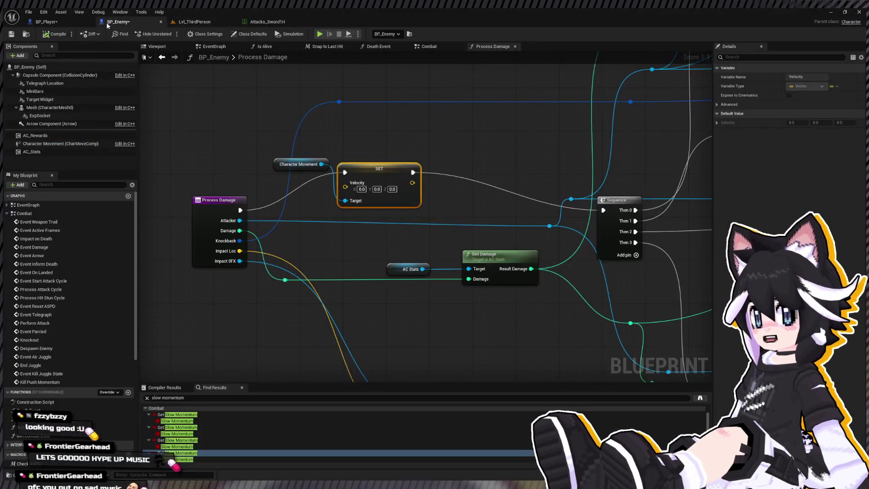
key("Delete")
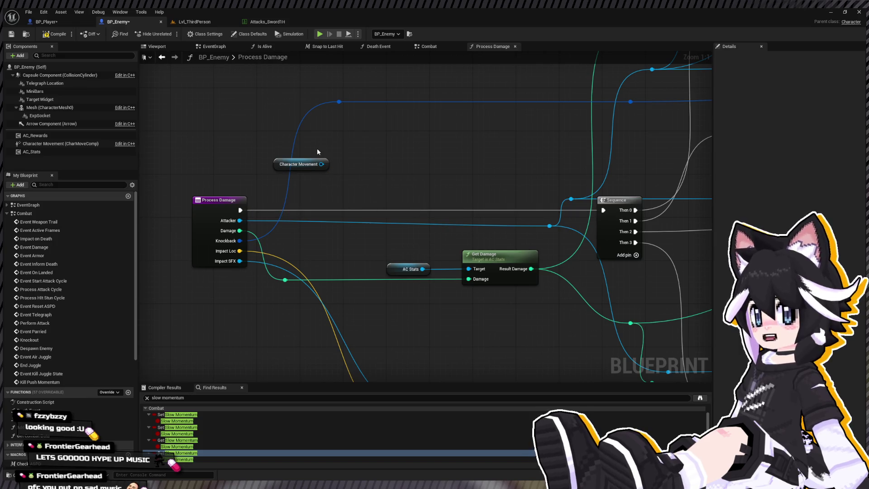
left_click(299, 164)
key("Delete")
- Set the Character Movement component's Mass to 1000
left_click(61, 143)
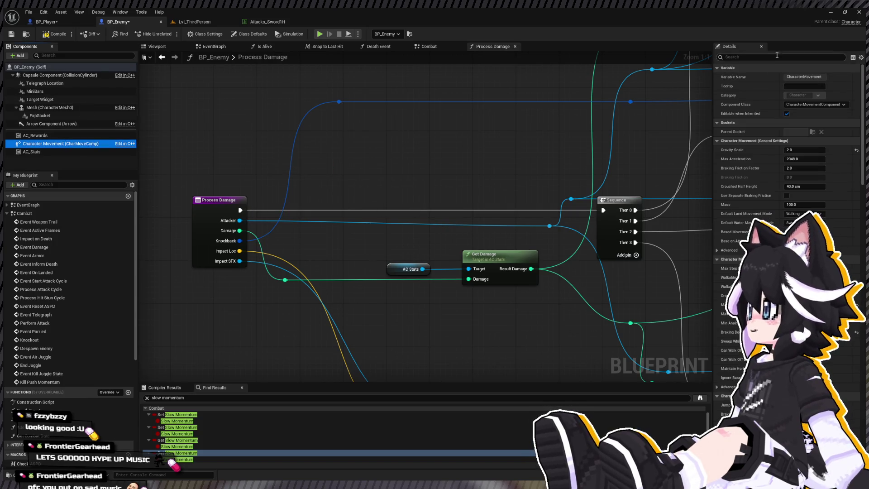
type("mass")
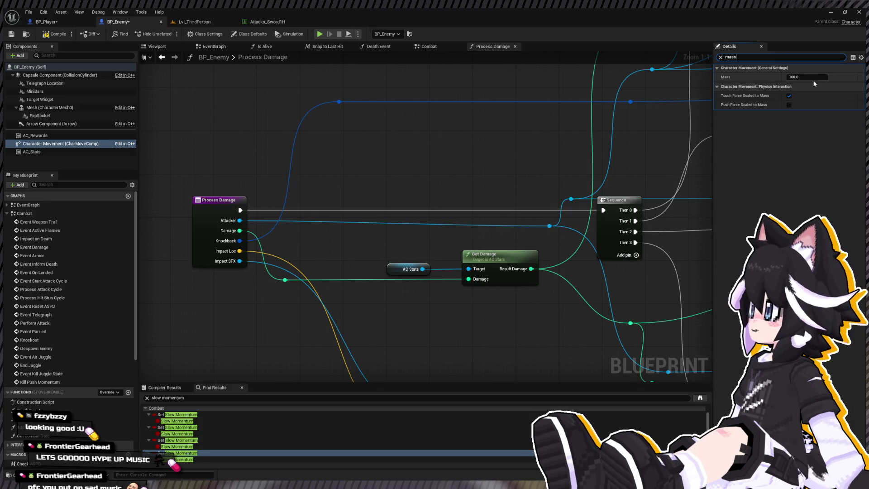
left_click(811, 78)
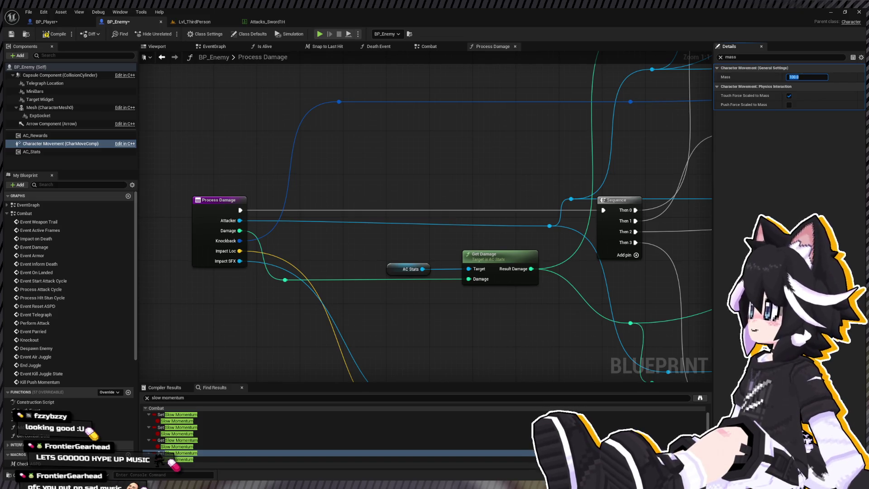
left_click(815, 77)
type("250")
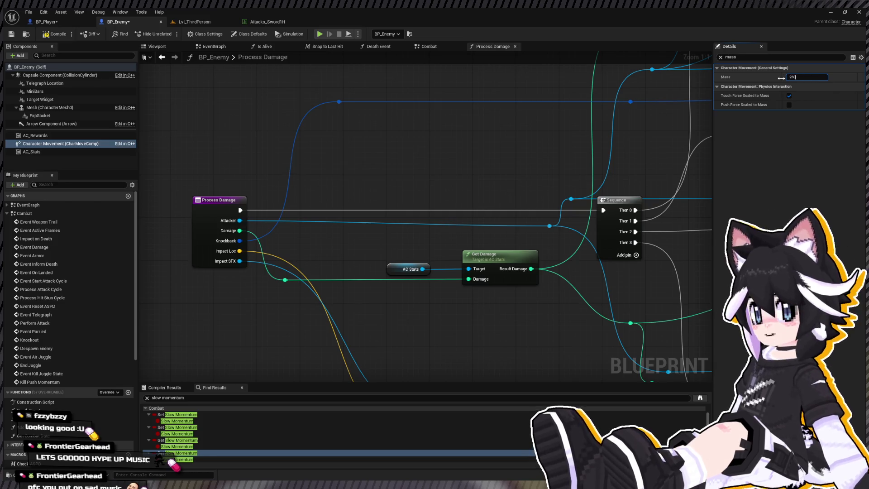
key("Return")
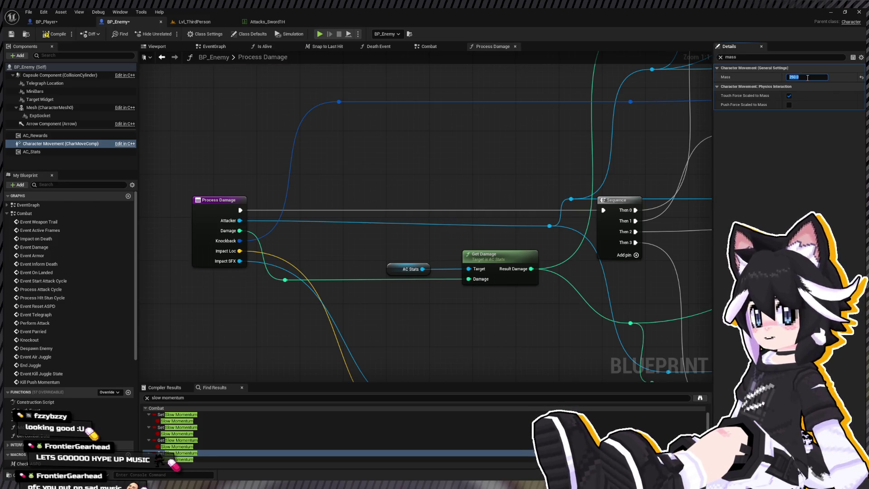
type("000")
key("Return")
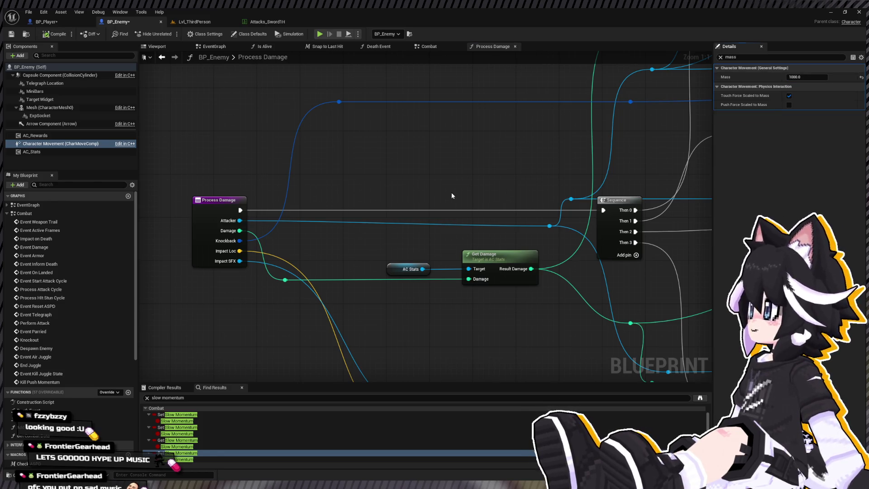
- Open BP_Enemy's EventGraph and view its On Begin Play section
scroll(451, 191, "down", 8)
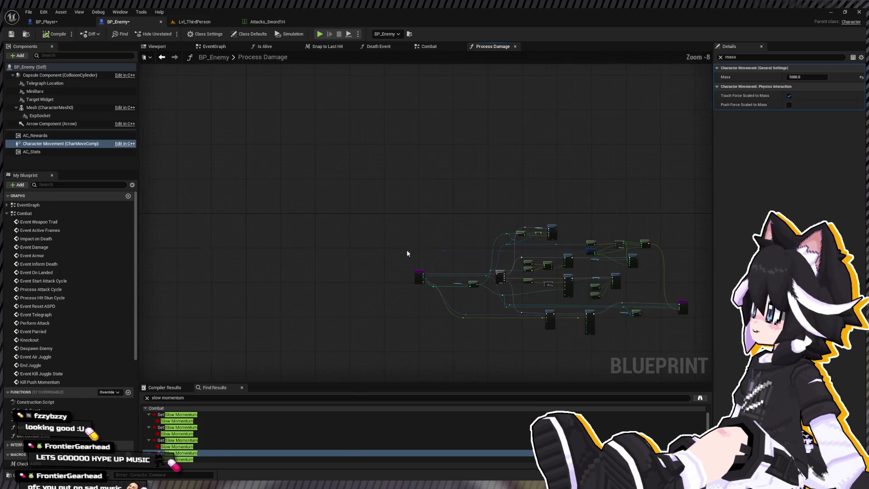
double_click(48, 205)
scroll(350, 230, "up", 1)
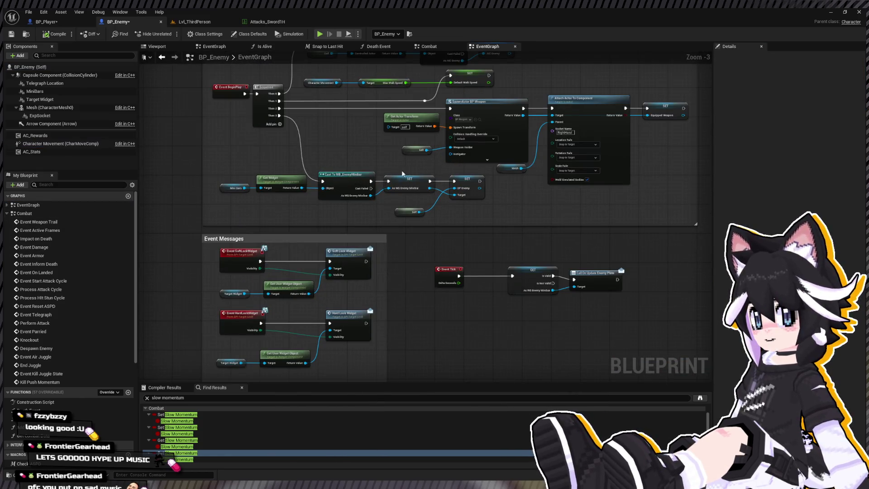
left_click_drag(319, 157, 309, 207)
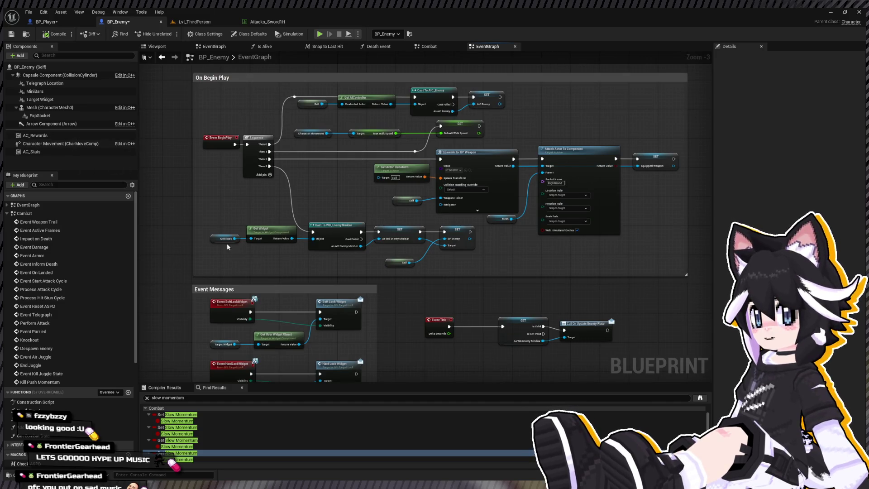
scroll(227, 243, "down", 1)
- Open the Combat graph and inspect the Slow Momentum branch nodes
left_click(58, 215)
double_click(58, 214)
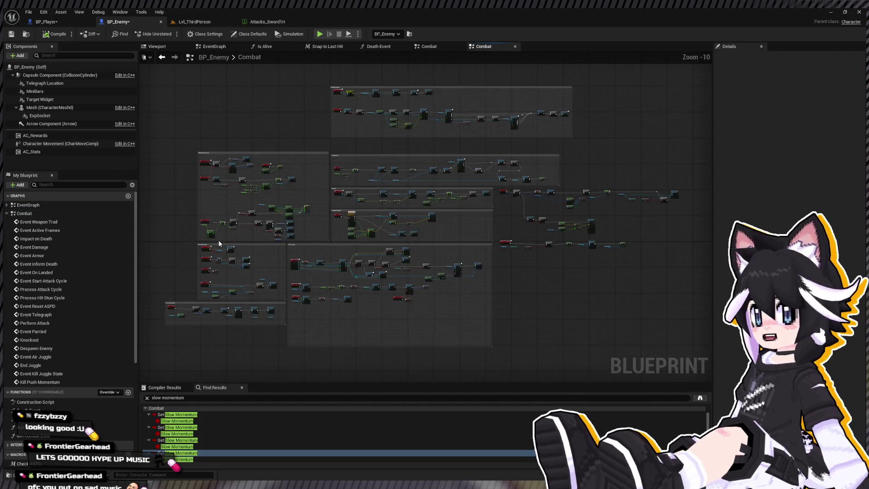
scroll(264, 216, "up", 1)
left_click_drag(398, 237, 363, 229)
scroll(364, 228, "up", 1)
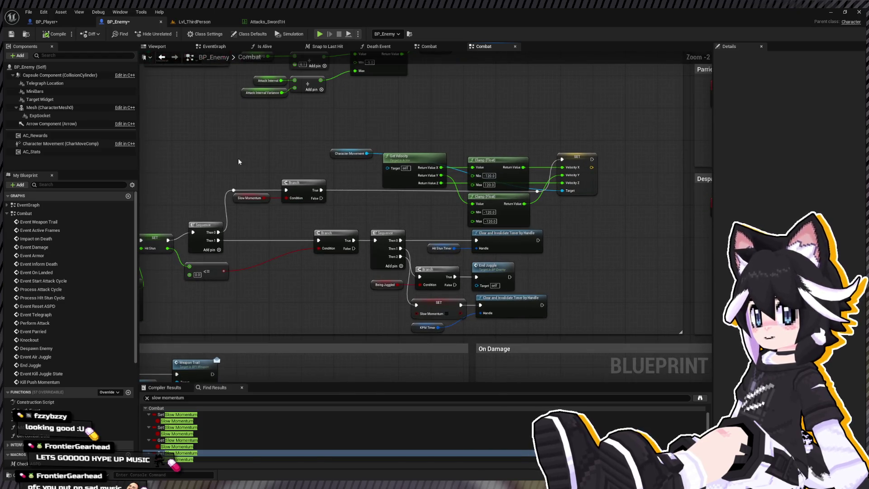
left_click_drag(221, 185, 218, 181)
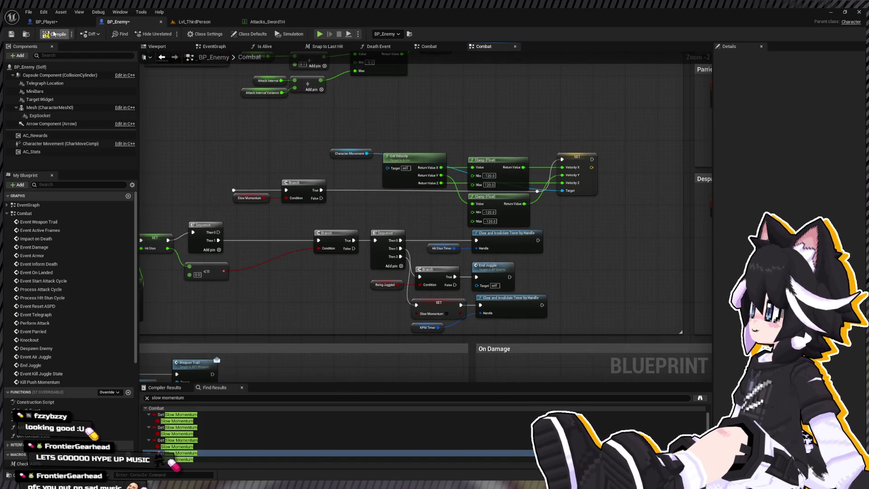
left_click(69, 24)
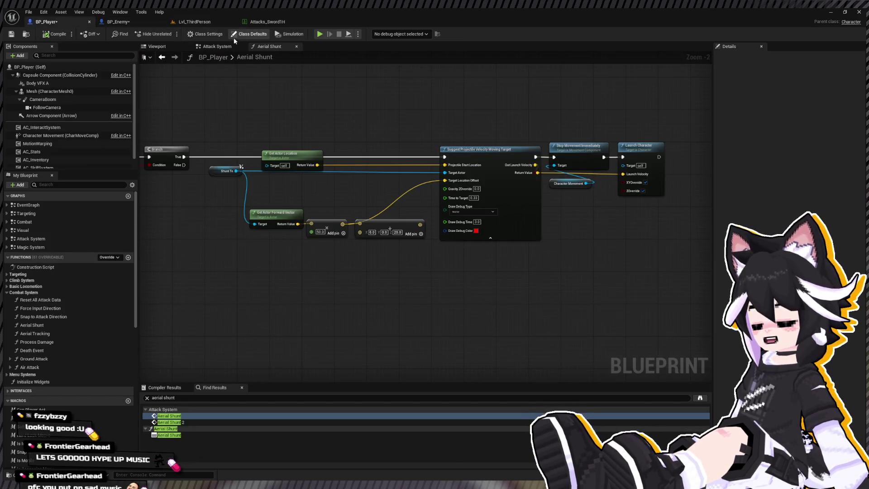
- Start a Lvl_ThirdPerson play-test and lock on to the Dummy
left_click(196, 26)
left_click(167, 35)
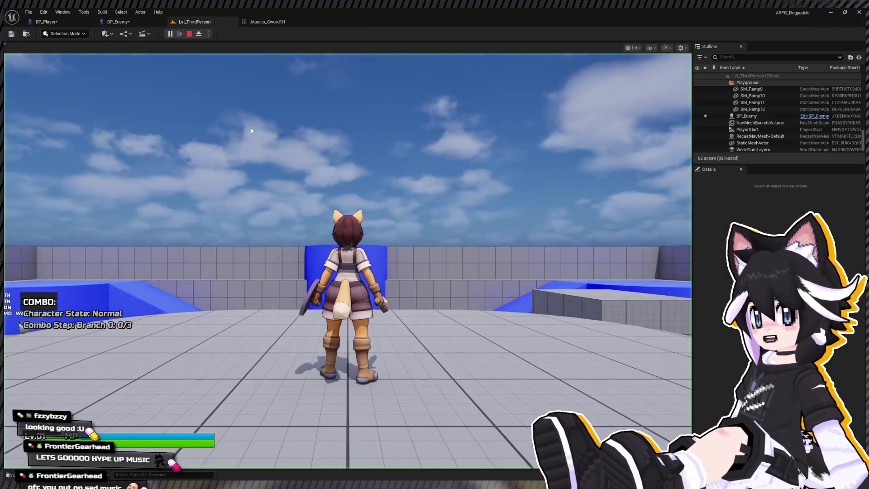
key("w")
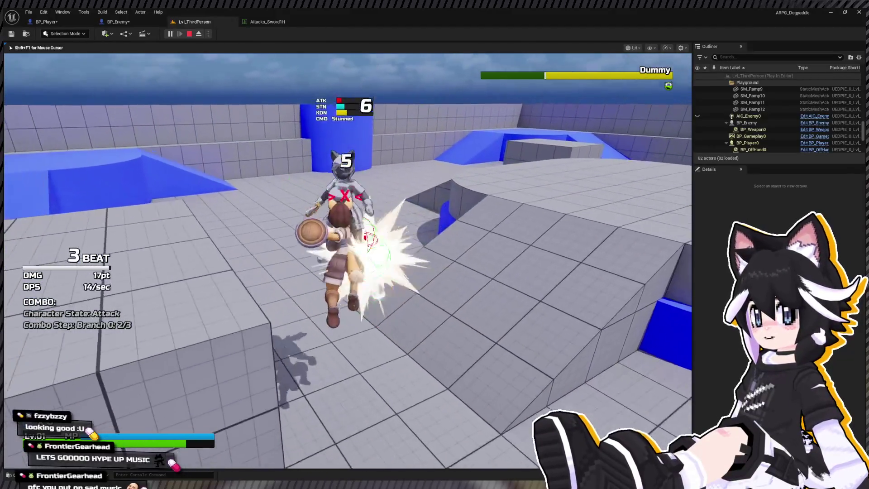
- Stop the play-test and save the BP_Enemy blueprint
key("Escape")
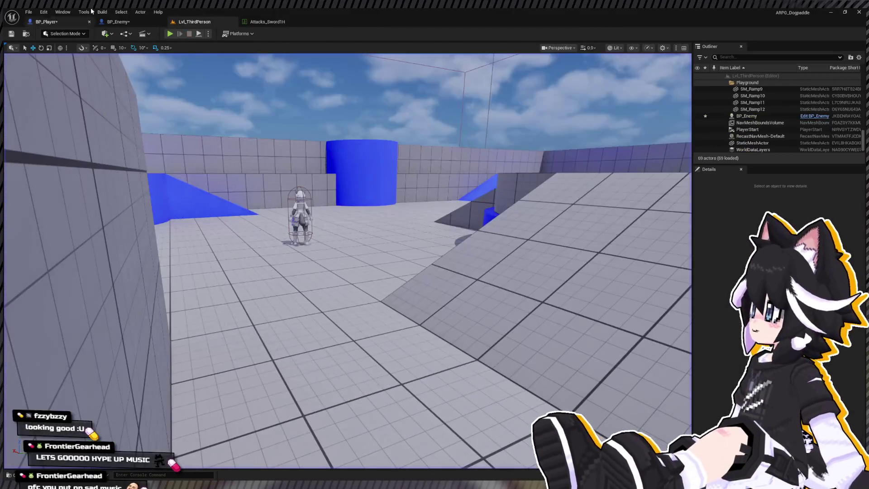
left_click(145, 21)
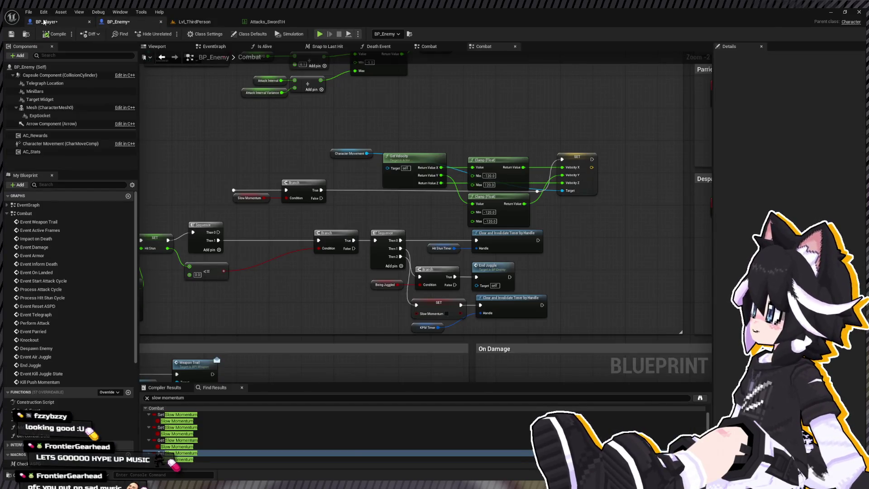
left_click_drag(412, 115, 286, 108)
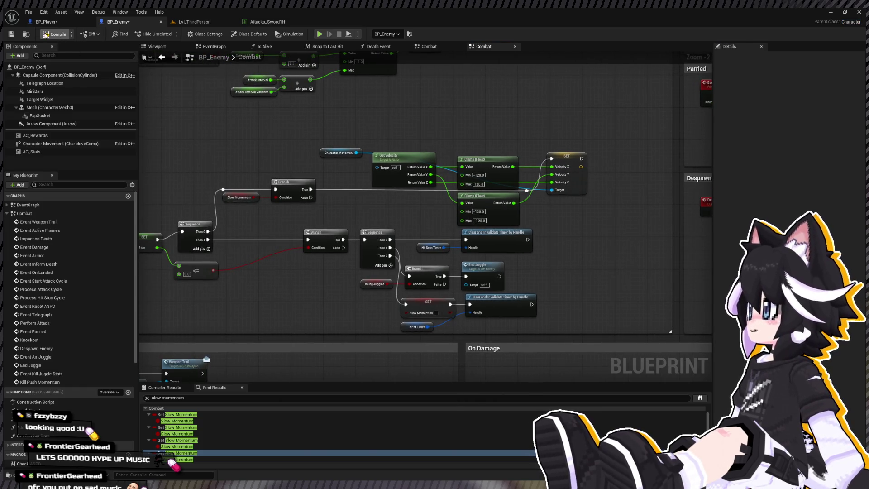
left_click(11, 34)
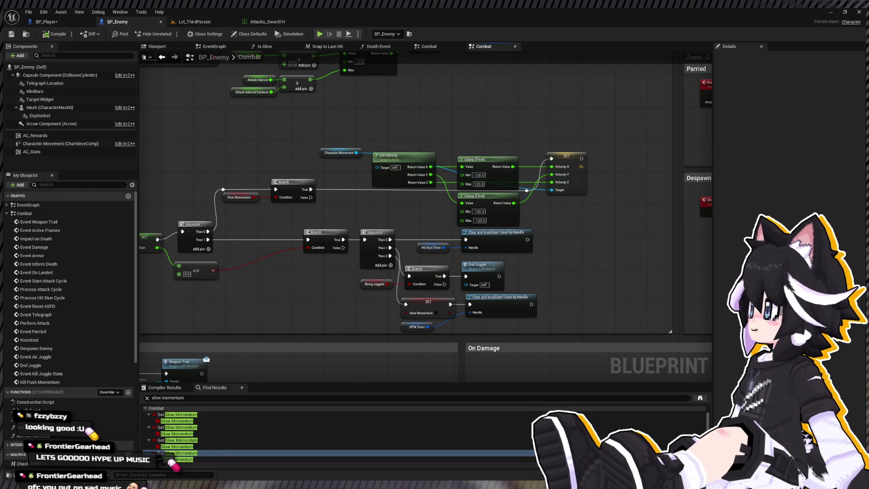
- Marquee-select the middle Slow Momentum node group and nudge it slightly upward
scroll(220, 152, "down", 3)
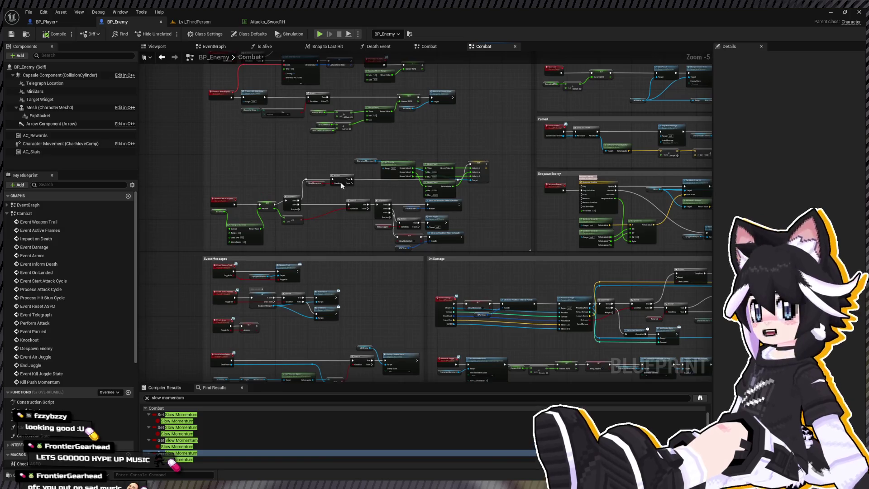
mouse_move(221, 153)
left_mouse_down()
mouse_move(510, 243)
mouse_move(507, 251)
left_mouse_up()
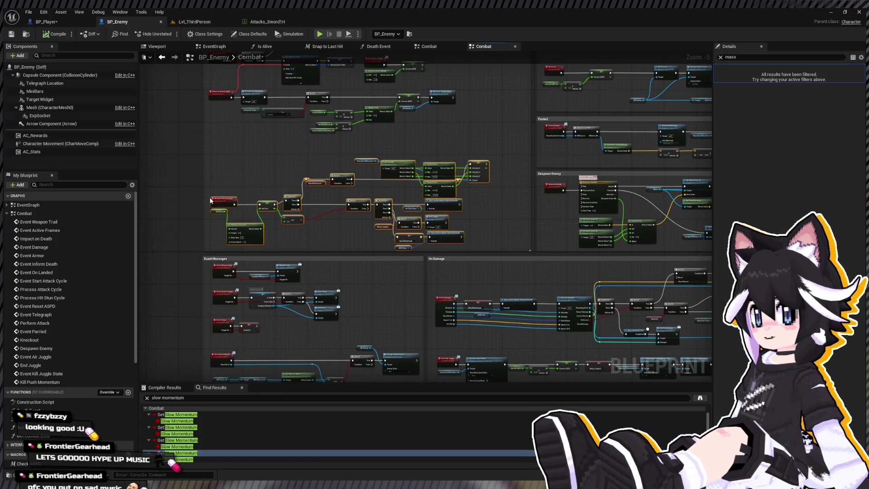
left_click_drag(215, 197, 211, 181)
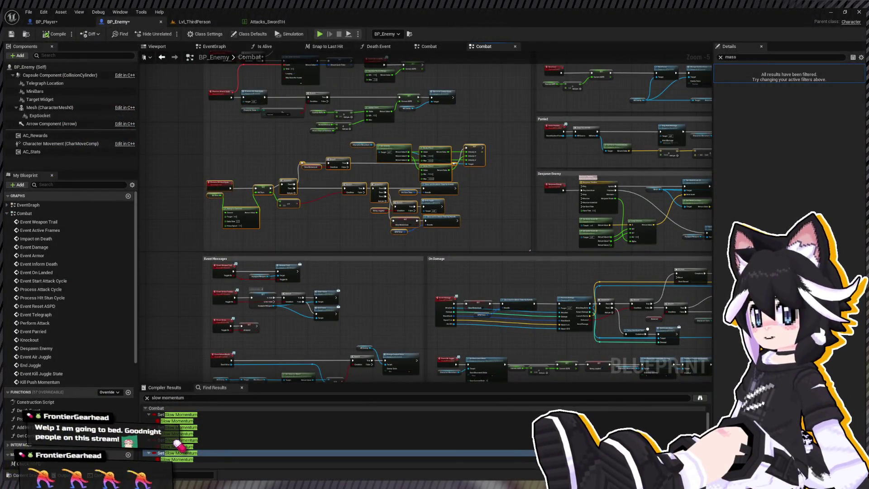
scroll(303, 215, "down", 4)
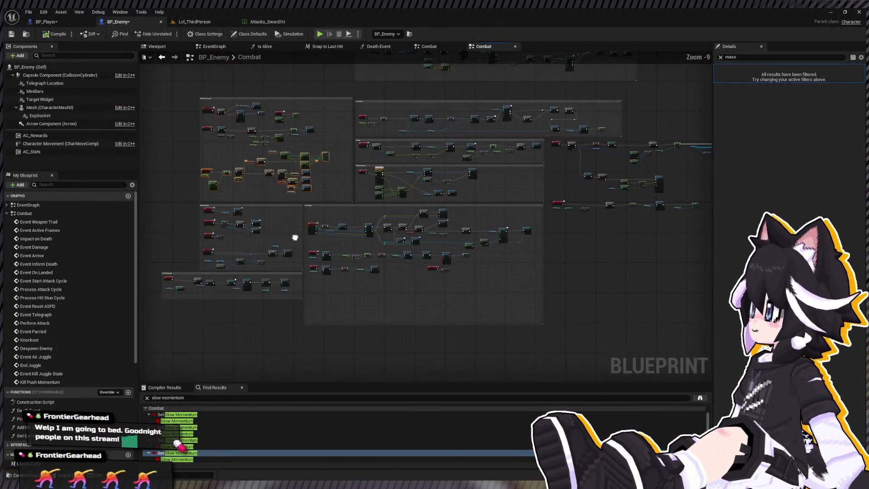
left_click_drag(332, 233, 323, 272)
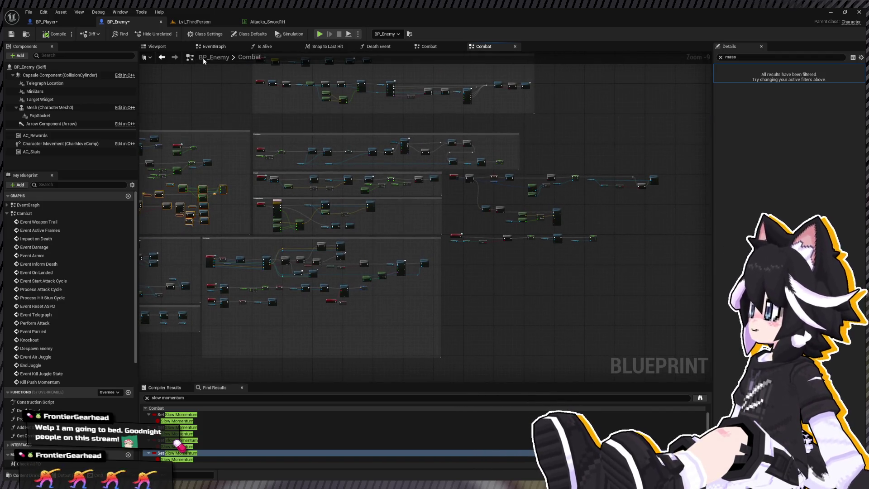
left_click(64, 20)
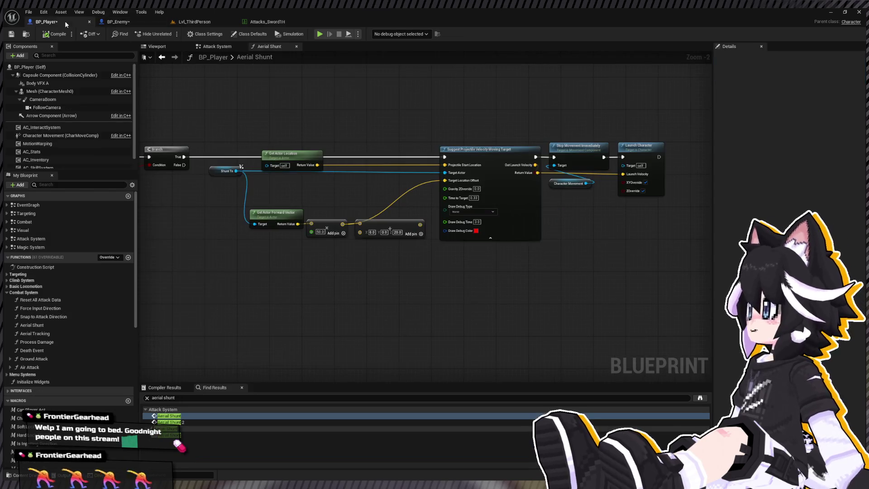
left_click(141, 23)
scroll(394, 185, "up", 3)
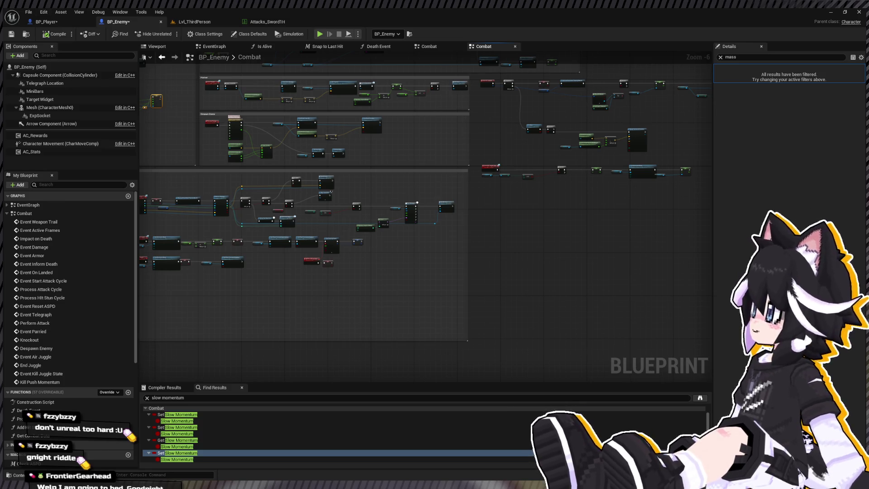
- Start a Lvl_ThirdPerson play-test, run to the dummy and launch it into the air repeatedly
left_click(195, 22)
left_click(171, 34)
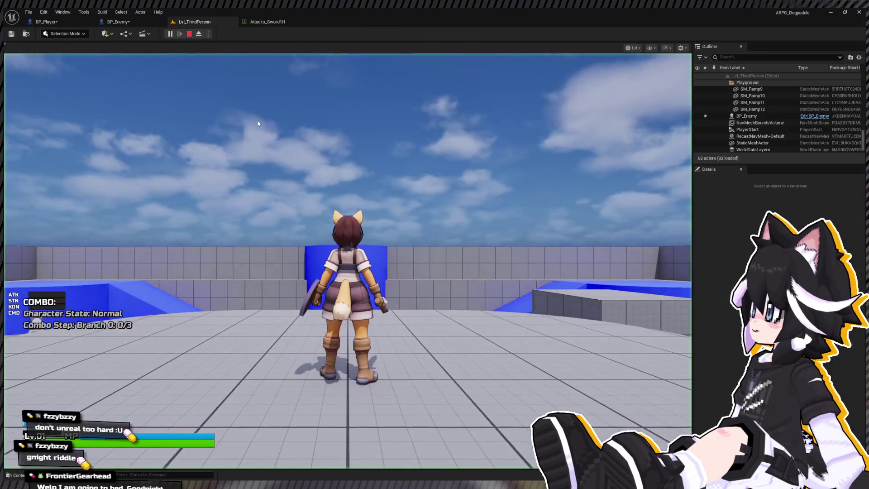
key("w")
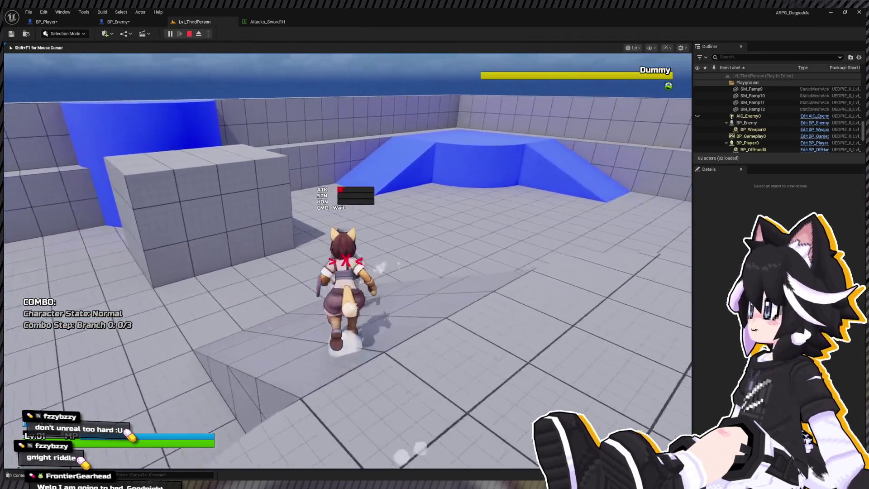
key("w")
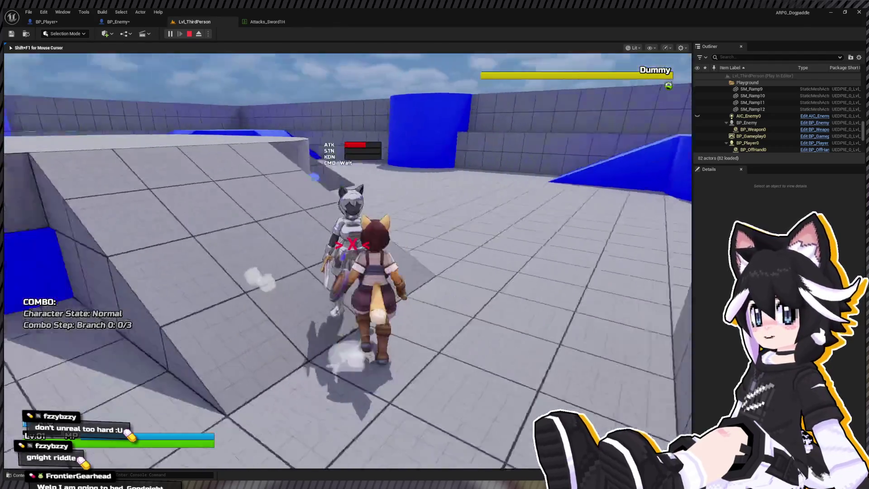
key("w")
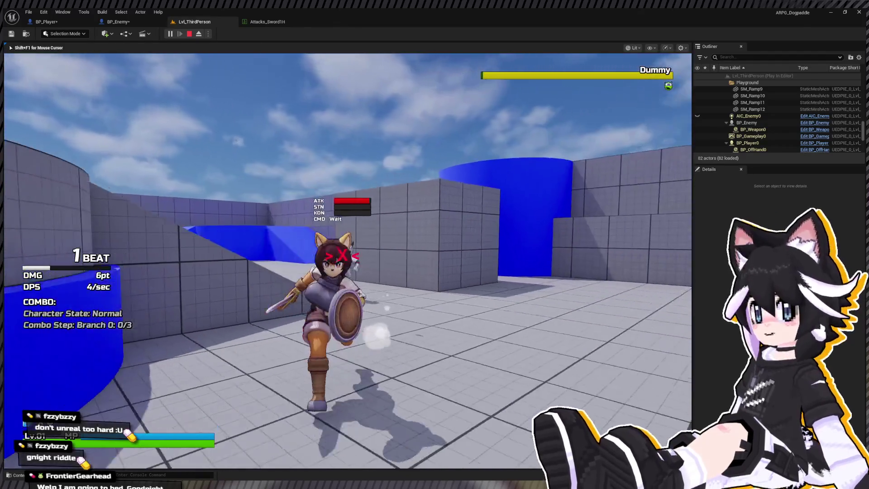
key("w")
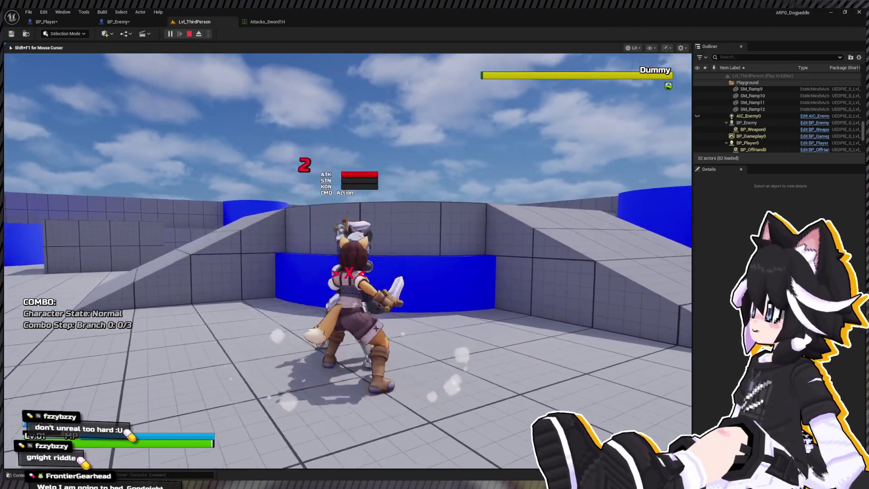
key("w")
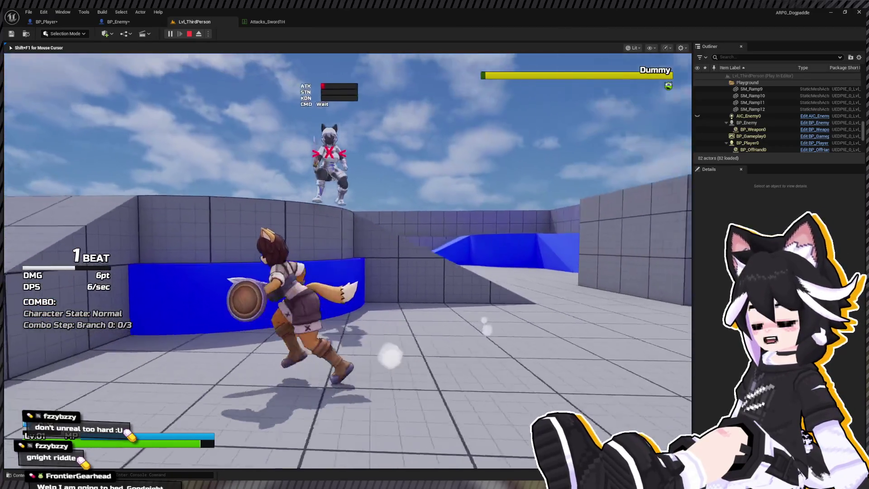
key("w")
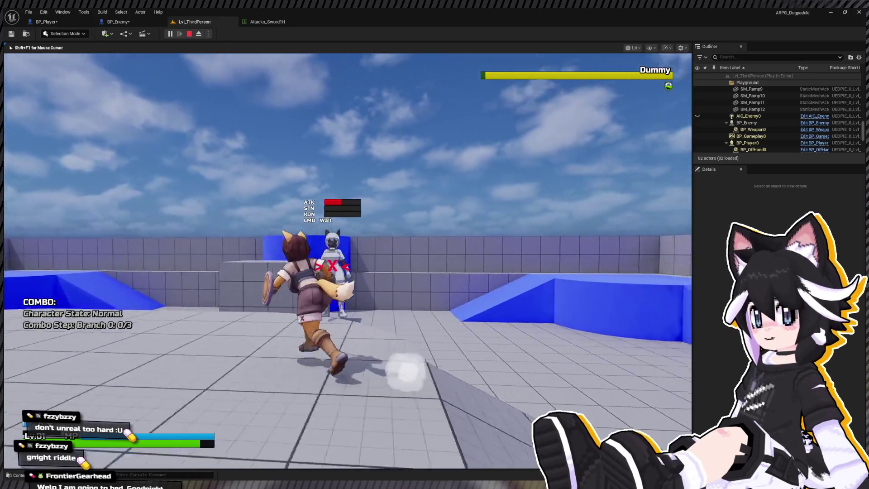
- Keep chasing and re-launching the fallen dummy, then end the play-test
key("w")
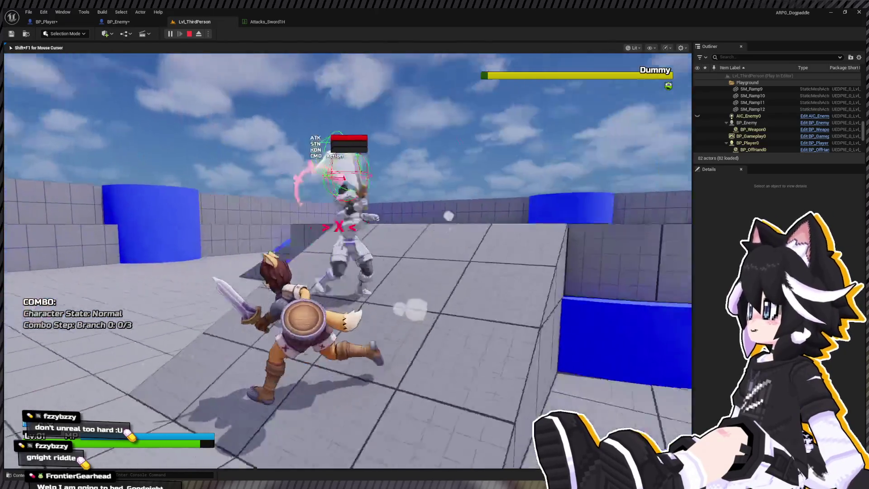
key("w")
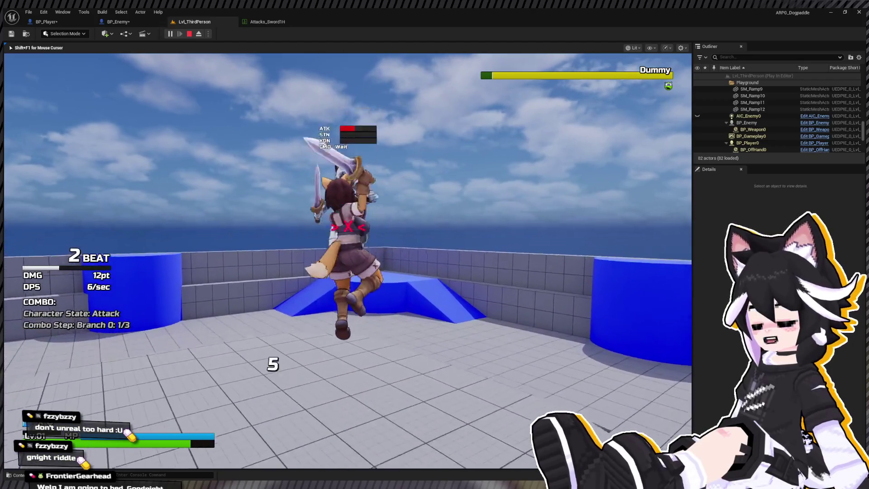
key("w")
key("s")
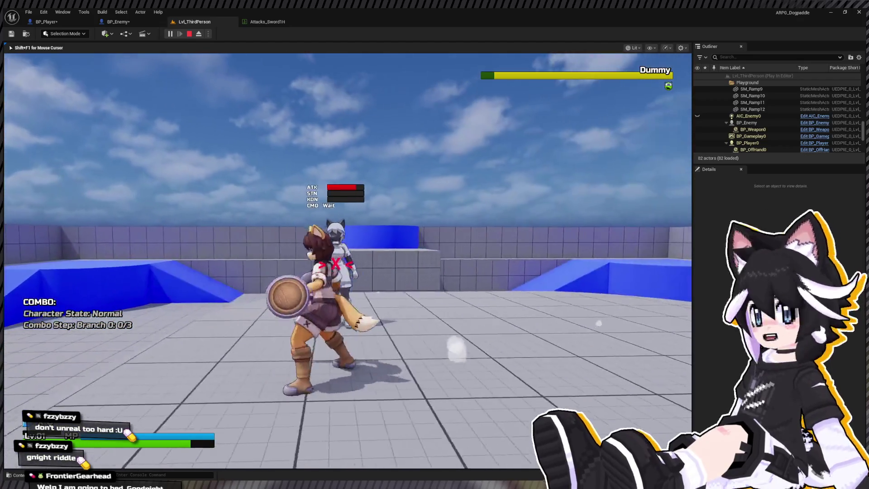
key("w")
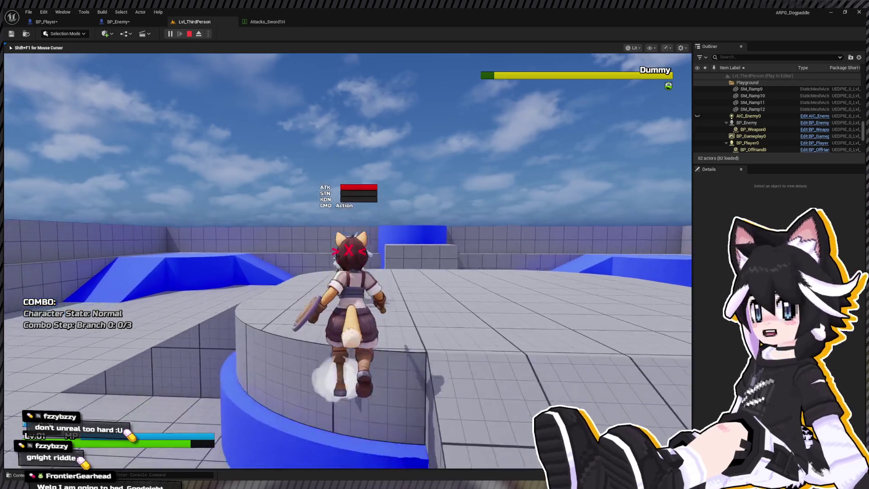
key("w")
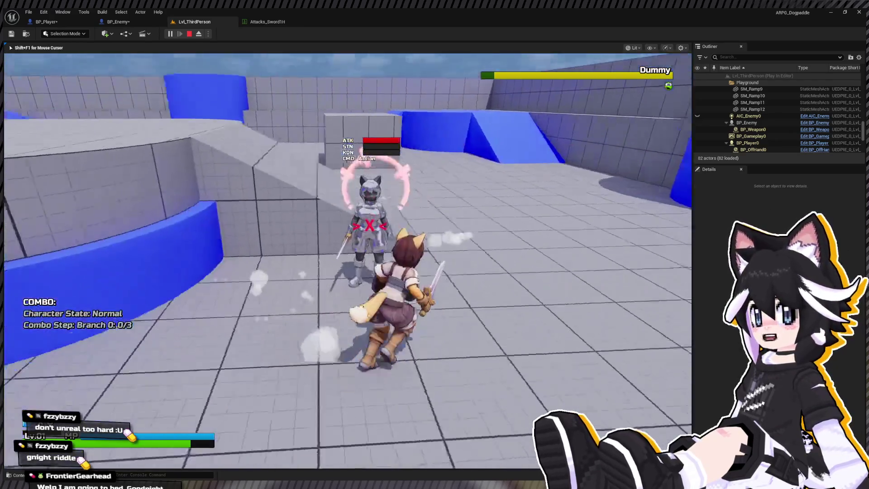
key("w")
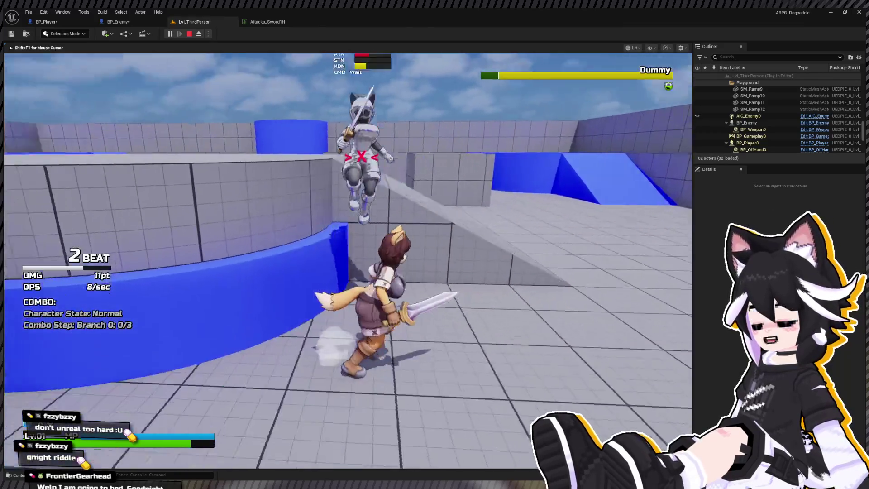
key("Escape")
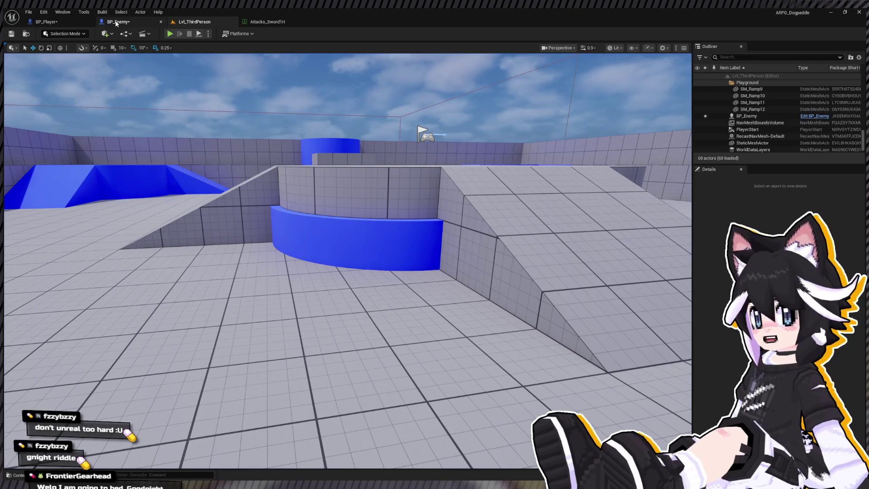
- Review BP_Player's EventGraph and Attack System graphs, then go back to BP_Enemy's Combat graph
left_click(118, 22)
left_click(45, 22)
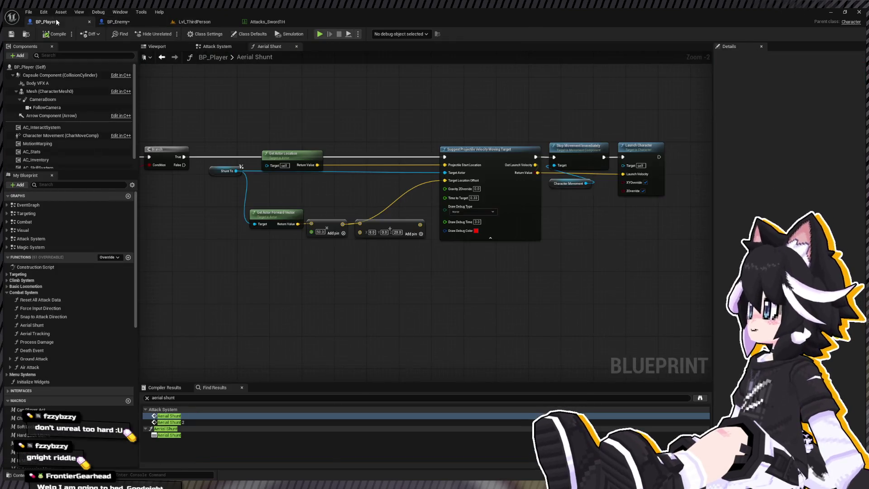
scroll(312, 119, "down", 8)
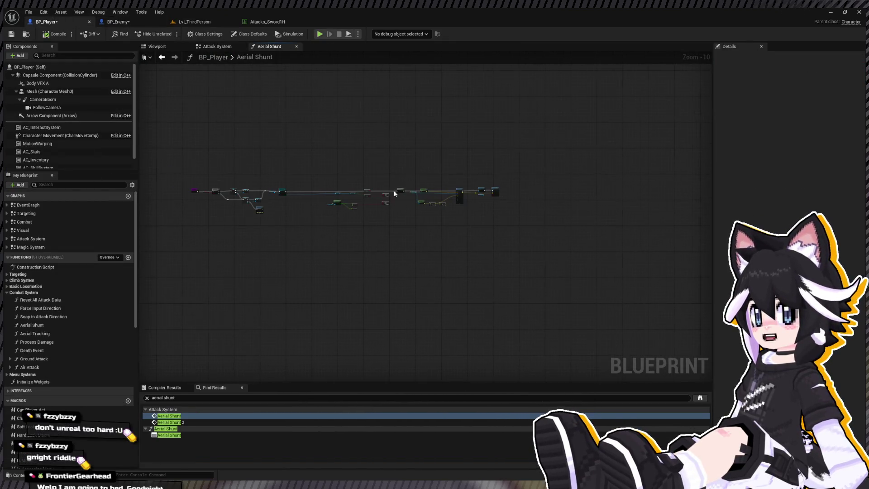
double_click(30, 206)
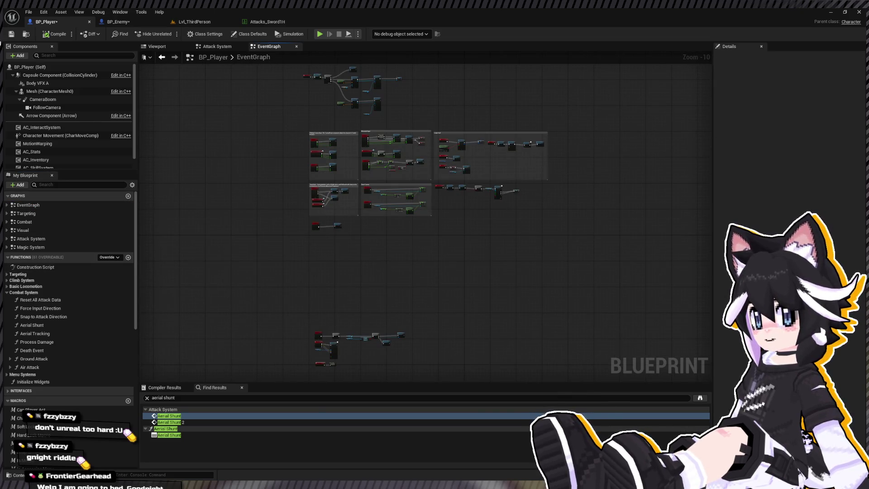
left_click_drag(320, 145, 318, 154)
scroll(328, 146, "up", 5)
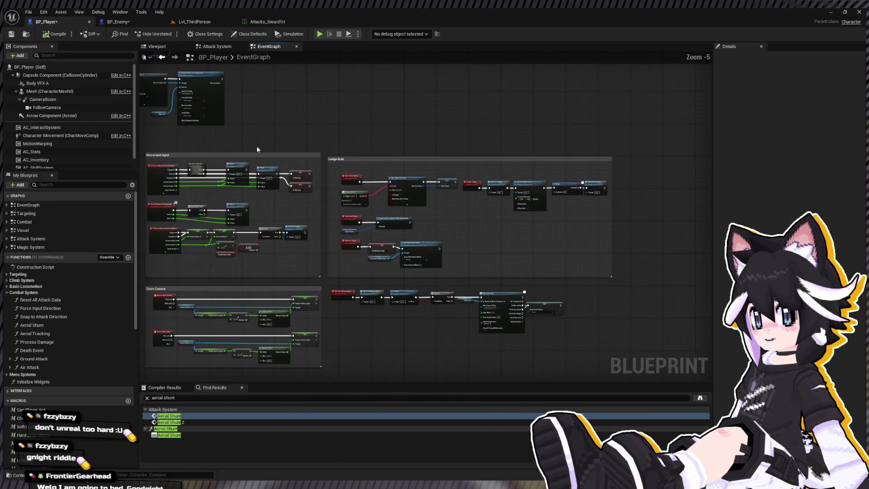
double_click(31, 238)
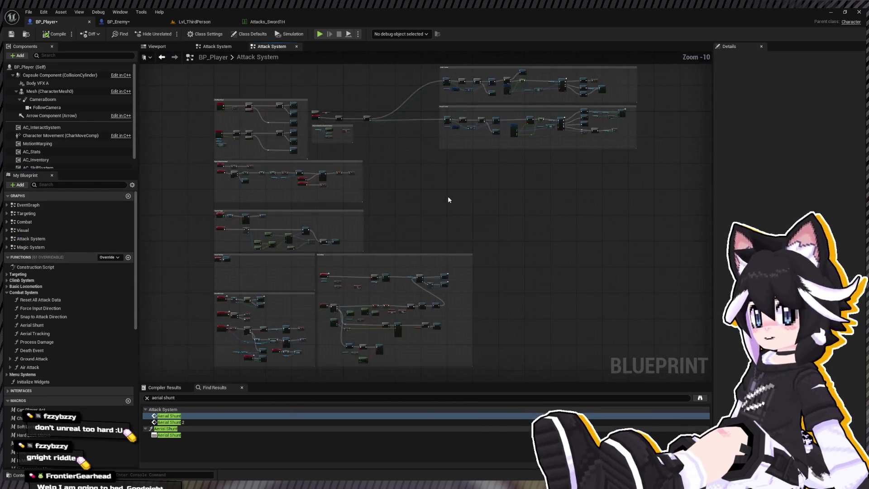
scroll(301, 161, "up", 7)
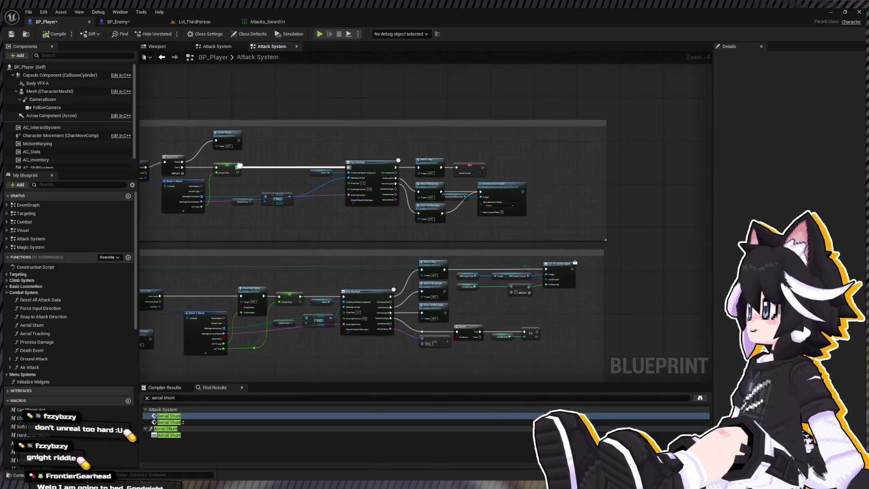
scroll(218, 162, "down", 5)
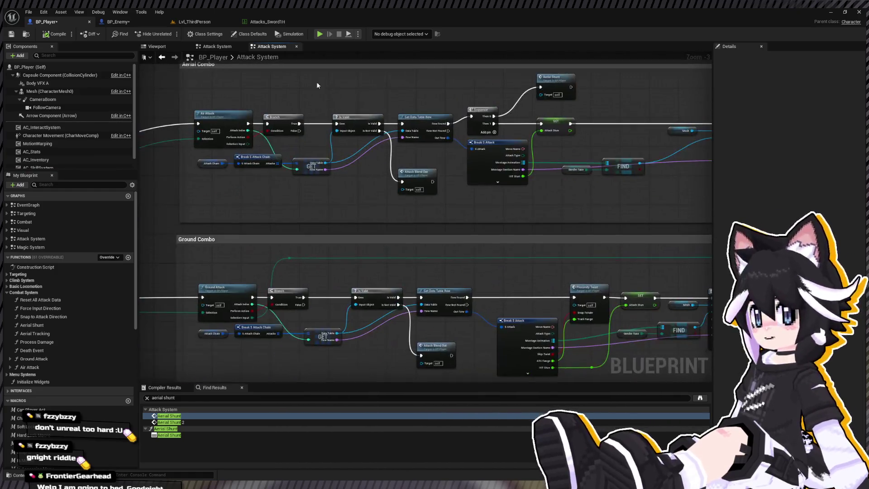
left_click(136, 21)
scroll(253, 154, "up", 7)
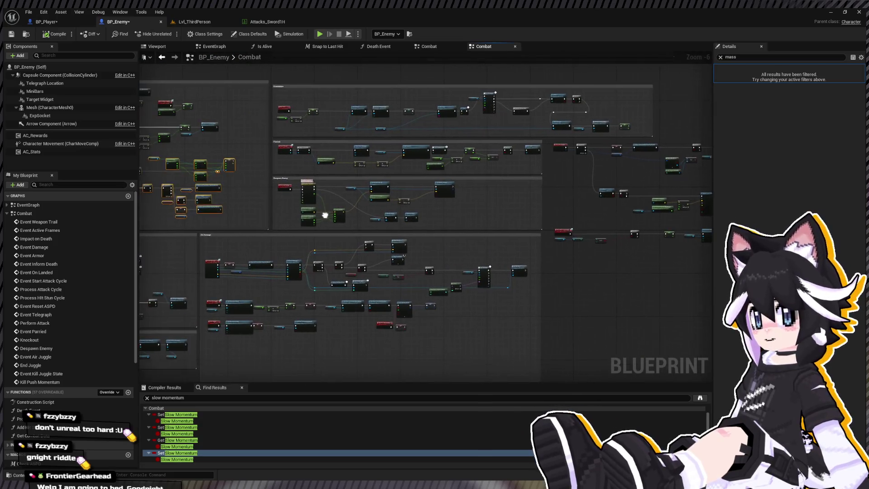
- Delete SET Slow Momentum and its timer nodes, wiring Event Damage straight to Process Damage
left_click_drag(291, 133, 152, 155)
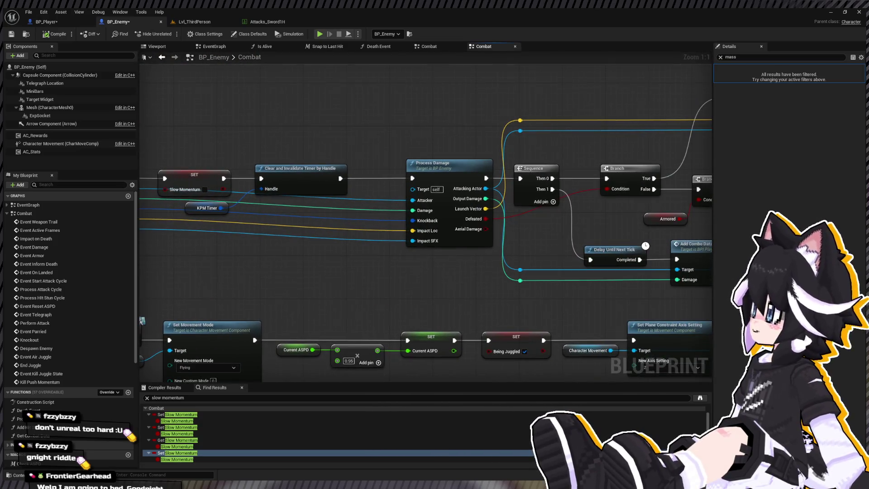
mouse_move(142, 320)
left_mouse_down()
mouse_move(237, 144)
mouse_move(379, 142)
mouse_move(419, 158)
left_mouse_up()
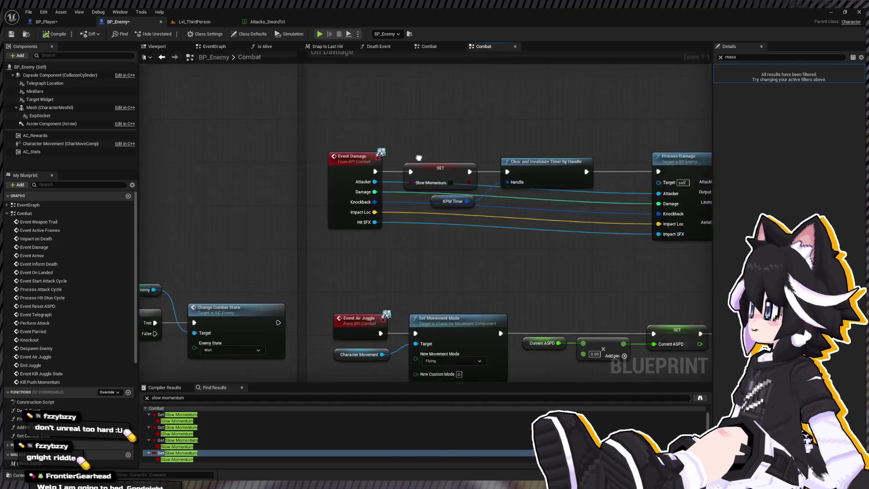
scroll(473, 148, "down", 4)
mouse_move(243, 189)
left_mouse_down()
mouse_move(321, 168)
mouse_move(328, 184)
left_mouse_up()
scroll(322, 168, "up", 4)
scroll(328, 184, "down", 2)
left_click(401, 171)
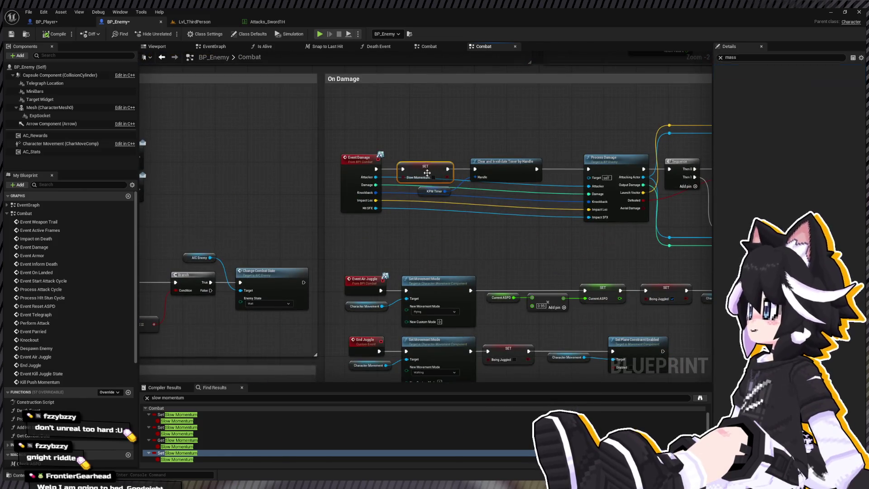
key("Delete")
left_click_drag(376, 169, 410, 170)
left_click(506, 161)
key("Delete")
left_click_drag(588, 169, 376, 168)
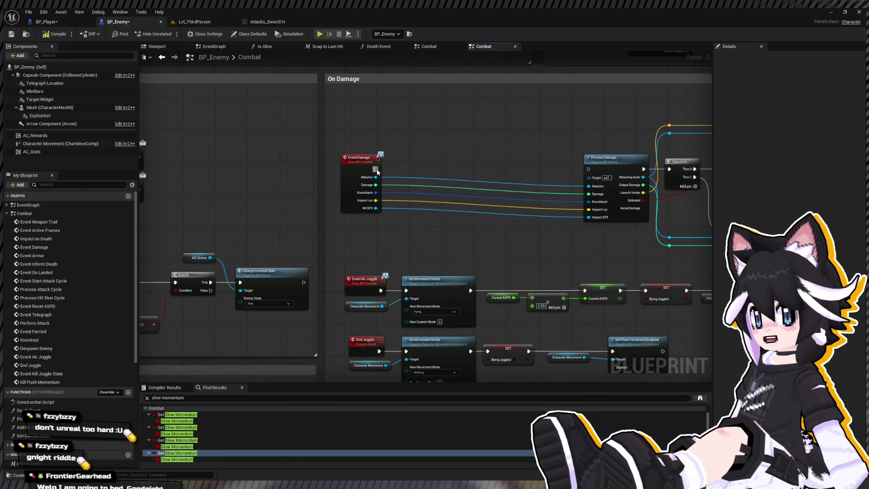
- Delete the Set Timer by Event, SET and Kill Push Momentum event nodes
scroll(400, 166, "down", 4)
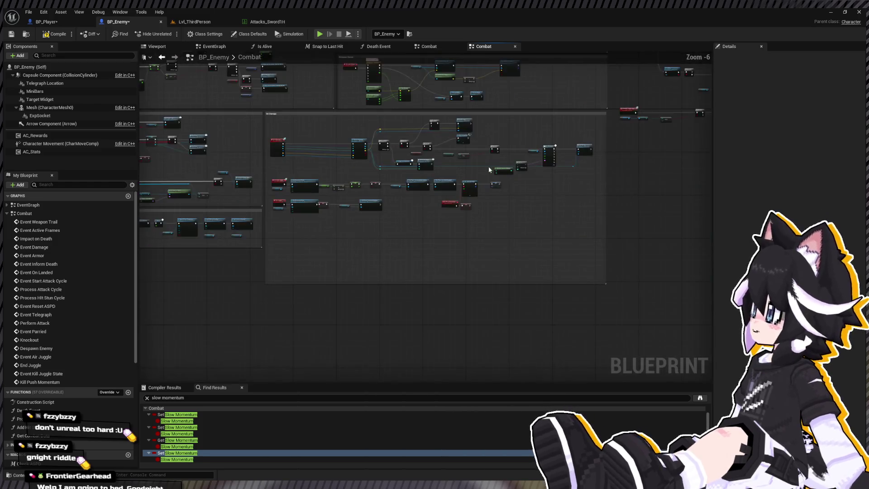
scroll(496, 202, "up", 4)
mouse_move(382, 161)
left_mouse_down()
mouse_move(443, 207)
mouse_move(513, 240)
left_mouse_up()
key("Delete")
left_click(348, 211)
key("Delete")
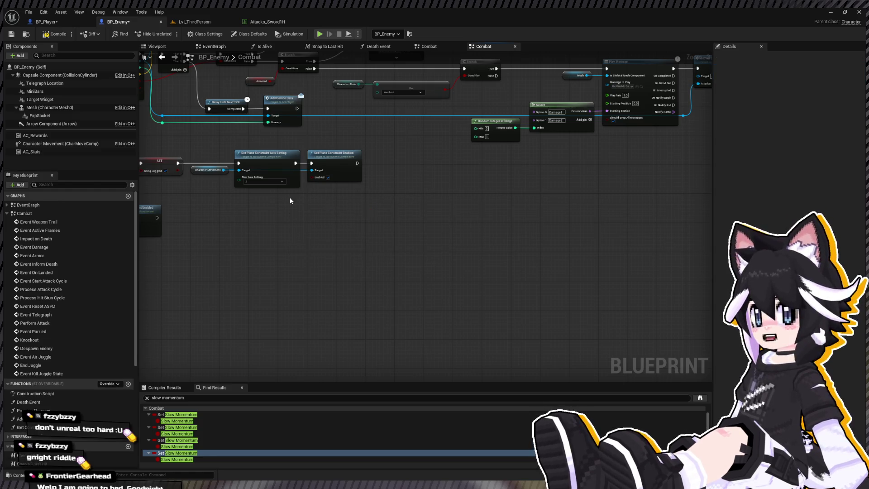
- Delete the velocity-clamping Branch, Get Velocity, Clamp and SET nodes
mouse_move(290, 198)
left_mouse_down()
mouse_move(479, 202)
mouse_move(413, 196)
left_mouse_up()
scroll(413, 196, "down", 5)
scroll(318, 248, "up", 5)
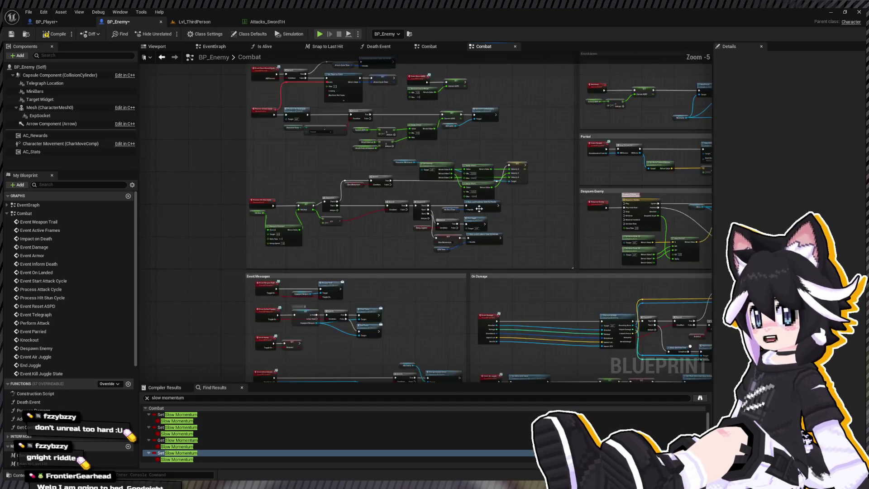
scroll(396, 196, "up", 1)
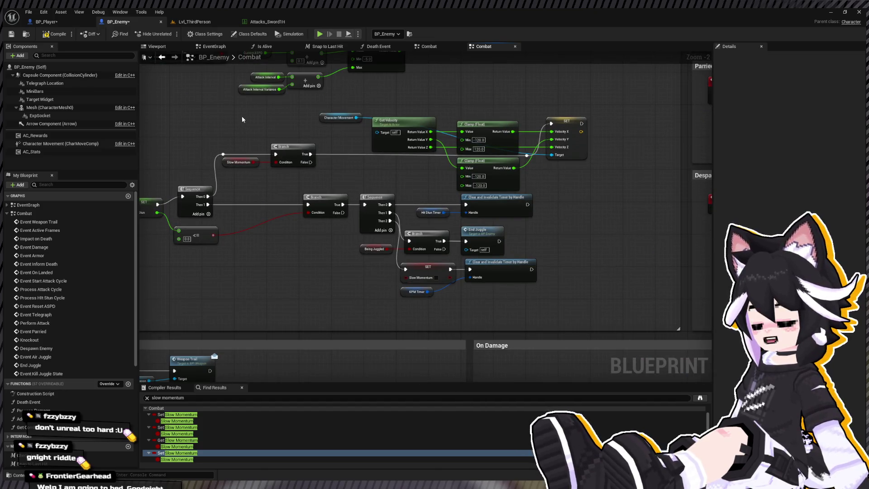
left_click_drag(242, 117, 569, 166)
key("Delete")
- Remove the Slow Momentum and KPM Timer nodes from the hit-stun logic
left_click_drag(155, 204, 264, 199)
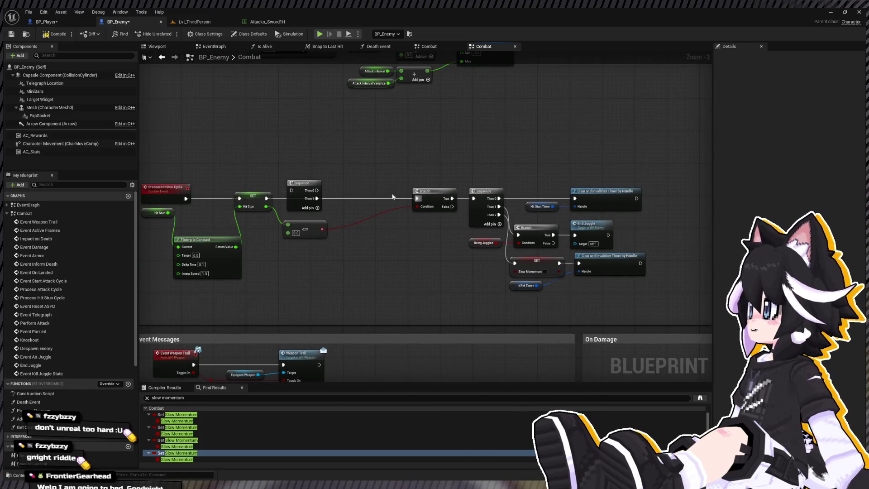
left_click_drag(454, 200, 281, 155)
scroll(386, 154, "up", 2)
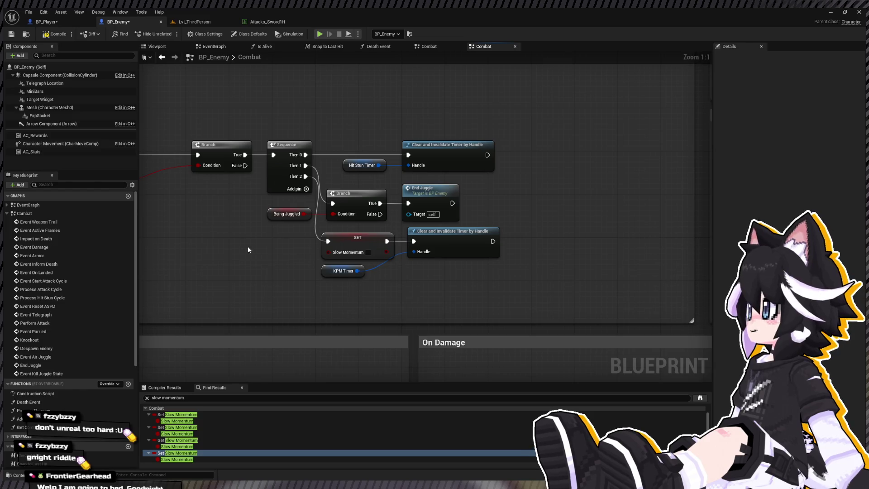
left_click_drag(304, 244, 498, 275)
key("Delete")
left_click(297, 178)
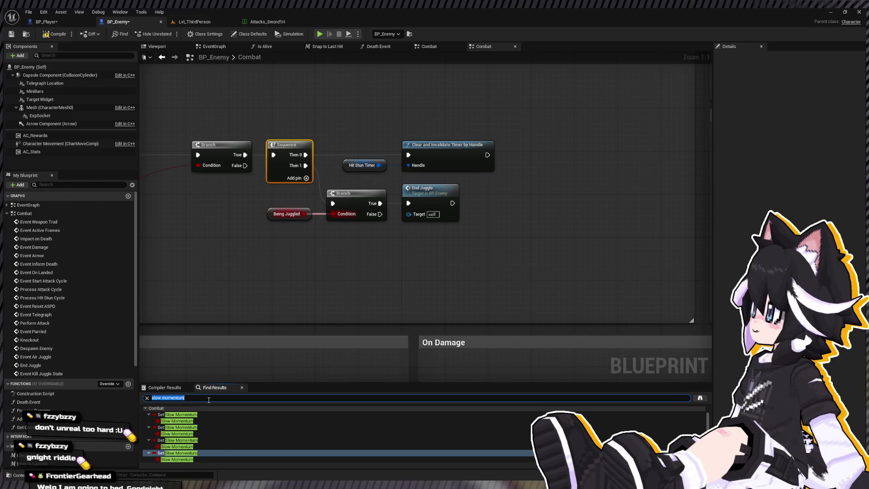
- Delete the last Set Slow Momentum node and wire the Sequence straight to the Branch
left_click(175, 421)
double_click(175, 422)
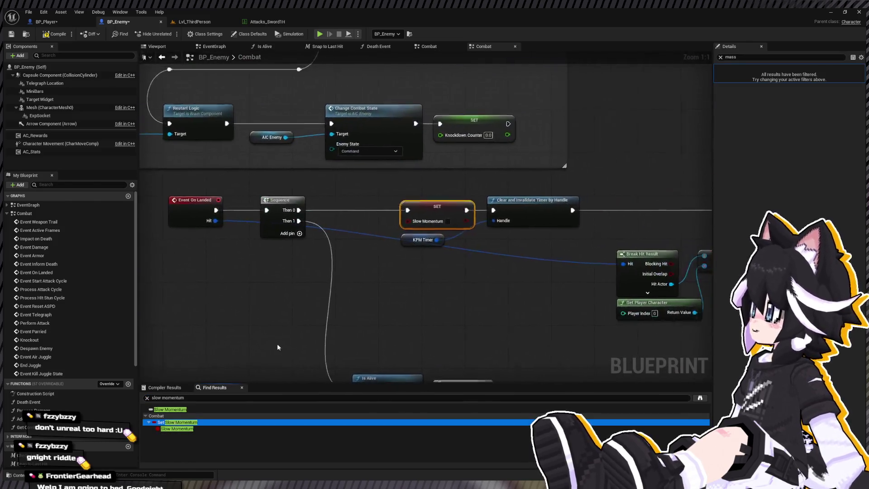
key("Delete")
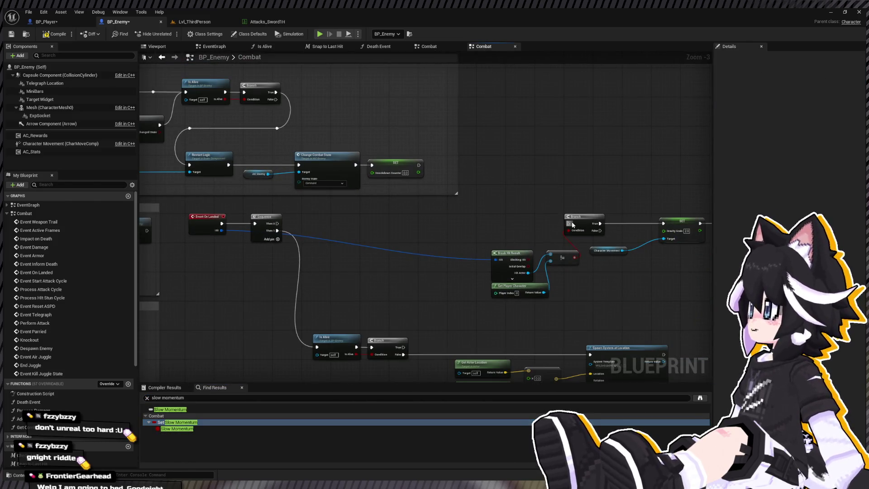
left_click_drag(277, 224, 568, 223)
scroll(54, 307, "down", 8)
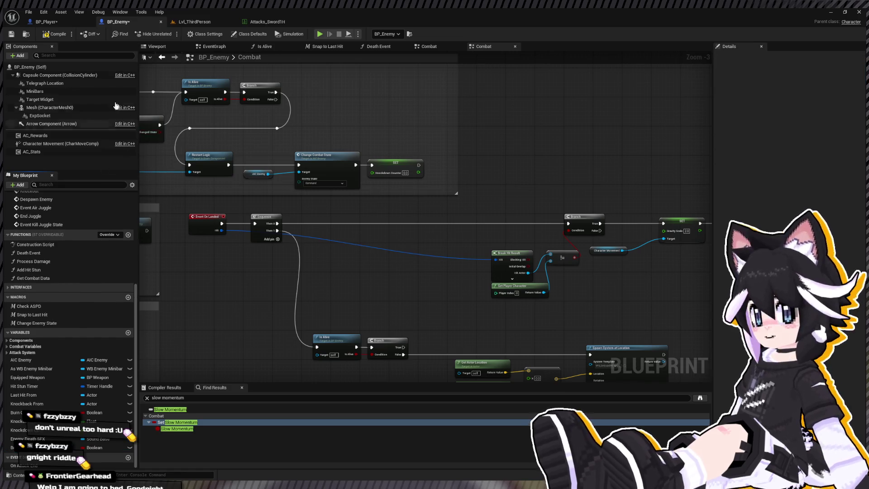
- Compile BP_Enemy and look over the rest of the Combat graph
left_click(51, 34)
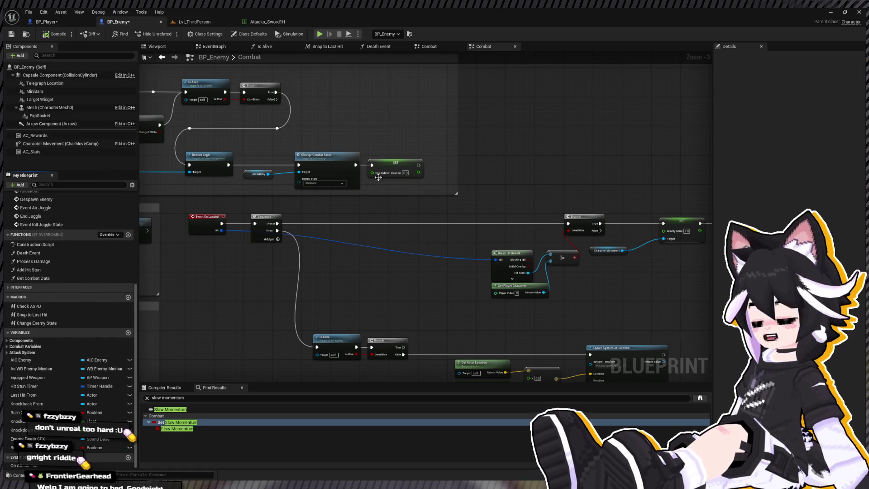
scroll(384, 267, "down", 5)
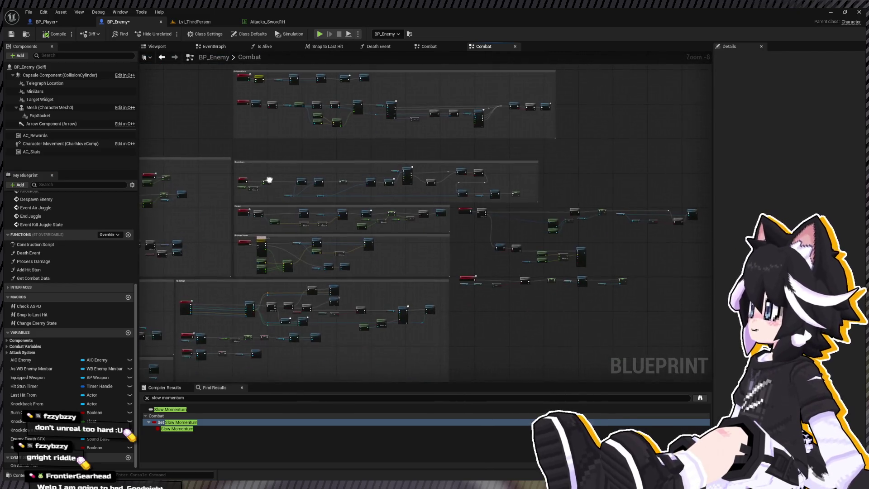
scroll(225, 130, "up", 2)
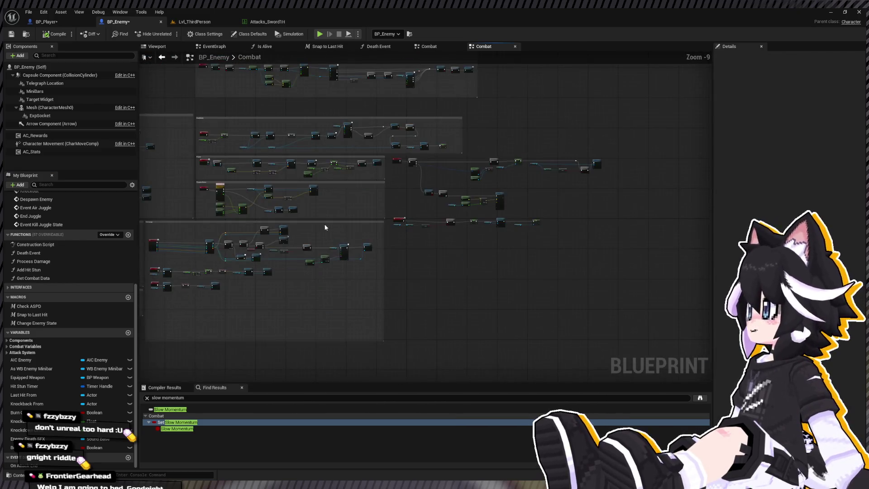
scroll(360, 165, "up", 2)
left_click_drag(366, 170, 312, 171)
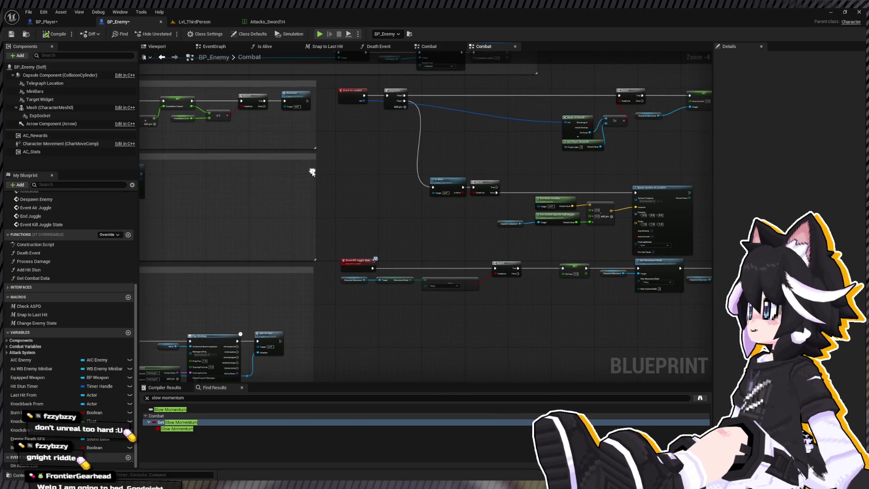
scroll(324, 282, "down", 3)
scroll(286, 268, "up", 3)
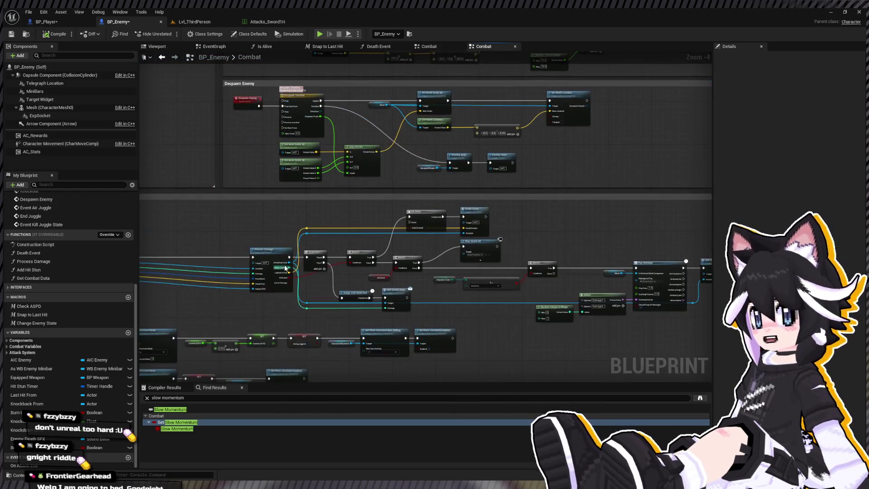
scroll(285, 268, "up", 1)
scroll(243, 202, "up", 1)
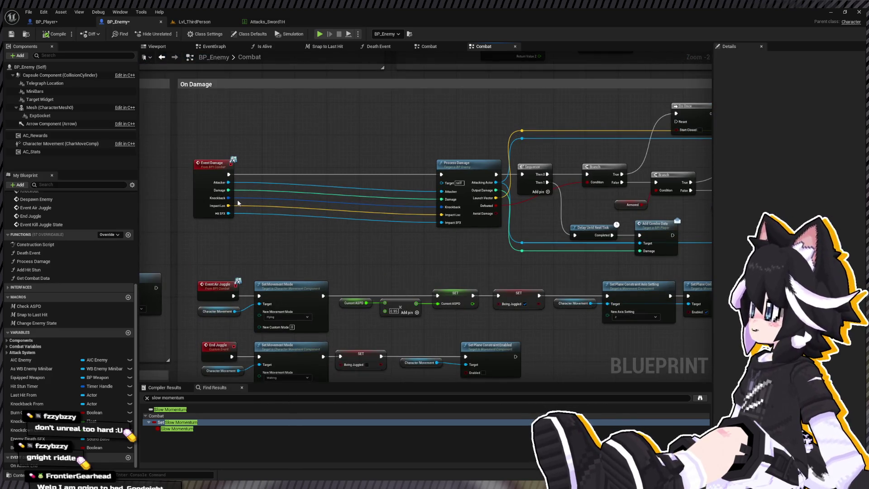
scroll(240, 213, "down", 3)
- Select the On Damage group, then break Event Air Juggle's link to Set Movement Mode
mouse_move(255, 158)
left_mouse_down()
mouse_move(528, 194)
mouse_move(639, 247)
left_mouse_up()
left_click_drag(272, 215, 441, 187)
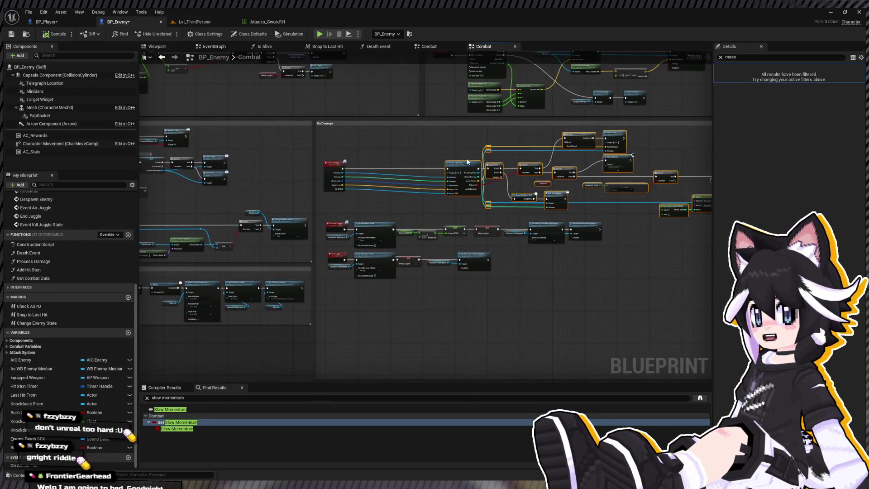
scroll(353, 222, "up", 3)
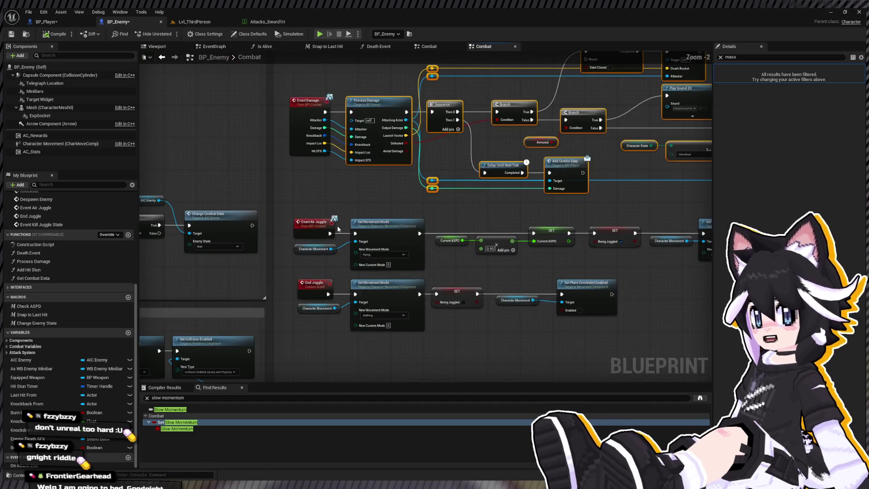
left_click(335, 219)
left_click(330, 234, "alt")
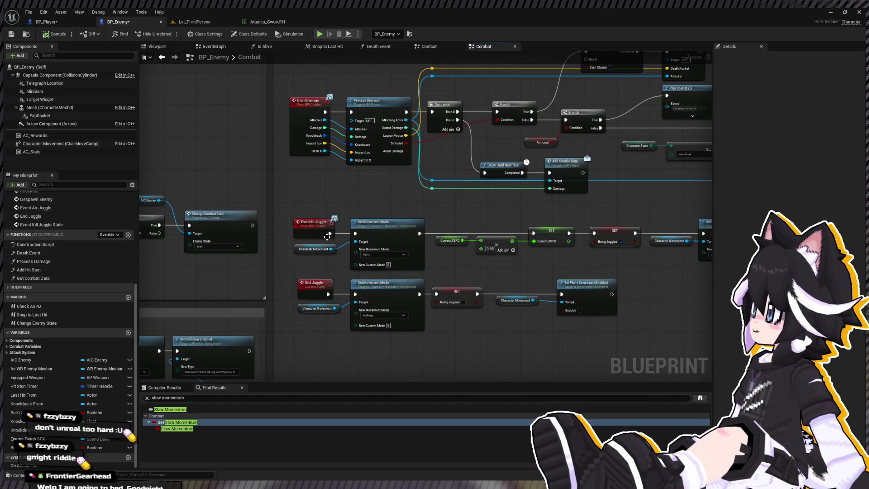
- Run a Lvl_ThirdPerson play-test that strikes the Dummy, then go back to BP_Enemy's Combat graph
left_click(181, 22)
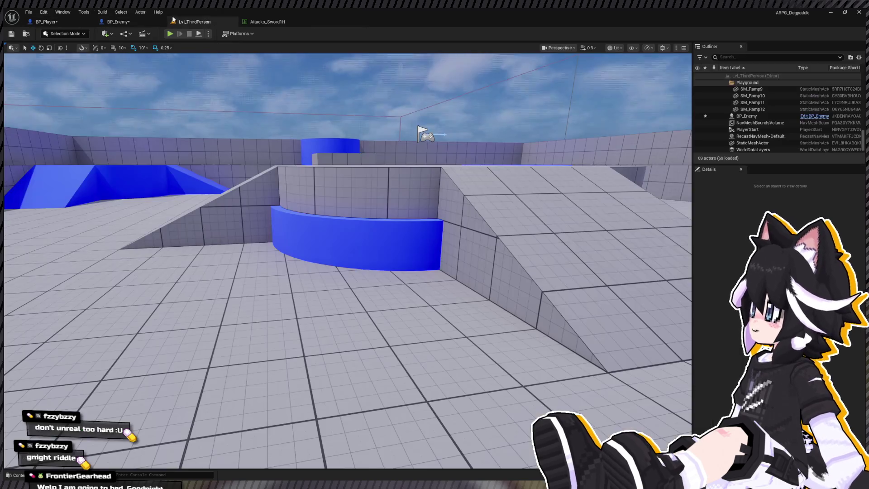
key("alt+p")
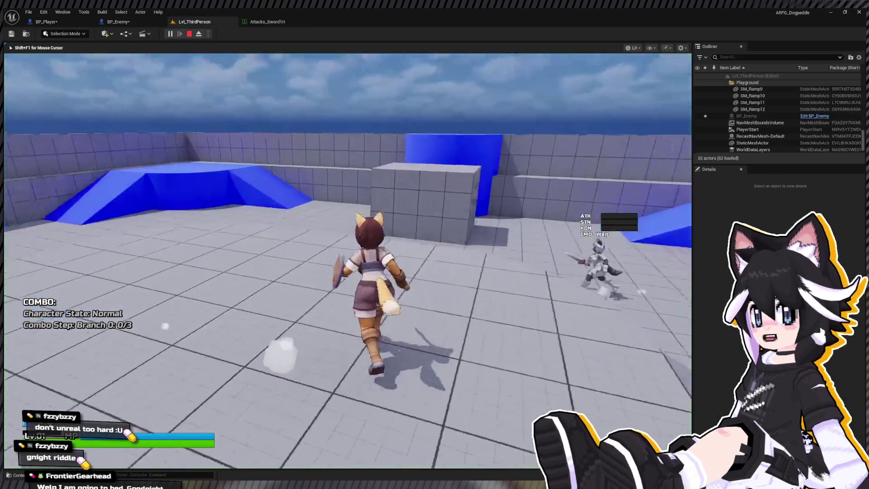
key("w")
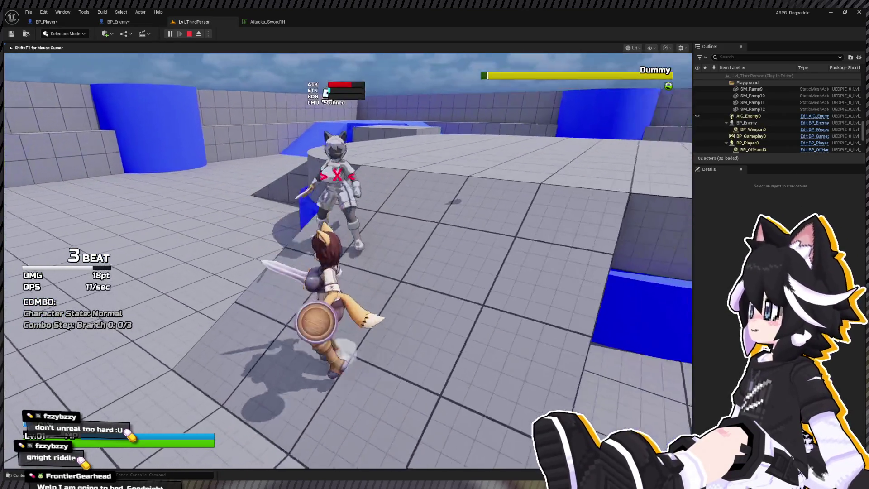
key("Escape")
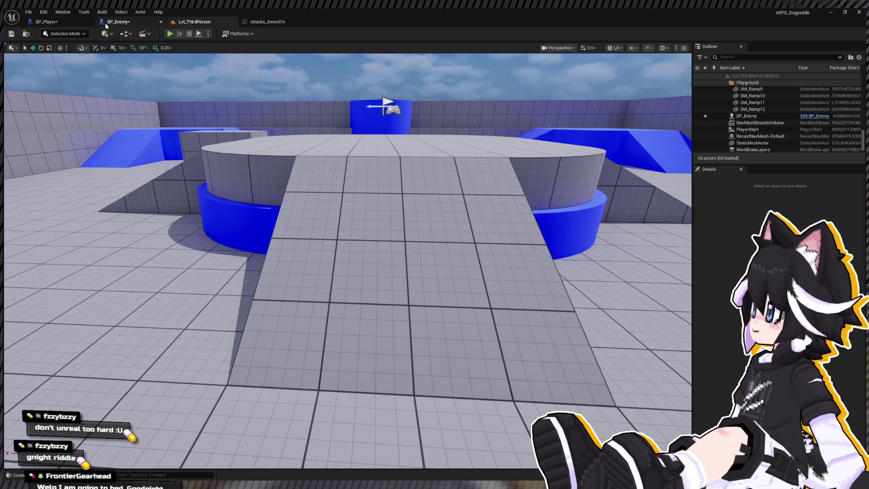
left_click(109, 23)
- Move the Air Juggle and End Juggle node rows, including the plane constraint nodes, lower in the graph
scroll(354, 236, "down", 3)
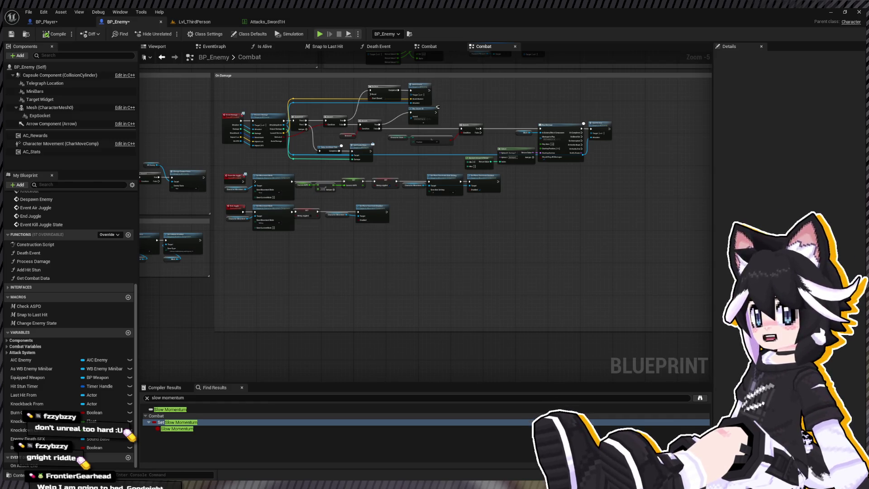
left_click_drag(421, 170, 503, 199)
scroll(262, 187, "up", 1)
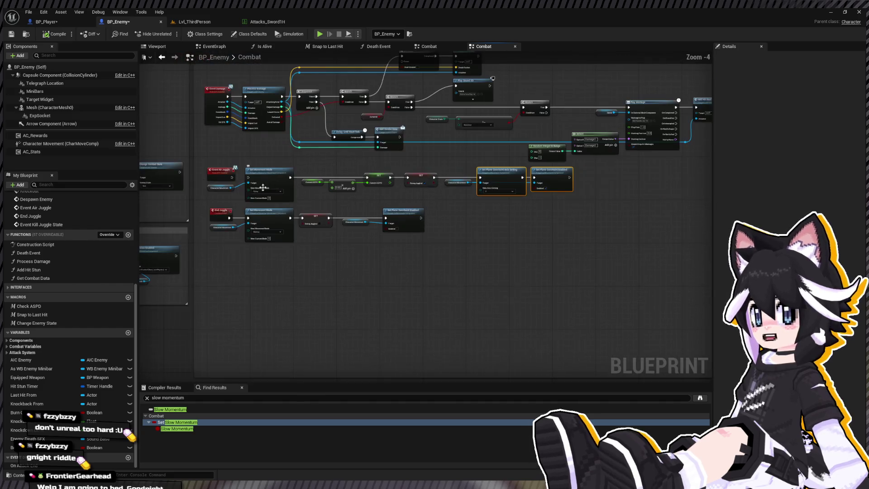
left_click_drag(204, 166, 589, 270)
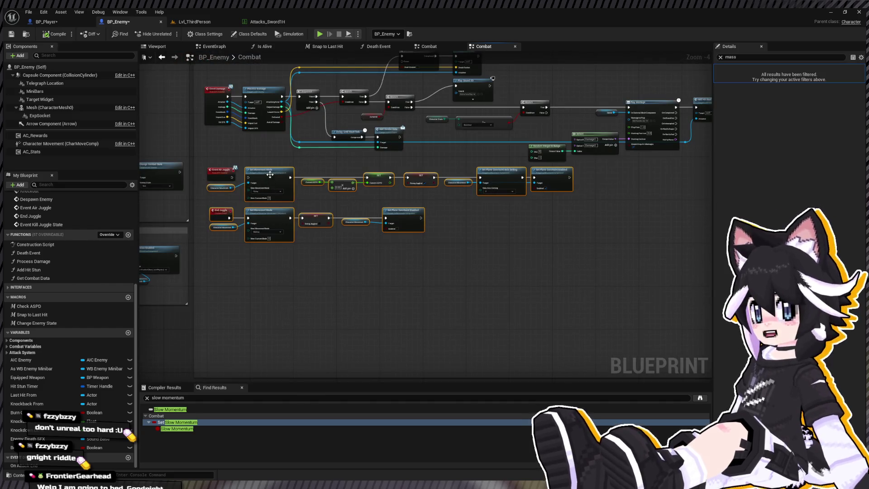
mouse_move(269, 176)
left_mouse_down()
mouse_move(270, 281)
mouse_move(259, 273)
left_mouse_up()
scroll(262, 247, "up", 4)
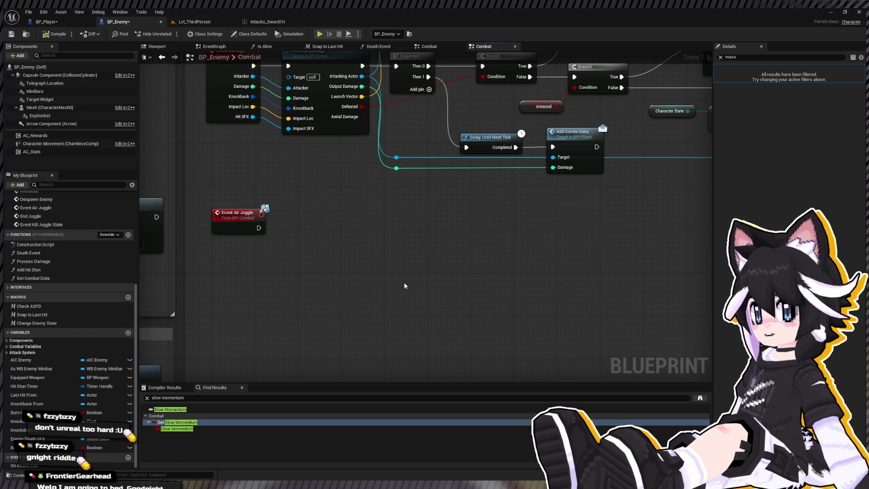
- Add Get Velocity, a Character Movement reference and a SET Velocity (0,0,0) node near Event Air Juggle
key("ctrl+v")
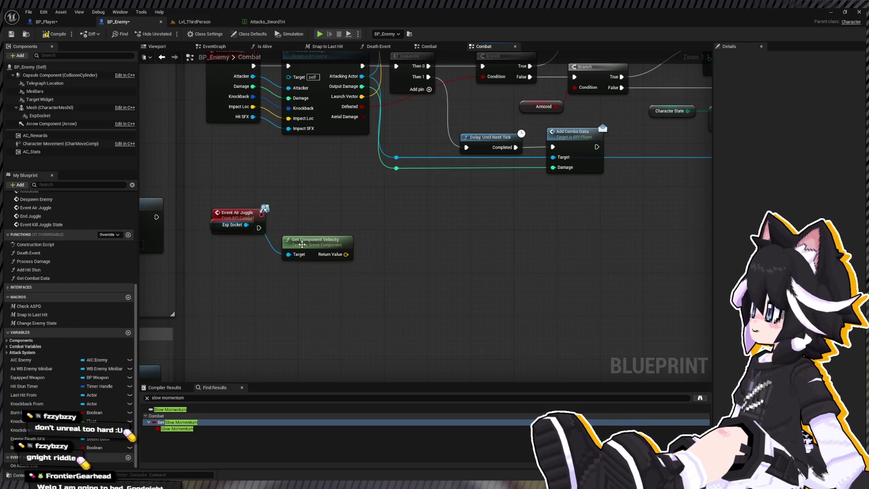
key("Delete")
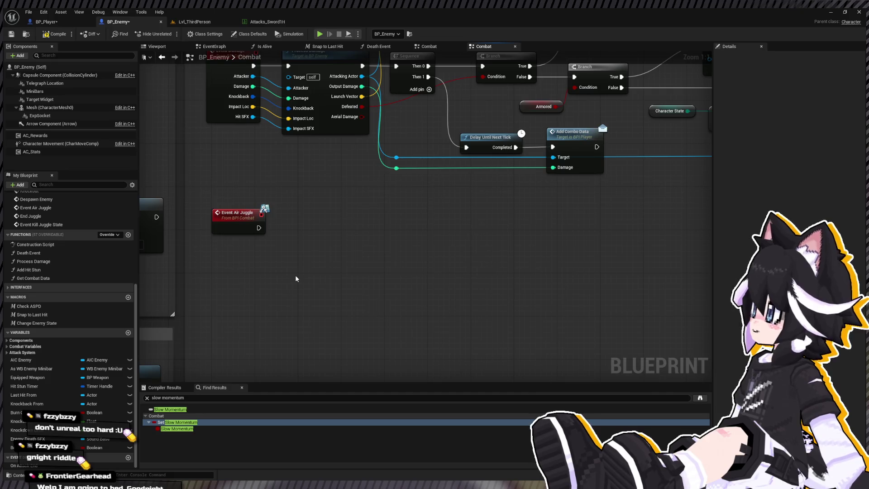
key("ctrl+v")
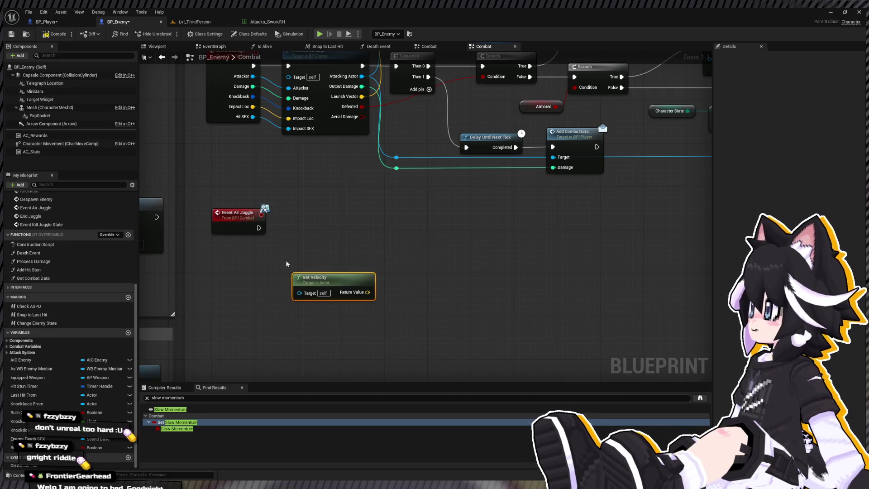
left_click_drag(58, 144, 305, 318)
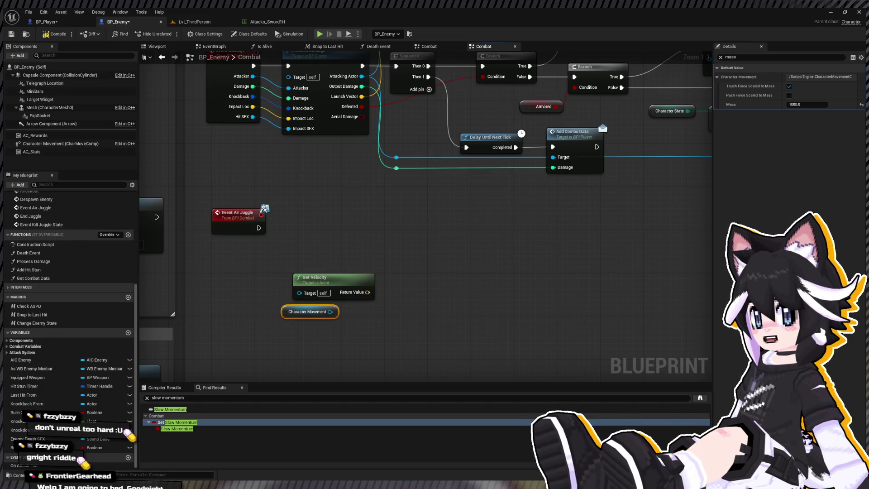
key("Escape")
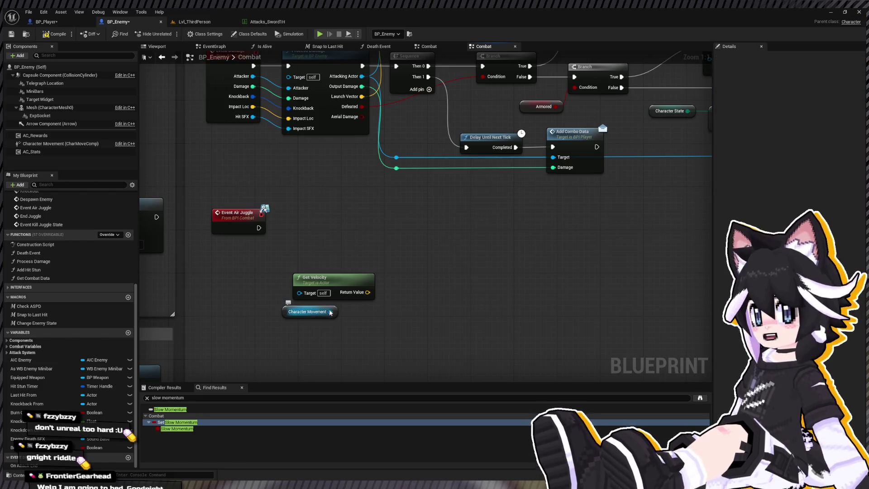
left_click_drag(312, 286, 301, 280)
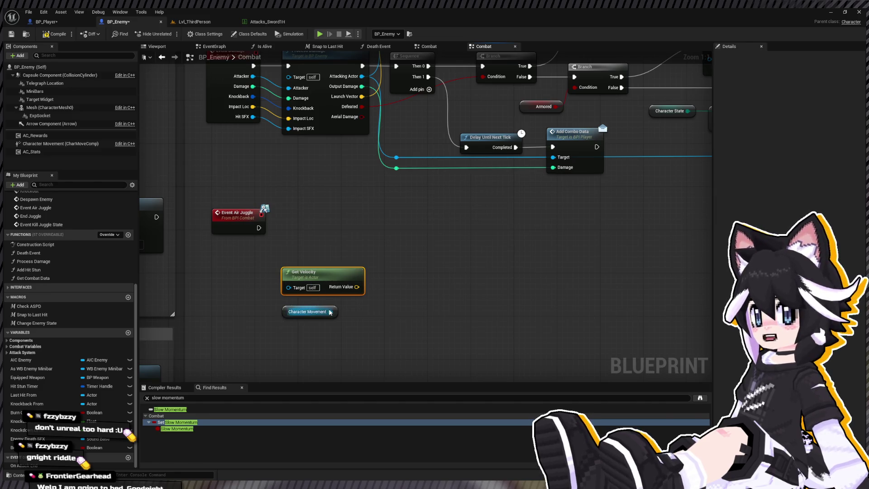
left_click_drag(330, 311, 390, 311)
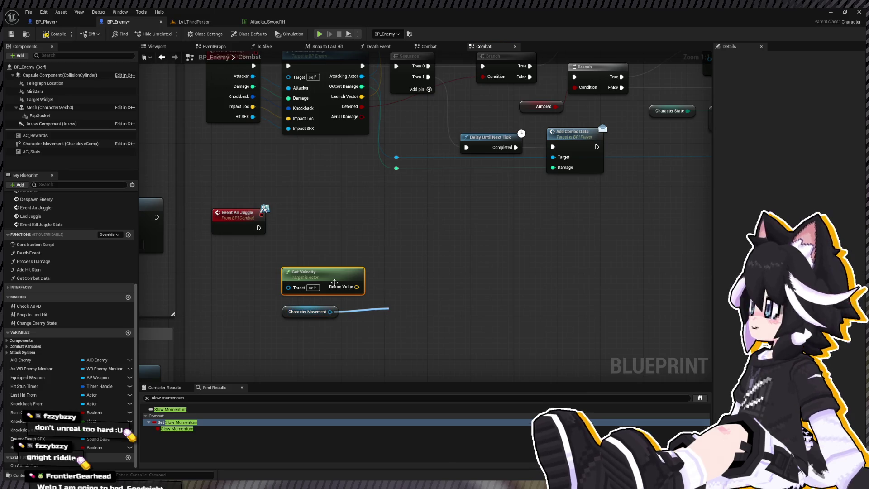
left_click_drag(389, 310, 439, 296)
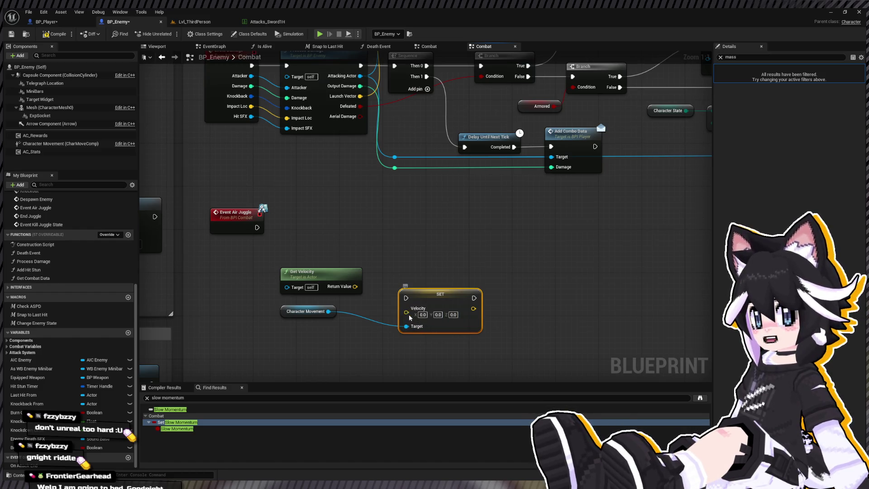
left_click_drag(282, 310, 284, 342)
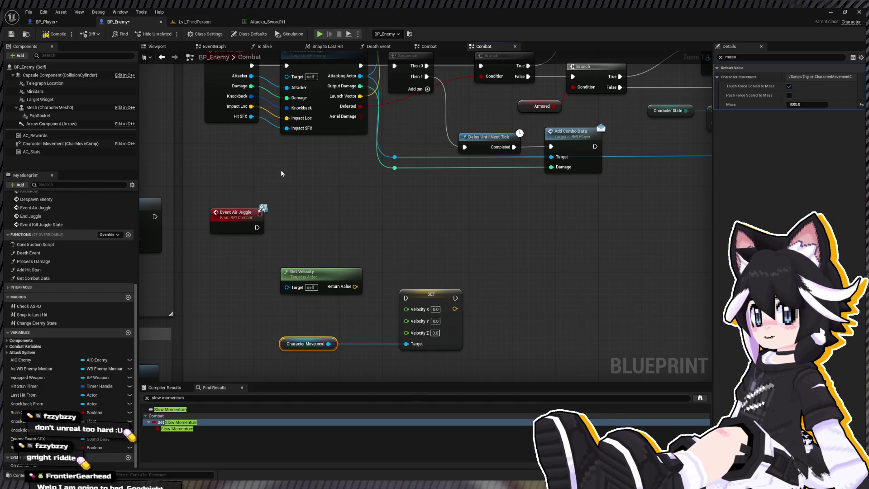
- Wire Event Air Juggle into SET Velocity, then chain a SET Gravity Scale of 0 after it
left_click_drag(257, 227, 406, 298)
mouse_move(328, 344)
left_mouse_down()
mouse_move(475, 340)
mouse_move(496, 328)
left_mouse_up()
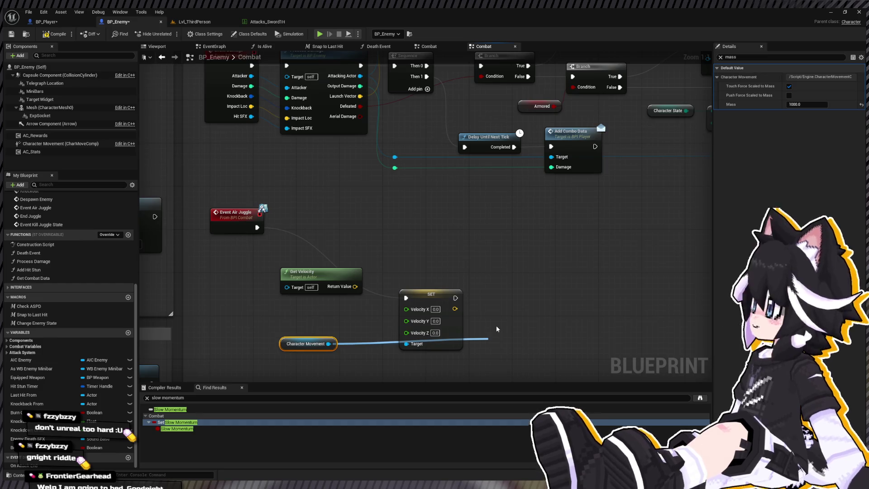
key("Return")
mouse_move(455, 298)
left_mouse_down()
mouse_move(493, 347)
mouse_move(519, 317)
left_mouse_up()
- Search BP_Enemy for 'set gravity scale' and step through each Set GravityScale result
left_click(592, 300)
key("ctrl+f")
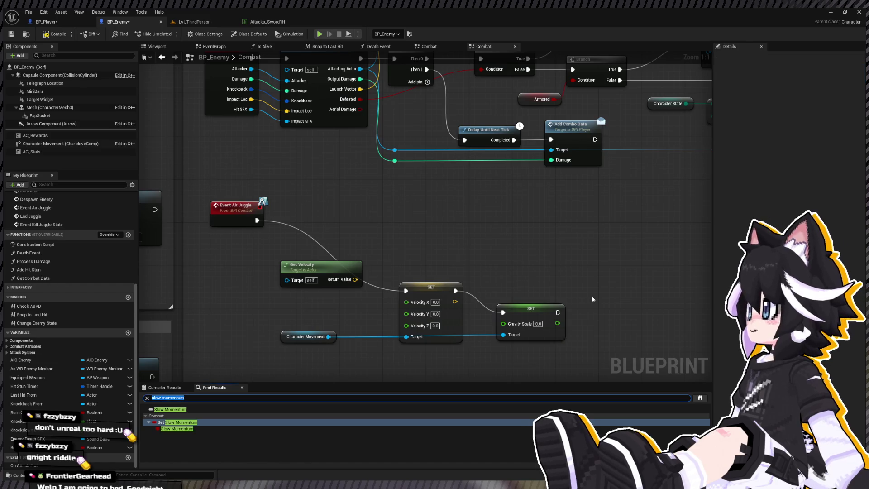
type("set gravity scale")
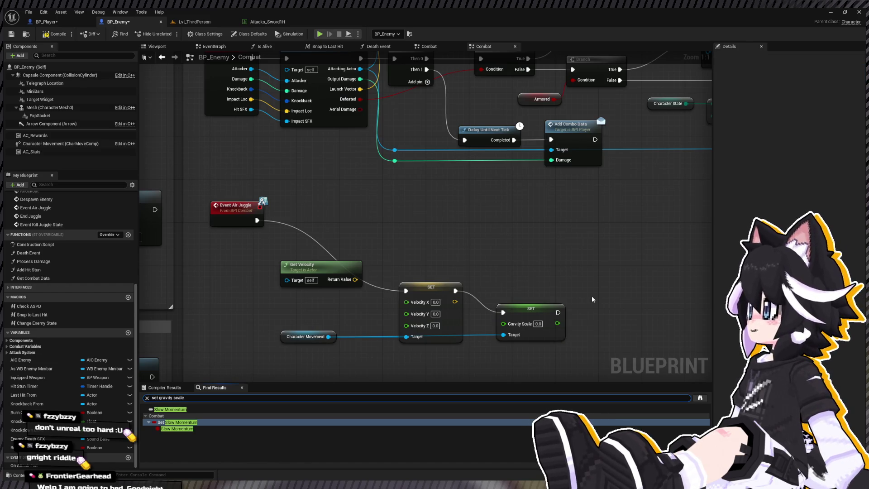
left_click(190, 422)
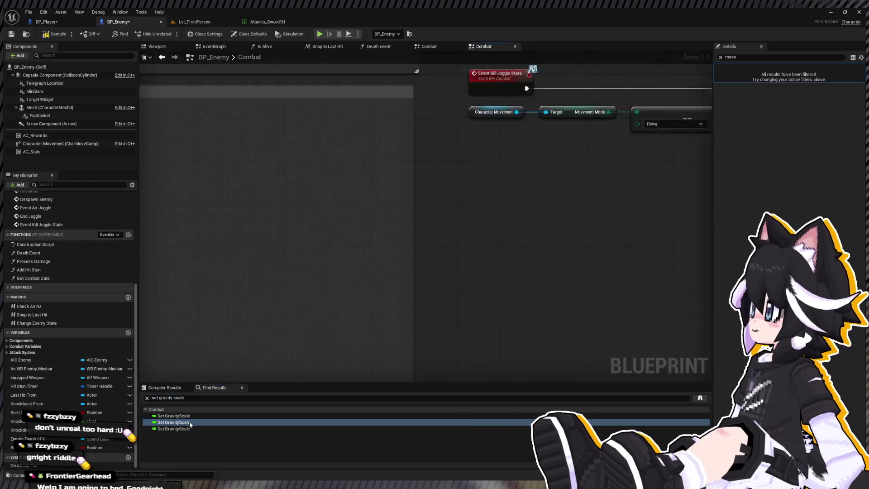
left_click(163, 416)
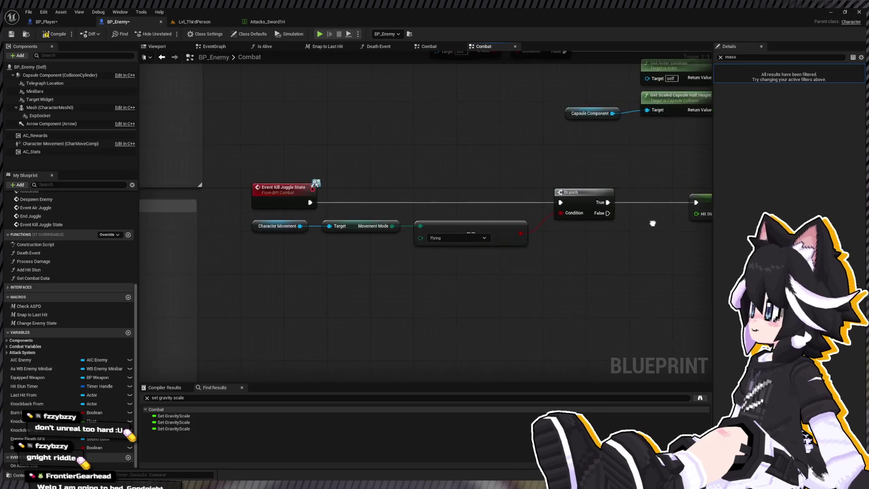
left_click(234, 428)
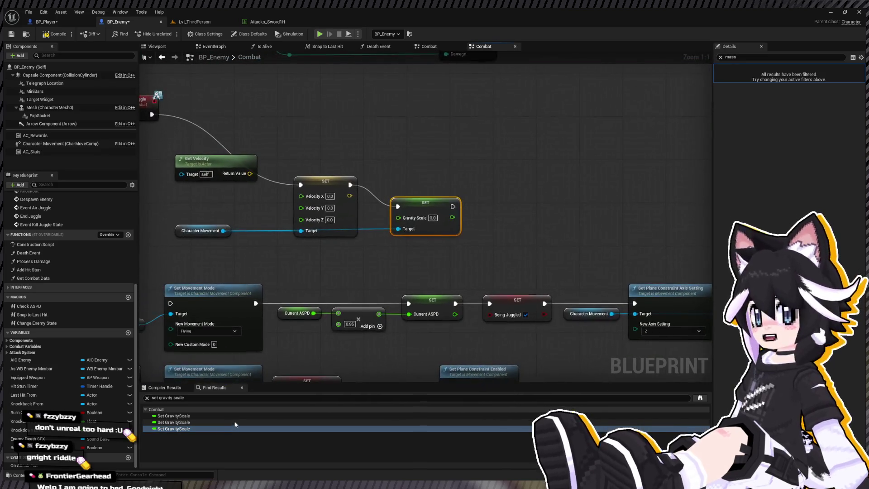
left_click(235, 421)
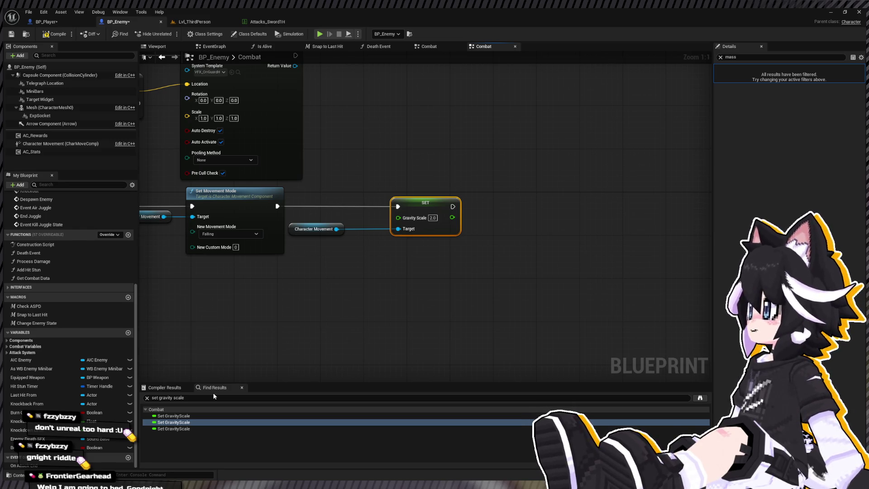
left_click(173, 415)
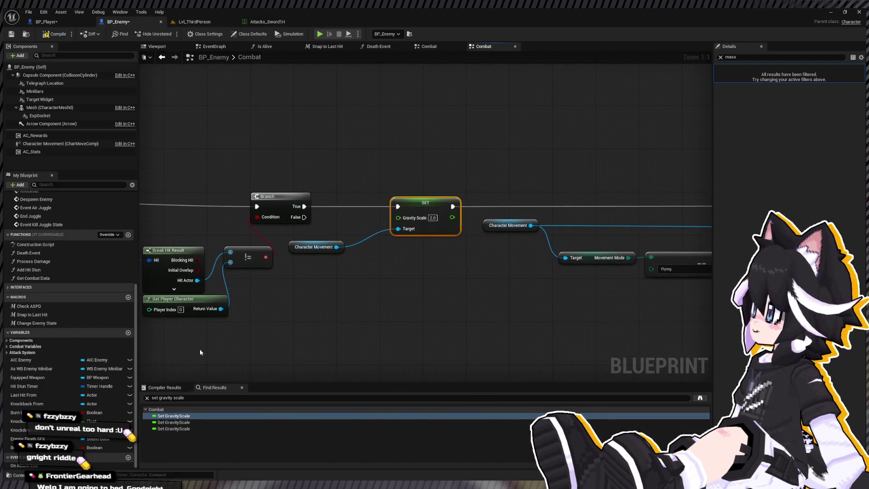
- Survey the nearby Set Movement Mode and Branch nodes, then return to Lvl_ThirdPerson
scroll(468, 224, "down", 5)
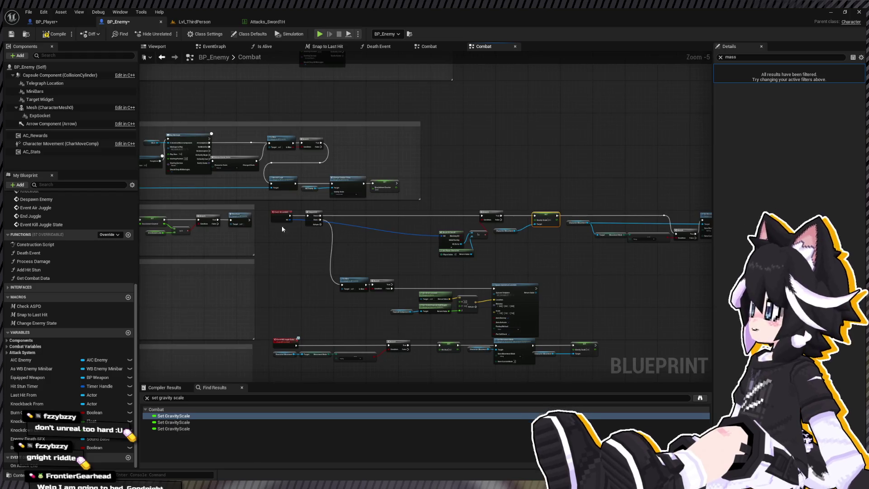
scroll(282, 226, "up", 2)
mouse_move(302, 190)
left_mouse_down()
mouse_move(281, 104)
mouse_move(302, 180)
left_mouse_up()
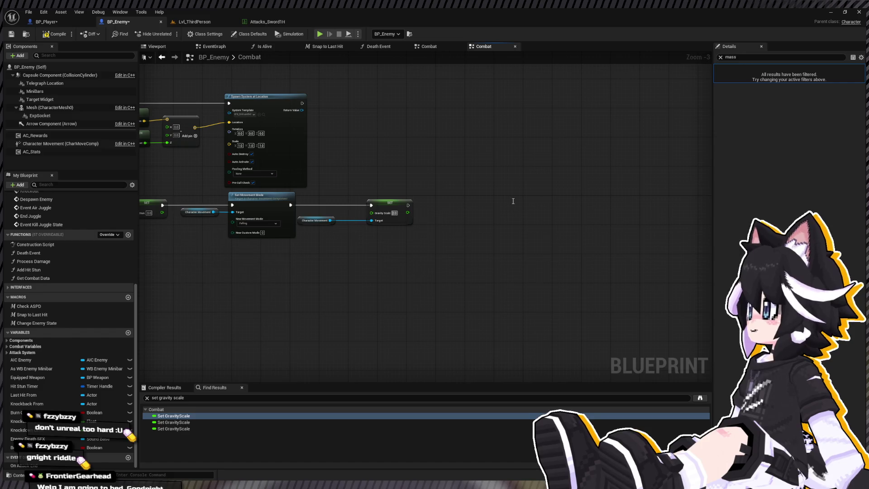
mouse_move(392, 201)
left_mouse_down()
mouse_move(297, 281)
mouse_move(417, 227)
mouse_move(300, 196)
mouse_move(330, 103)
left_mouse_up()
scroll(369, 247, "down", 2)
mouse_move(368, 246)
left_mouse_down()
mouse_move(329, 223)
mouse_move(325, 229)
mouse_move(365, 253)
mouse_move(434, 189)
mouse_move(263, 257)
left_mouse_up()
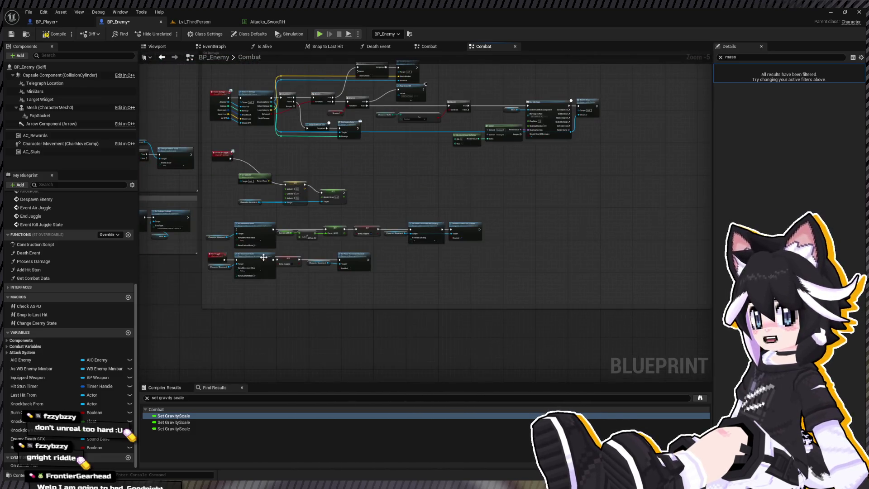
left_click(173, 428)
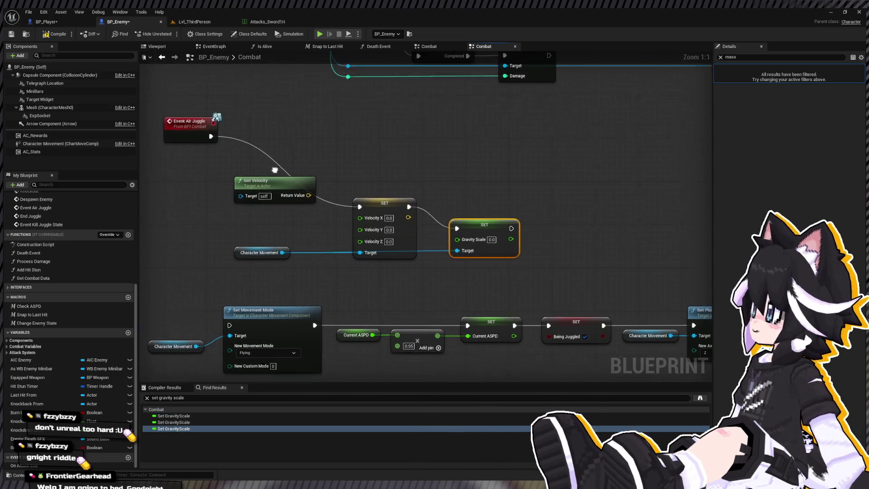
left_click(57, 18)
- Launch the Dummy with a sword combo in a play-test and run around watching it float
left_click(187, 23)
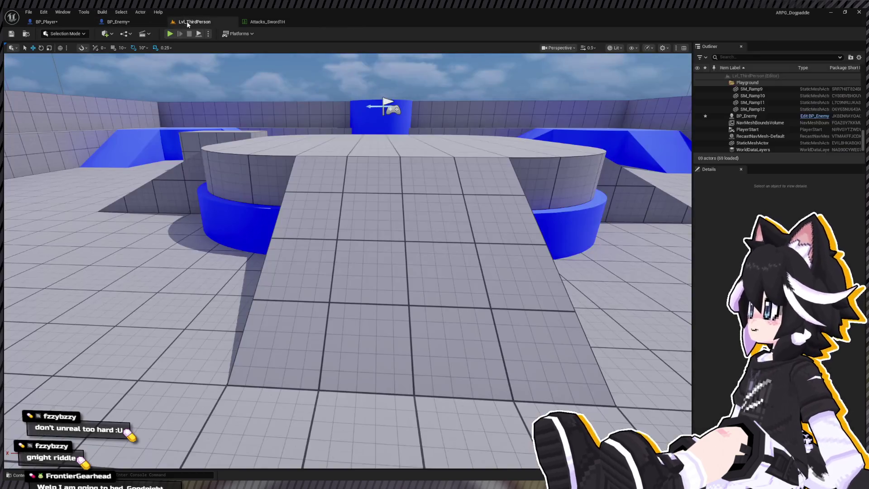
left_click(170, 34)
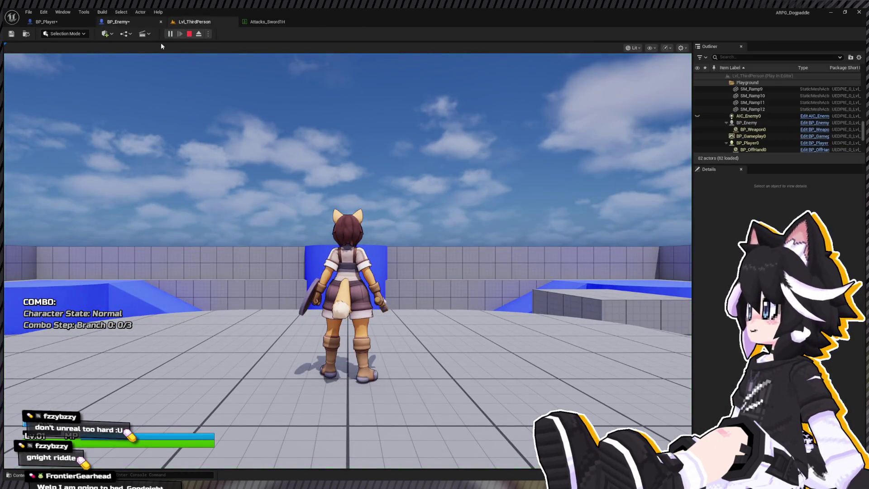
left_click(162, 46)
key("w")
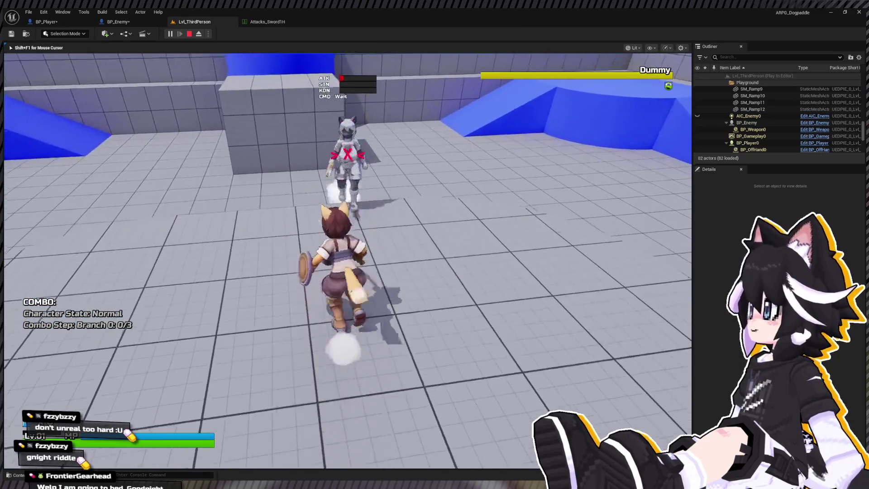
left_click(348, 260)
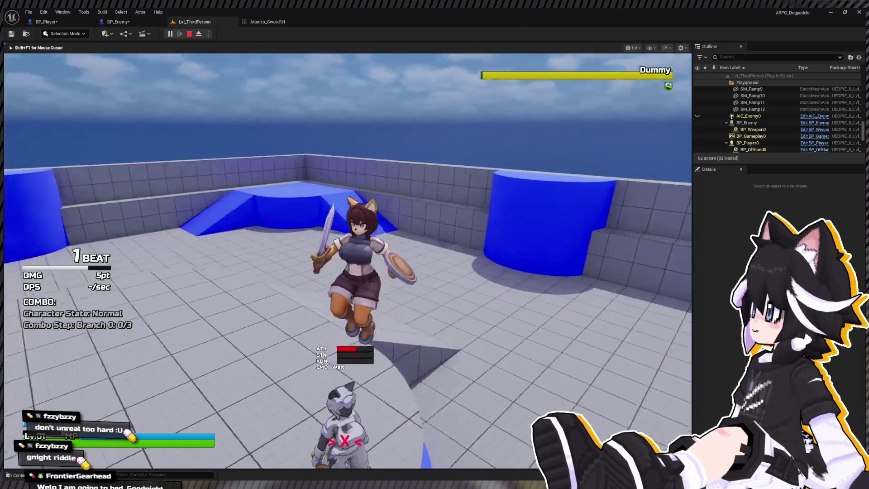
left_click(348, 260)
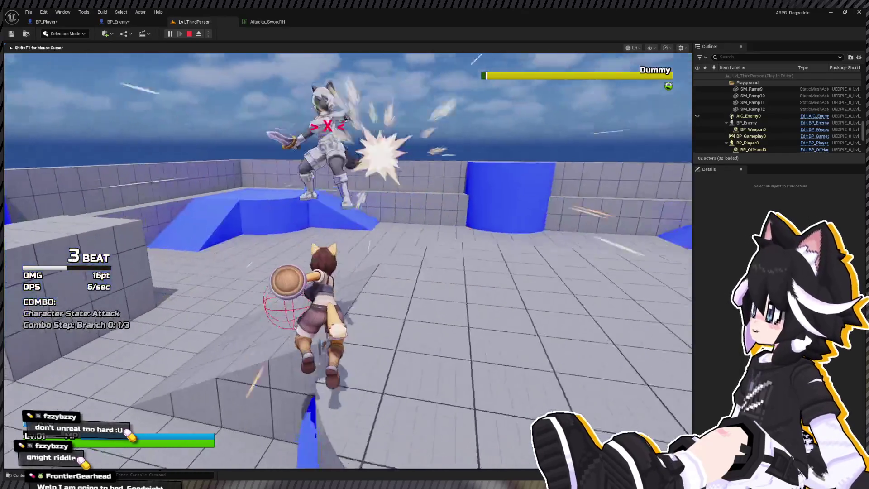
key("w")
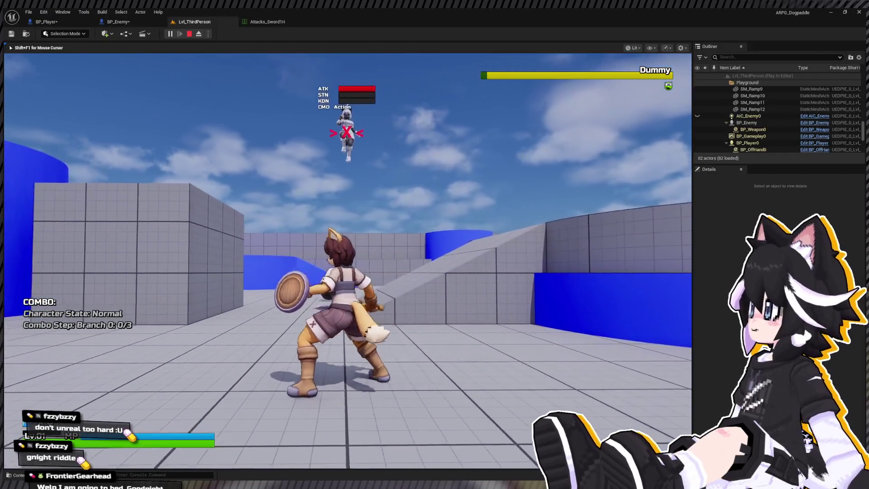
key("w")
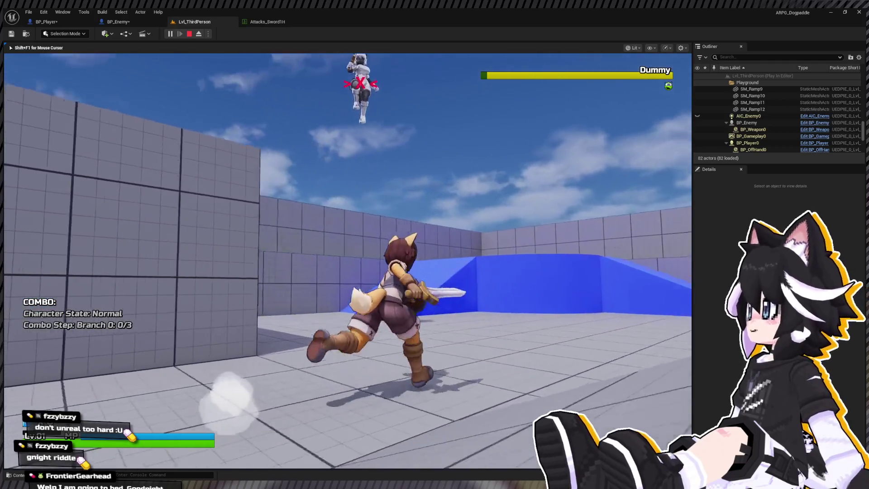
key("w")
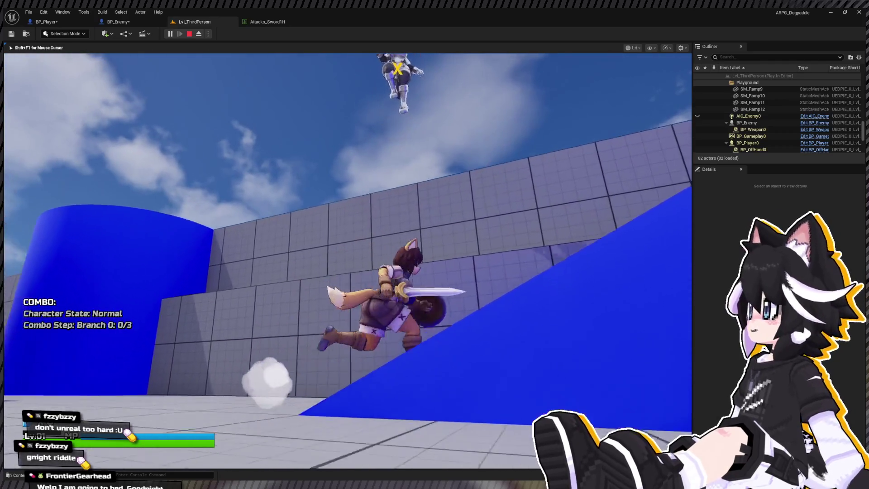
key("w")
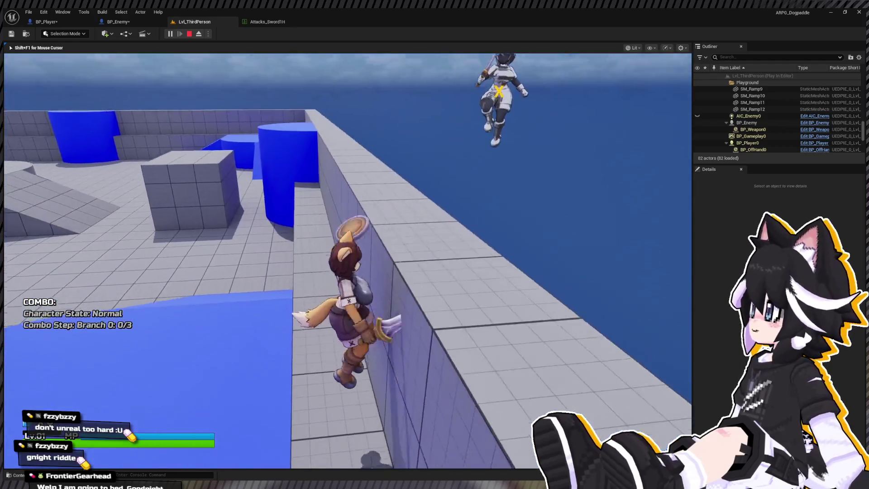
- End the play-test and move Event Air Juggle, Character Movement and both SET nodes up together in BP_Enemy
key("Escape")
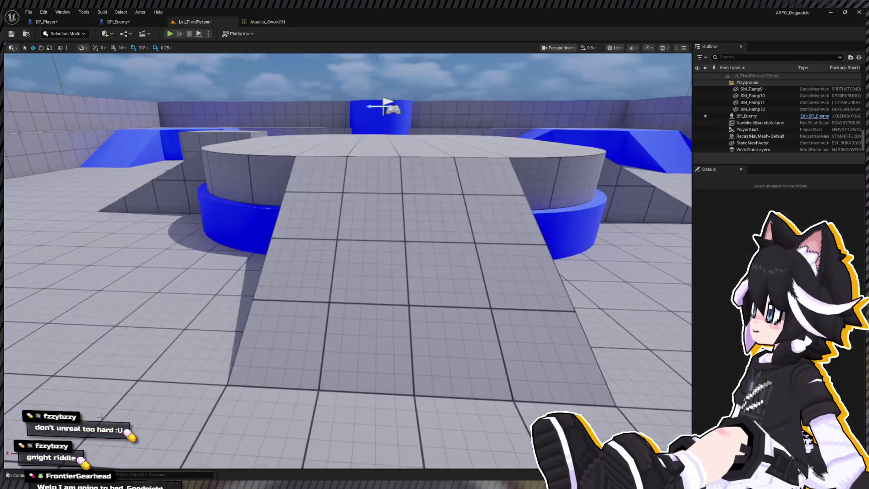
key("ctrl+space")
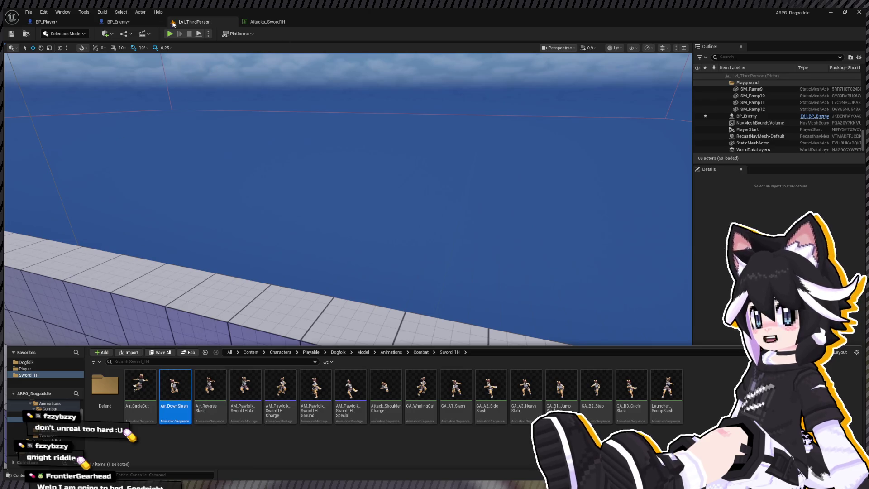
left_click(114, 22)
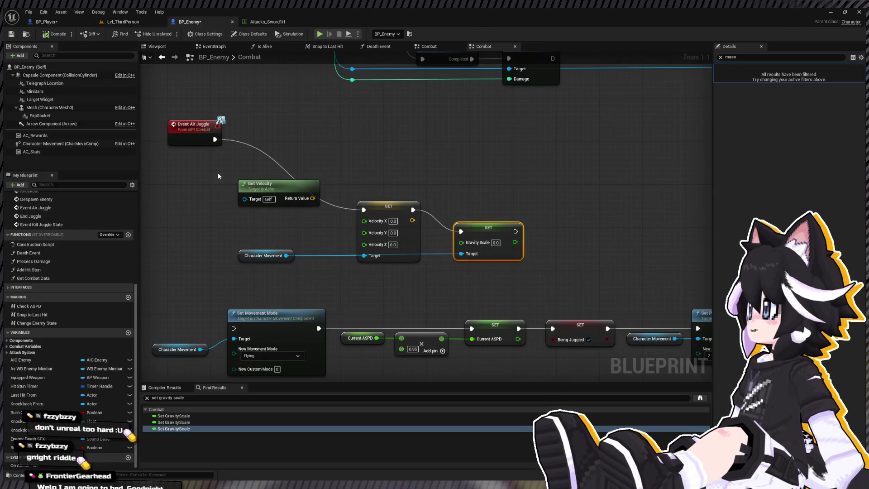
left_click_drag(375, 210, 371, 145)
left_click_drag(485, 235, 479, 148)
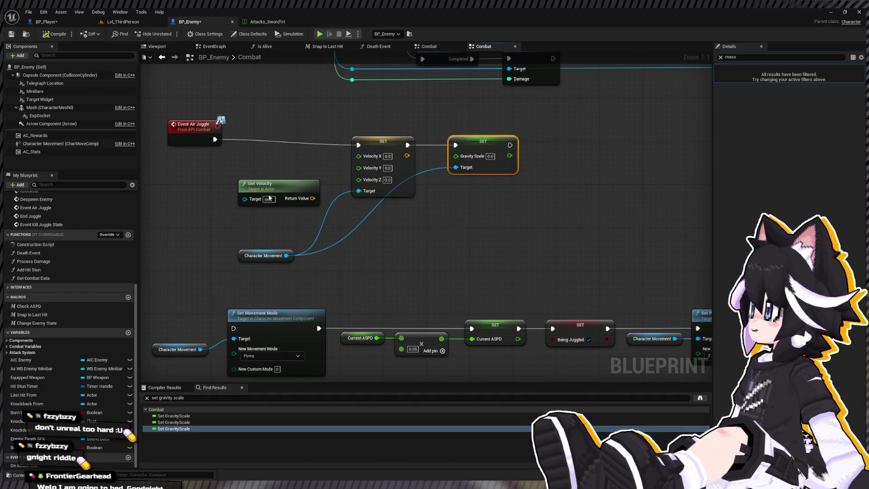
left_click_drag(263, 256, 279, 164)
left_click_drag(176, 117, 522, 159)
left_click_drag(483, 142, 483, 118)
left_click(577, 165)
left_click_drag(577, 166, 631, 236)
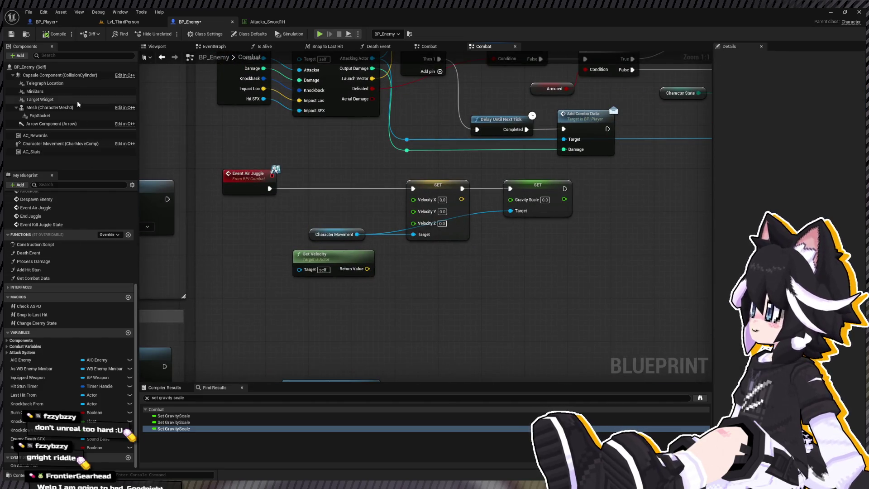
- Add a reroute on the Character Movement wire and check its Details (Gravity Scale 2.0, Mass 1000)
left_click(60, 144)
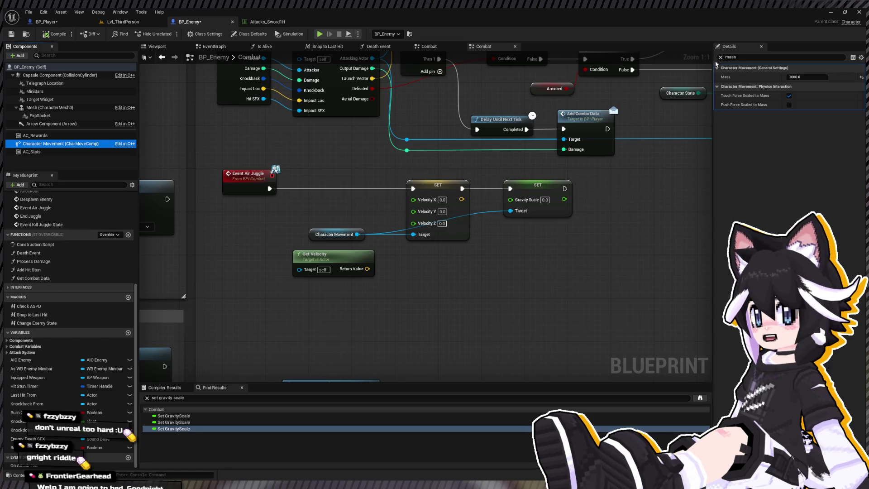
left_click(721, 57)
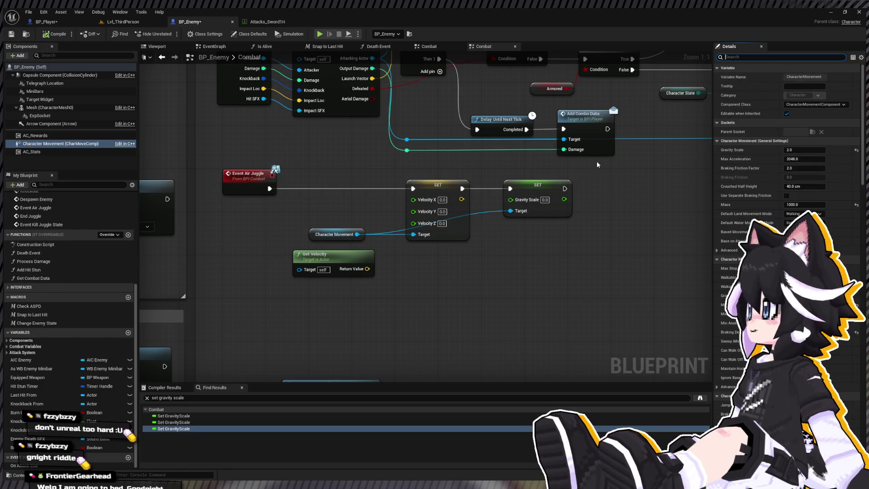
double_click(494, 210)
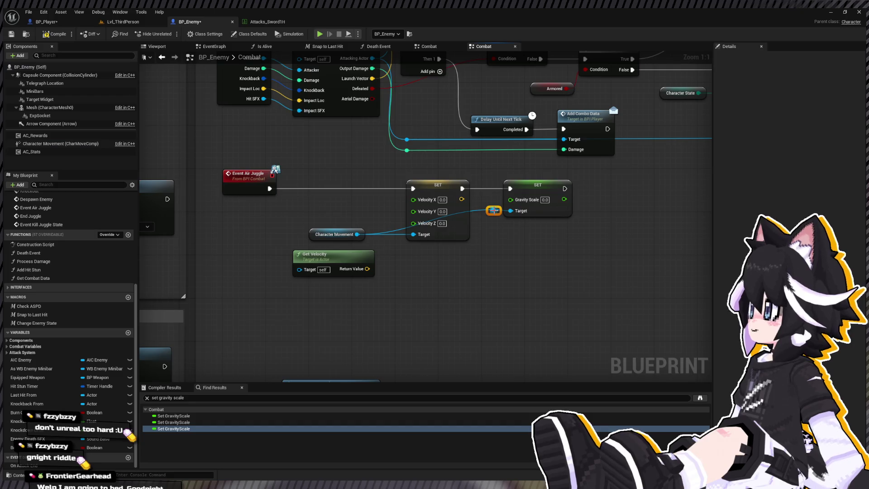
mouse_move(493, 211)
left_mouse_down()
mouse_move(494, 204)
mouse_move(488, 237)
left_mouse_up()
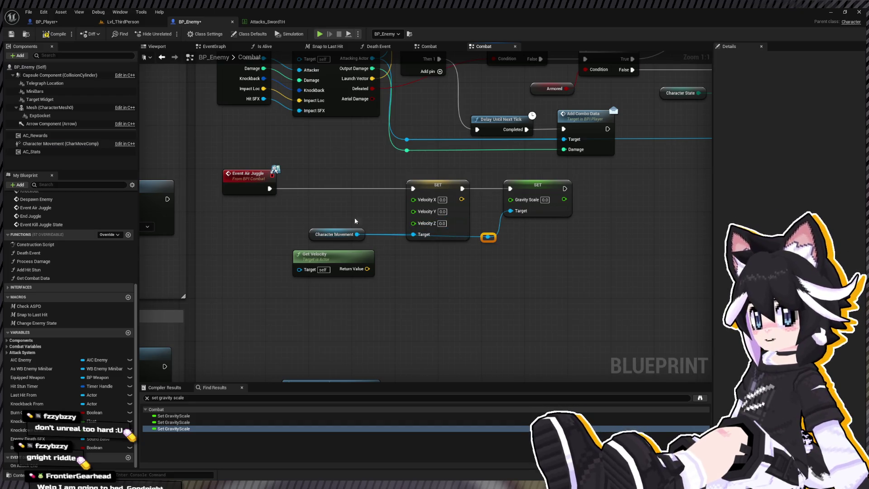
left_click(93, 152)
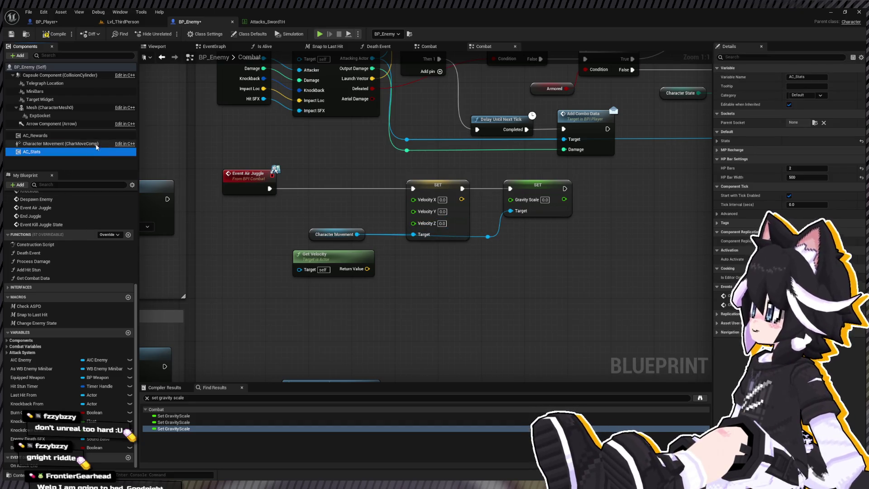
left_click(96, 145)
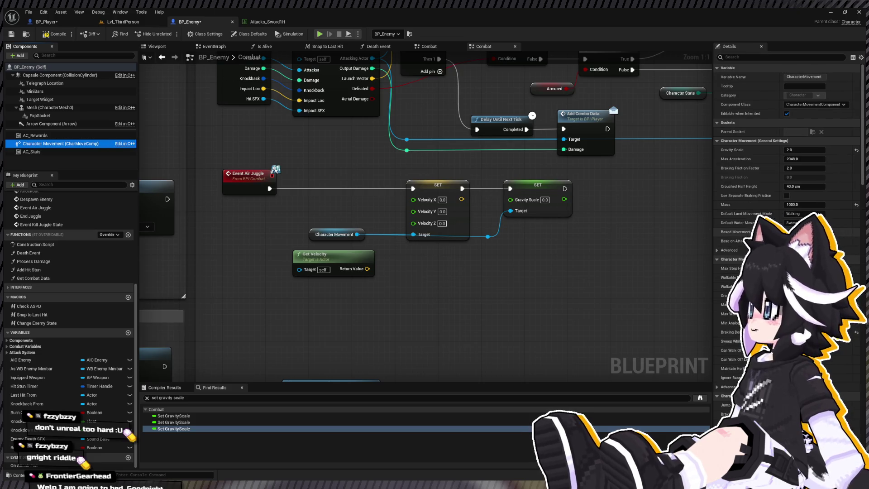
scroll(788, 262, "down", 2)
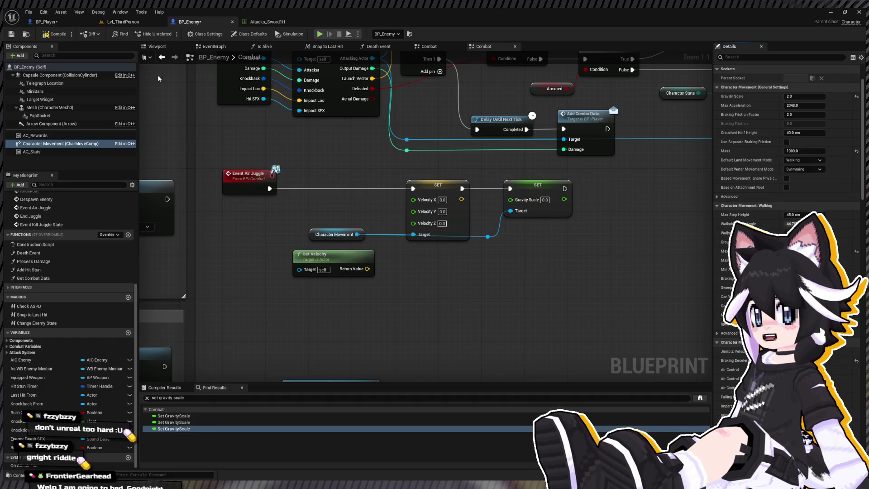
- Play-test Lvl_ThirdPerson, striking the Dummy repeatedly to juggle it
left_click(115, 21)
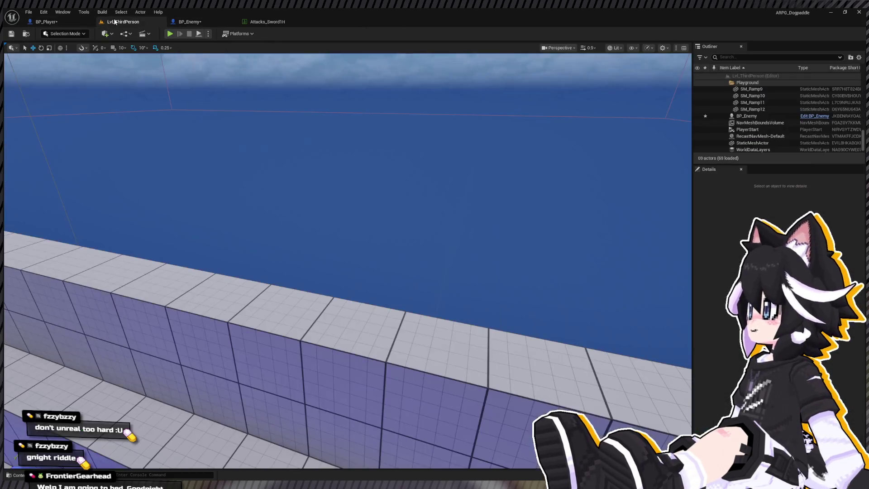
key("alt+p")
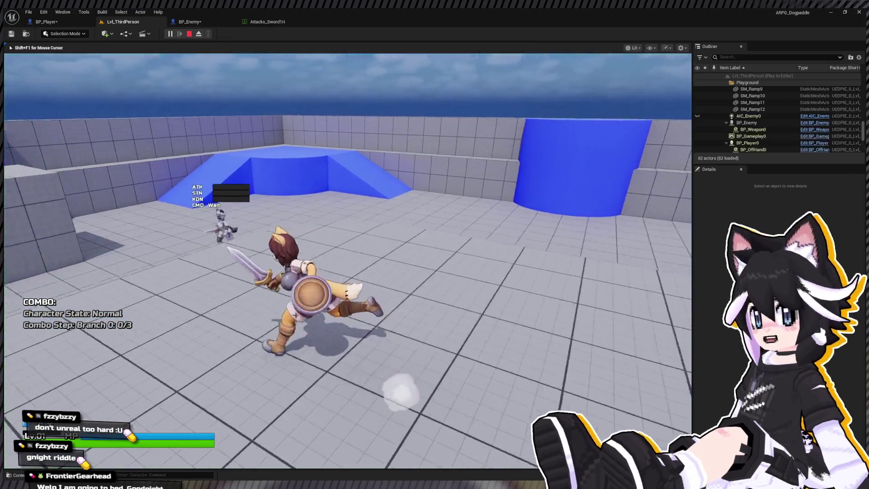
key("w")
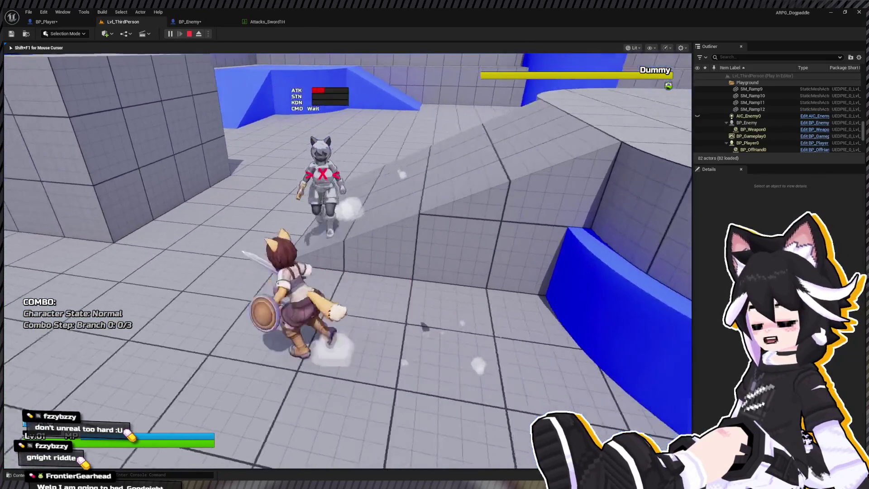
key("w")
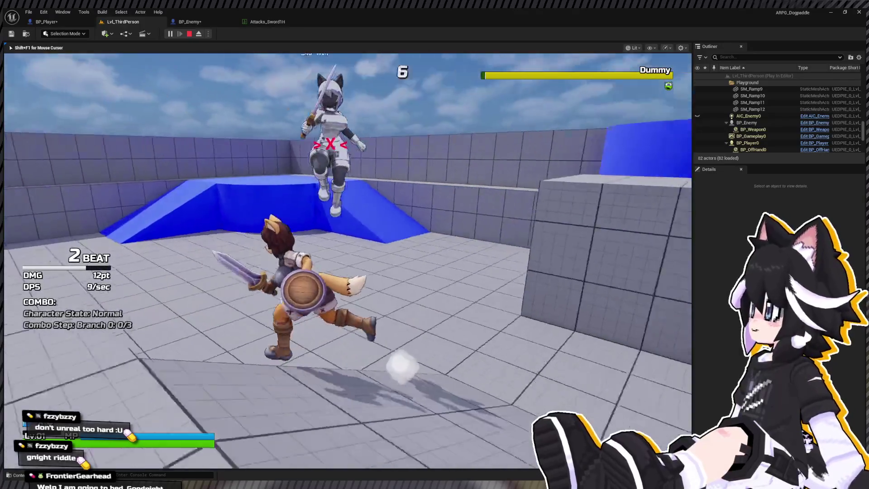
key("w")
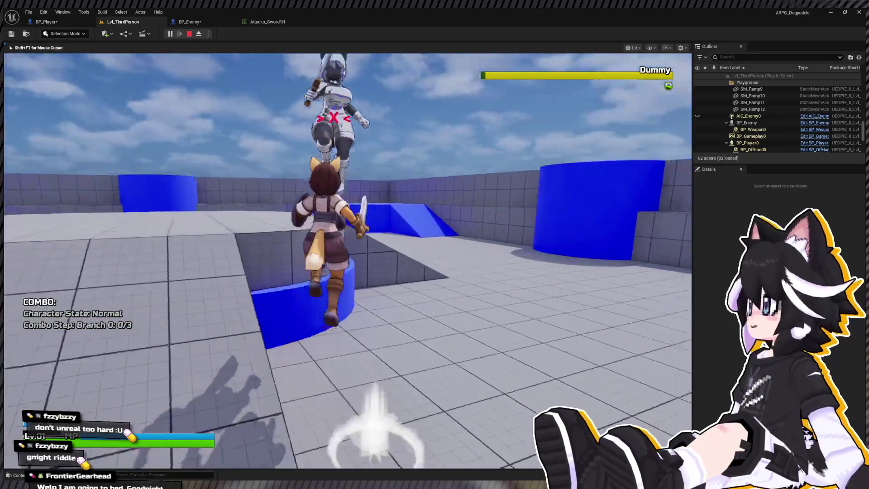
key("w")
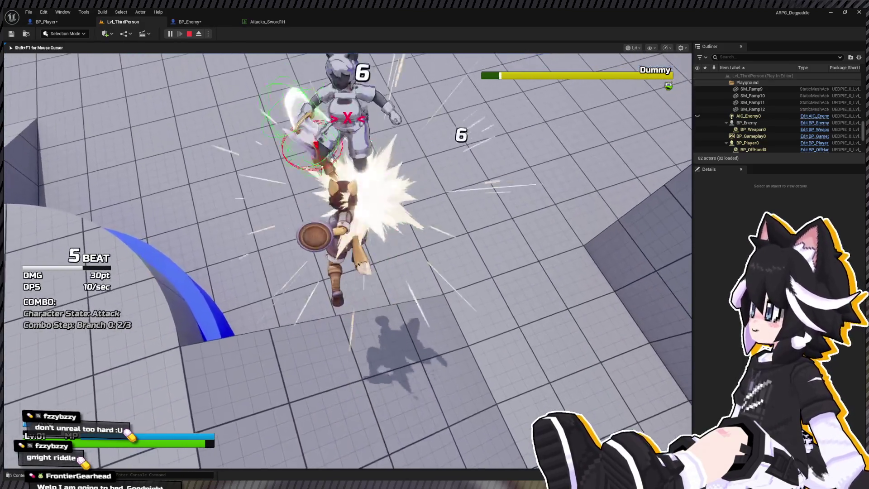
key("Escape")
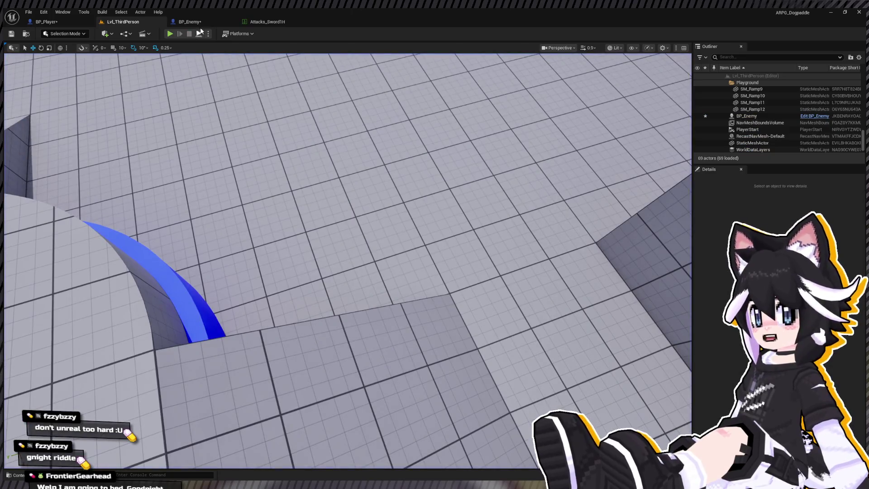
- Flip between BP_Enemy and the level across two more short play-tests
left_click(193, 22)
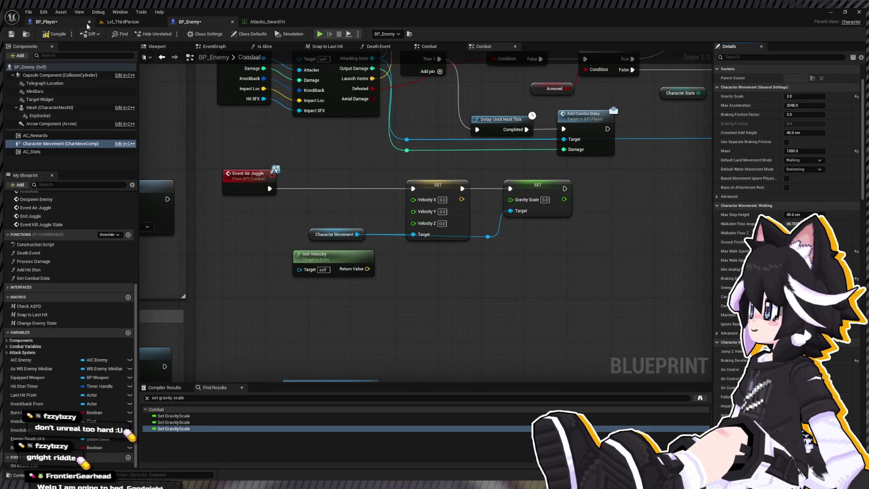
left_click(123, 22)
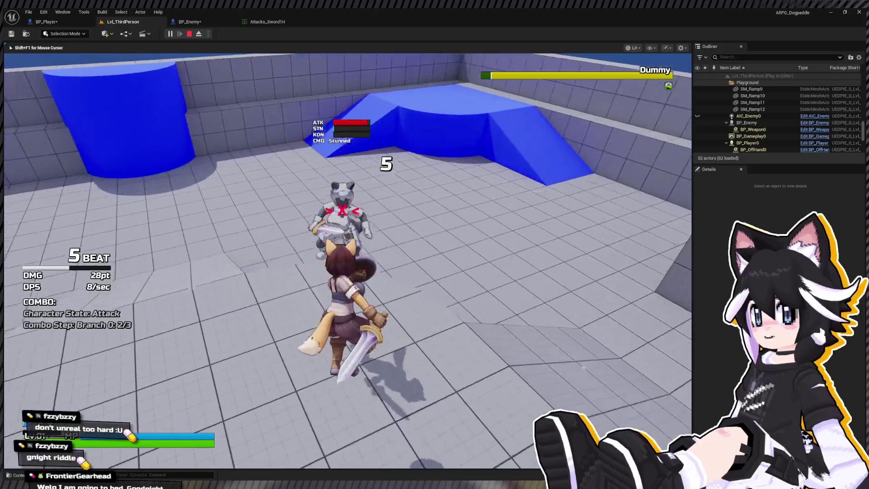
key("Escape")
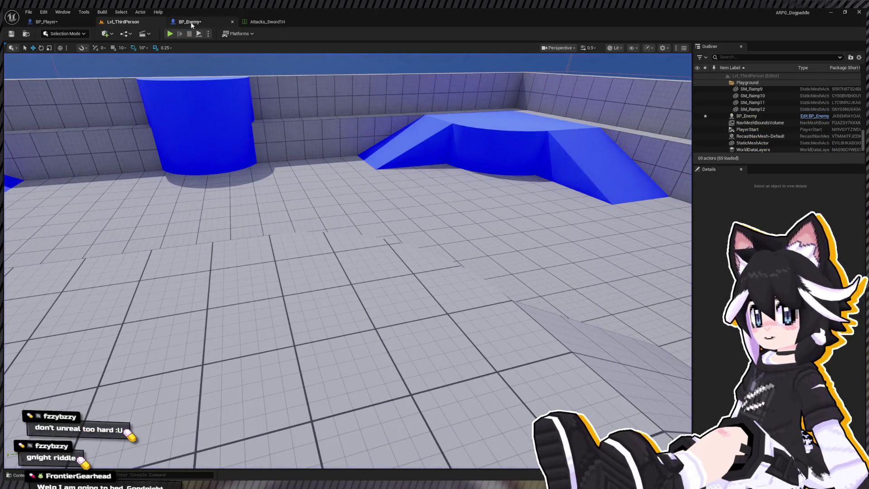
left_click(190, 22)
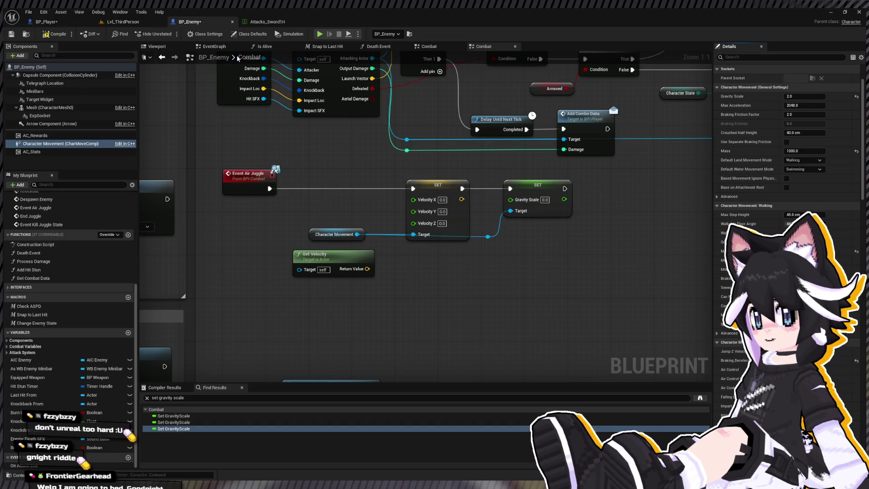
left_click(122, 21)
key("alt+p")
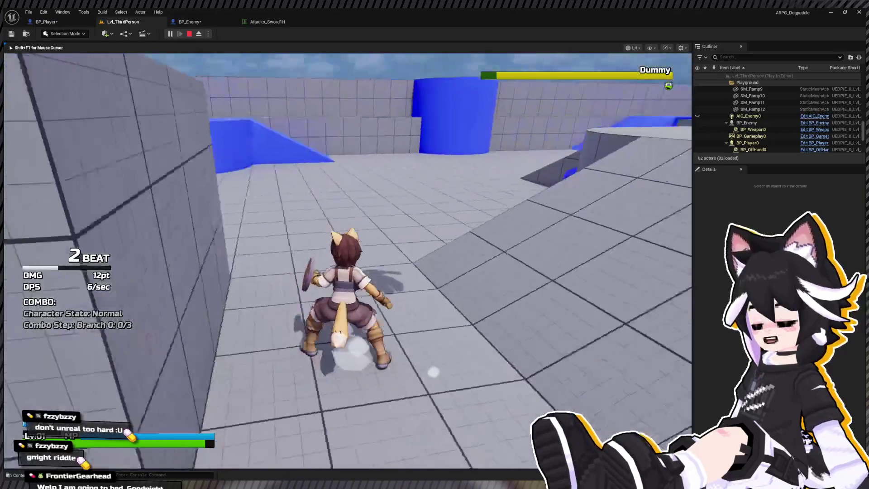
key("Escape")
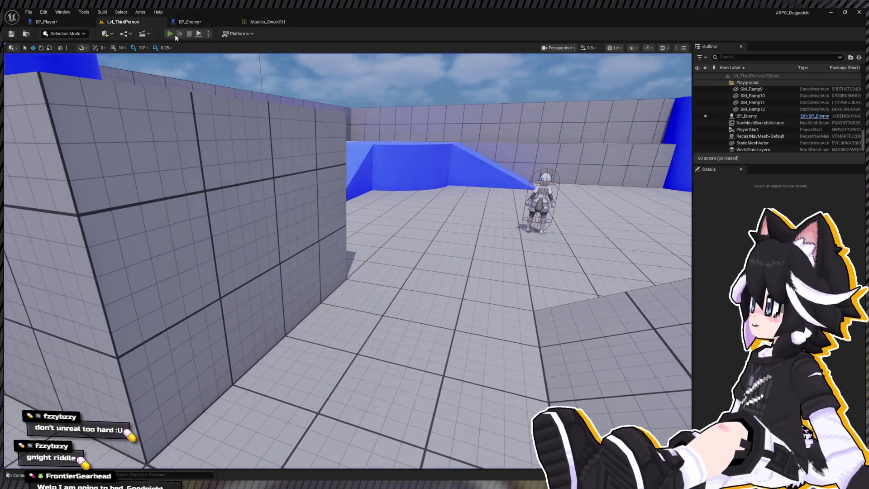
- Play-test again, walking up and blocking, then comboing the Dummy with J and Space
key("Tab")
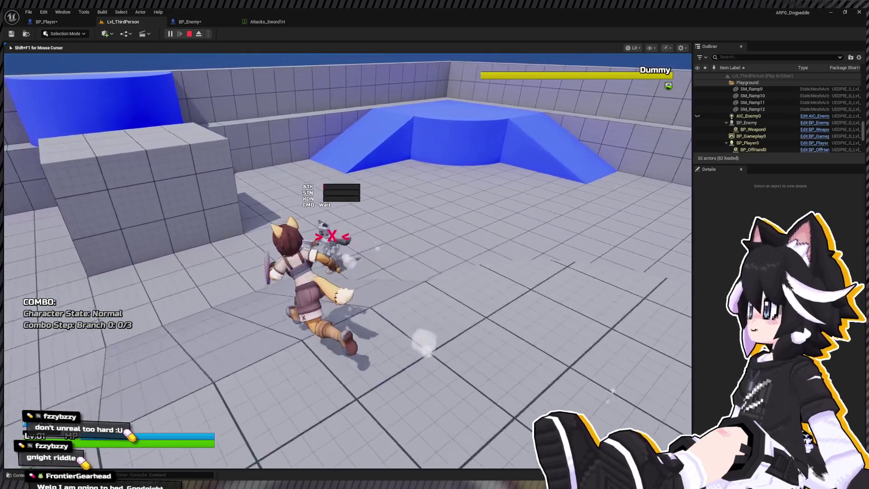
key("w")
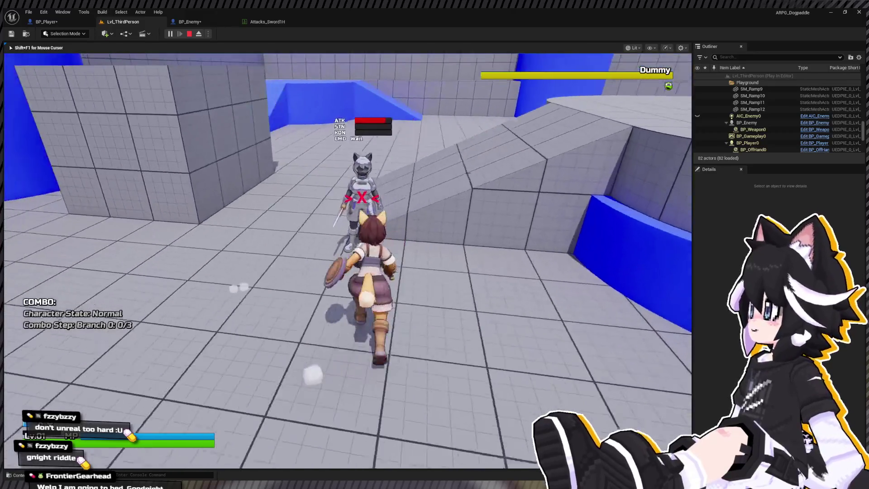
key("shift")
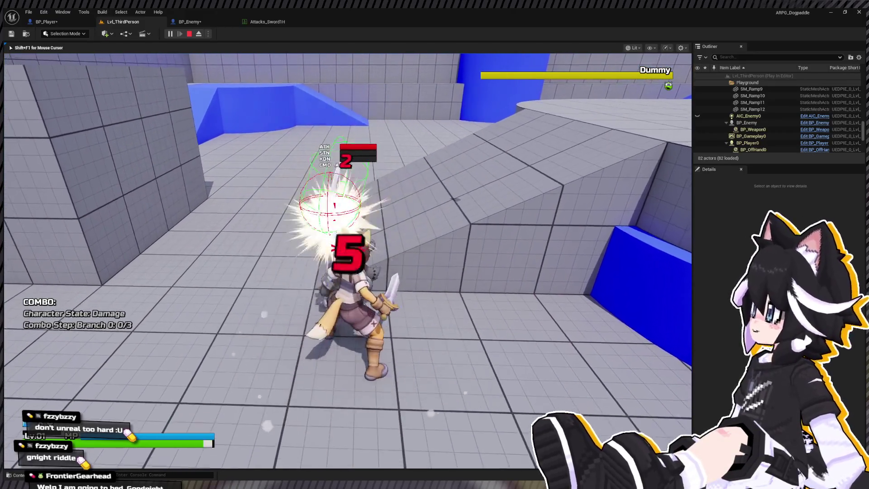
key("j")
key("w")
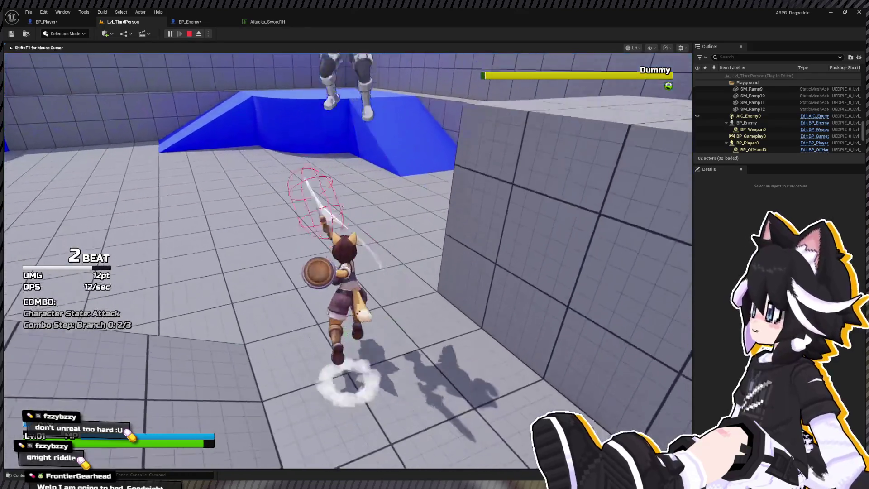
key("j")
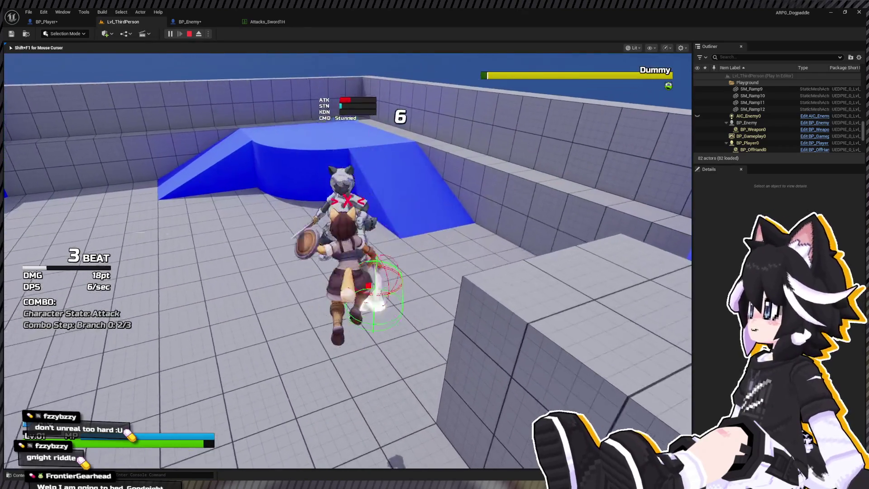
key("j")
key("space")
key("space")
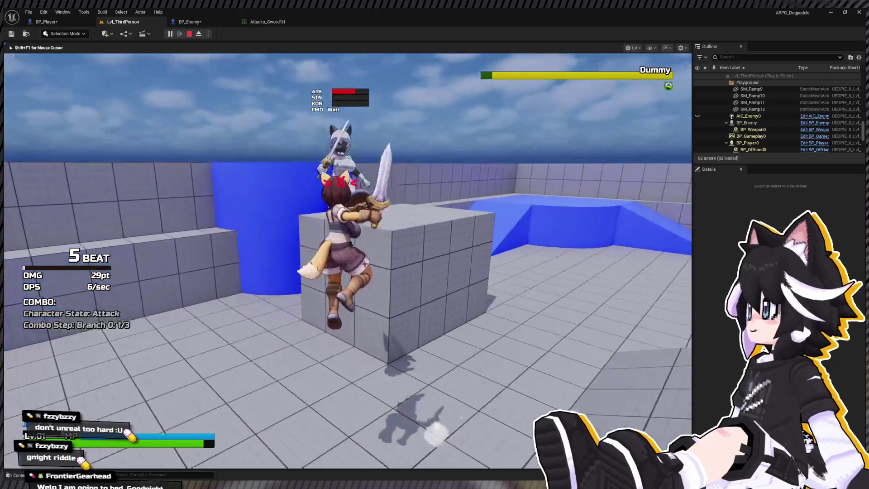
- End the play-test and look over BP_Player's Play Montage nodes before reopening BP_Enemy
key("j")
key("j")
key("Escape")
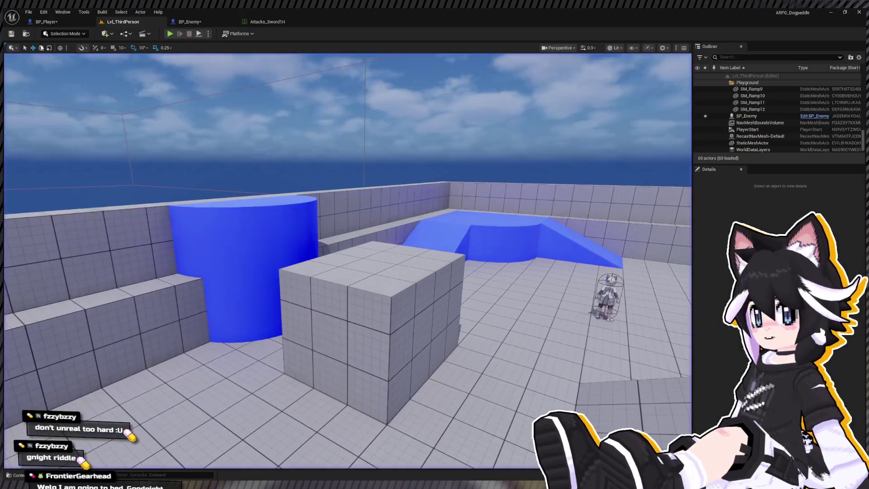
left_click(56, 23)
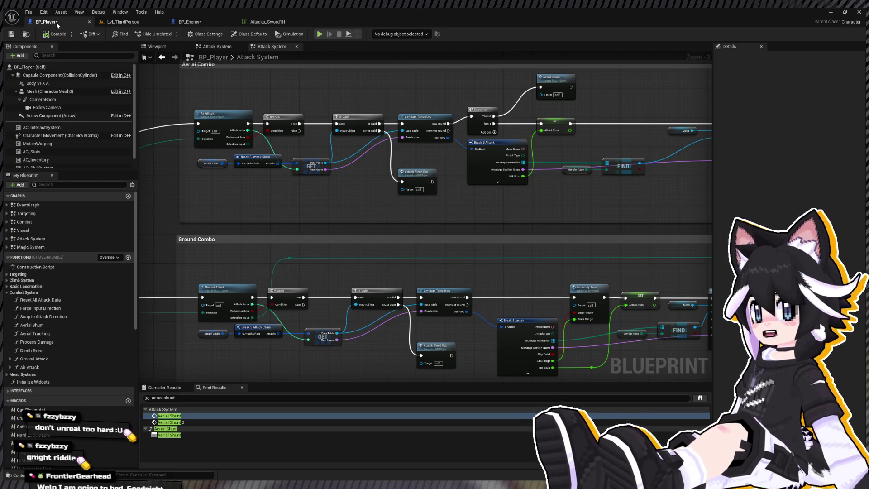
left_click_drag(467, 224, 394, 200)
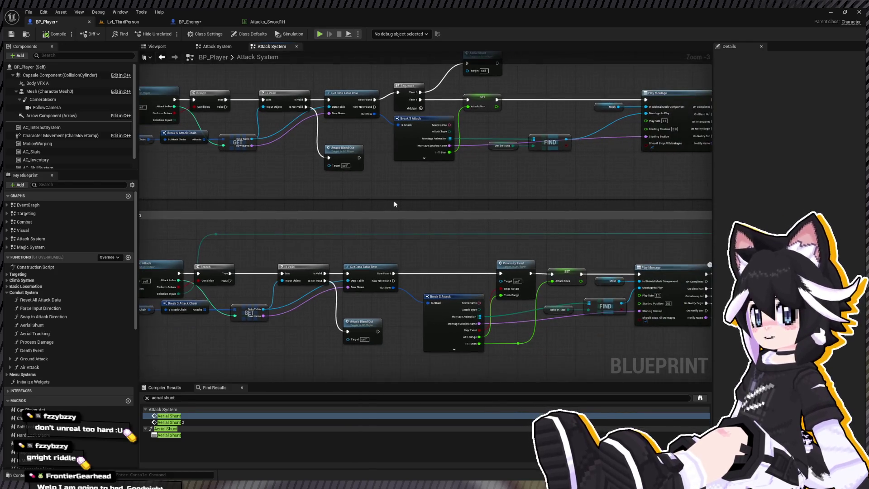
scroll(368, 250, "down", 3)
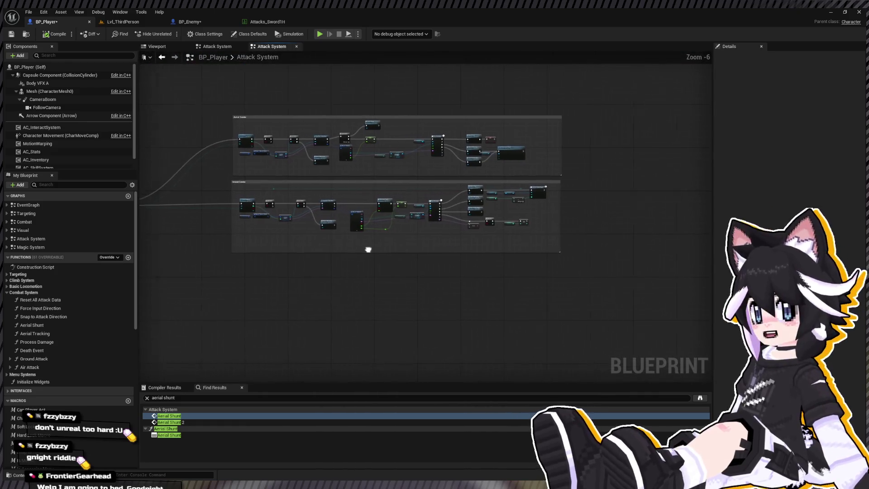
left_click_drag(408, 230, 540, 221)
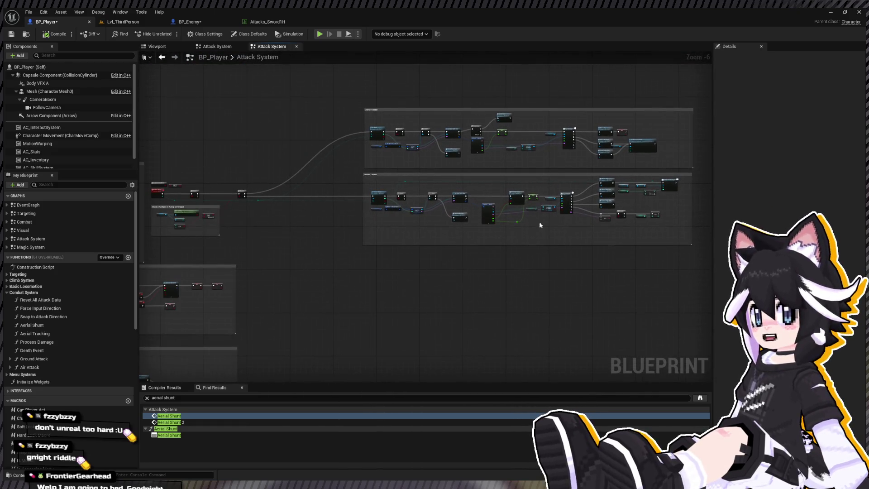
left_click(186, 21)
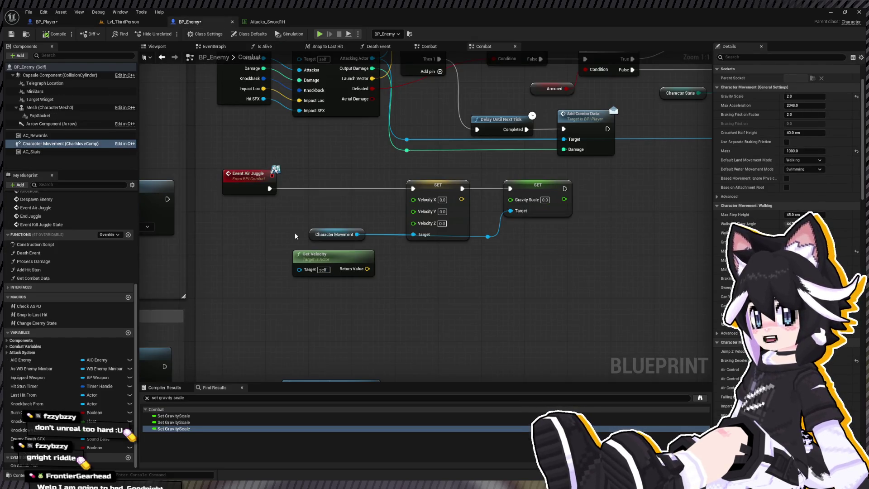
- Delete the unused Get Velocity node and move Character Movement and both SETs closer to the event
left_click(315, 253)
key("Delete")
mouse_move(316, 194)
left_mouse_down()
mouse_move(475, 244)
mouse_move(585, 253)
left_mouse_up()
mouse_move(338, 244)
left_mouse_down()
mouse_move(546, 184)
mouse_move(449, 181)
mouse_move(466, 181)
left_mouse_up()
left_click(349, 182)
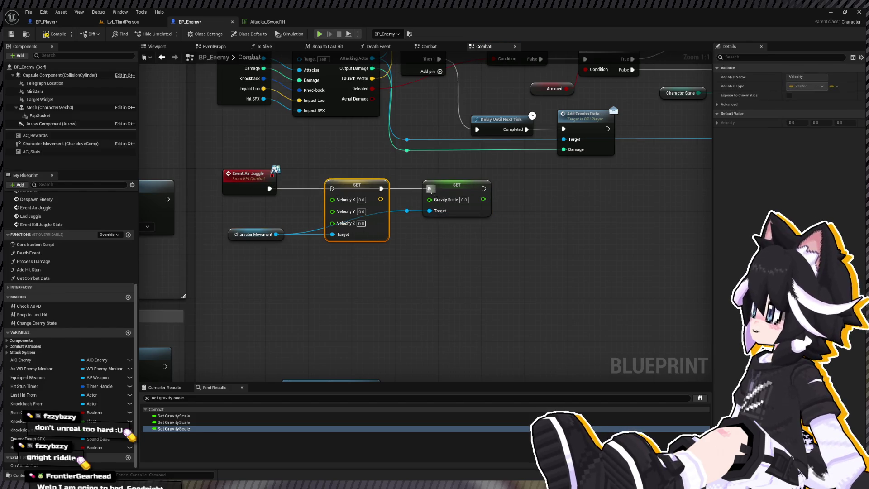
- Play-test Lvl_ThirdPerson again, attacking the Dummy several times
left_click(122, 21)
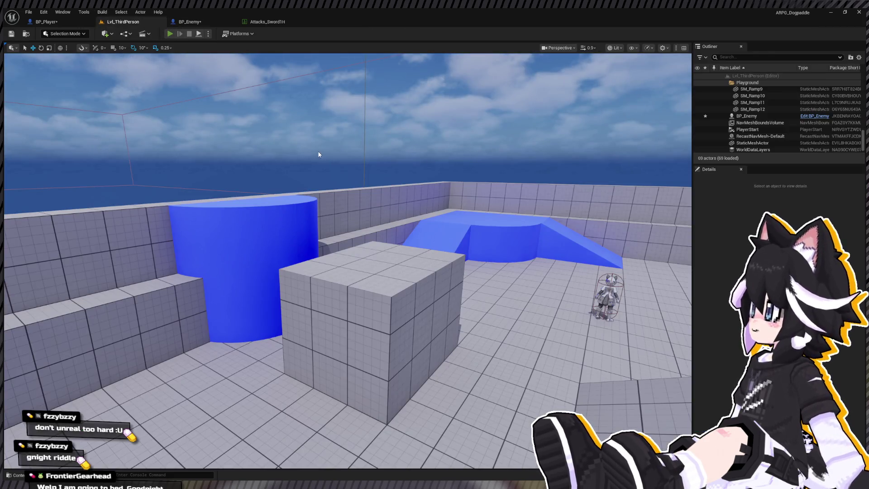
key("alt+p")
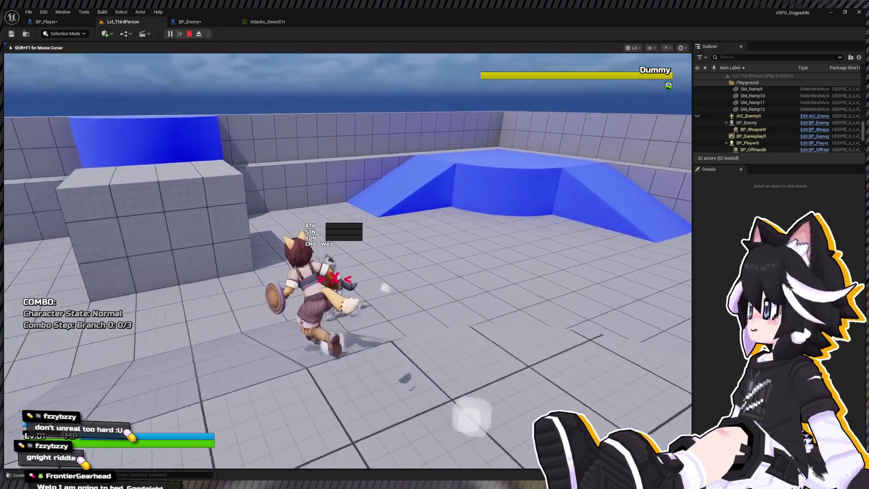
left_click(348, 260)
left_click(347, 260)
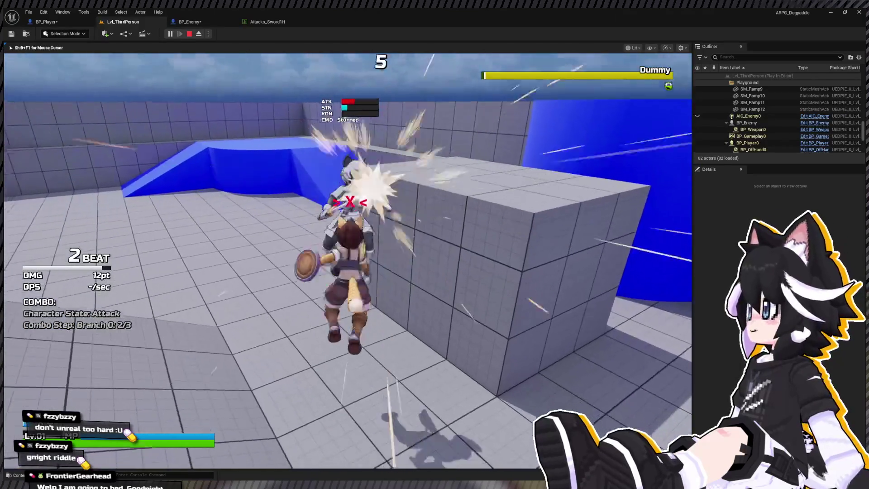
left_click(213, 24)
left_click(212, 25)
- Stop the play-test and bring Event Air Juggle's nodes into view in BP_Enemy
key("Escape")
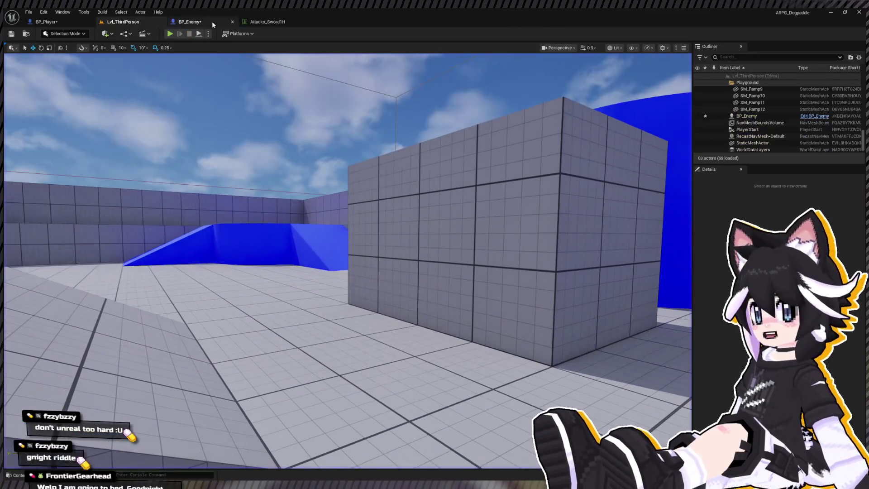
left_click(212, 22)
left_click(284, 185)
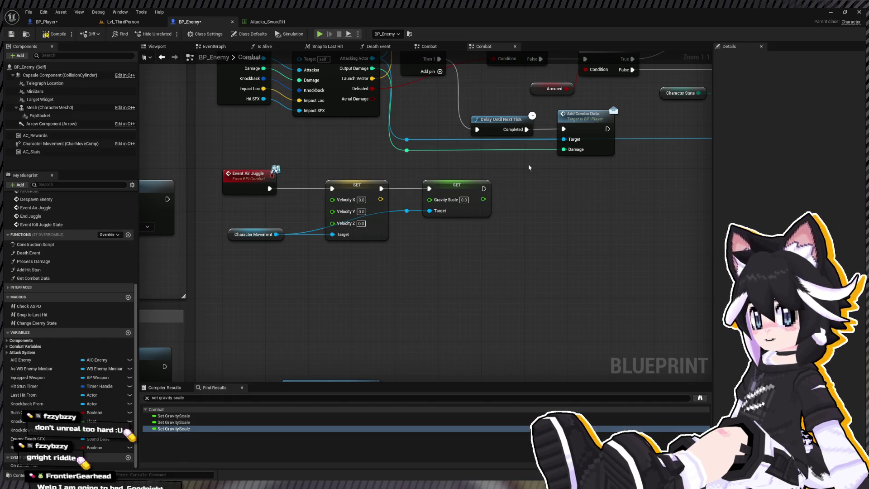
scroll(441, 256, "down", 6)
scroll(414, 192, "up", 2)
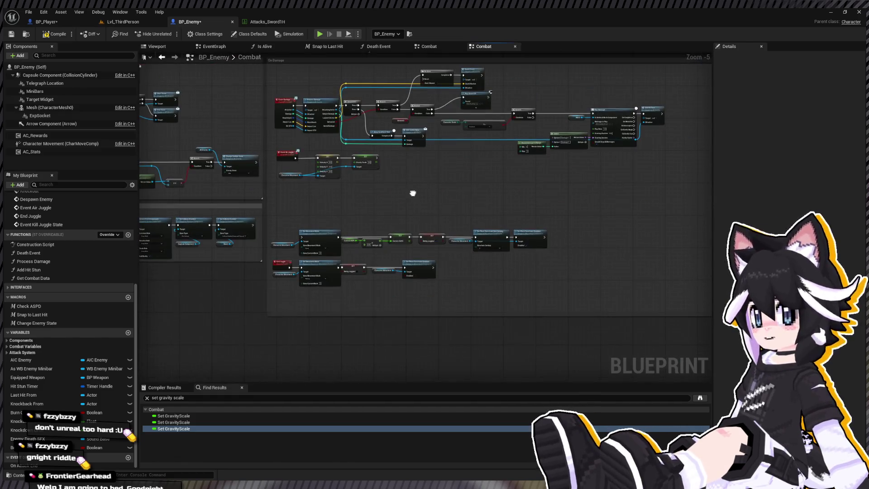
scroll(389, 152, "up", 2)
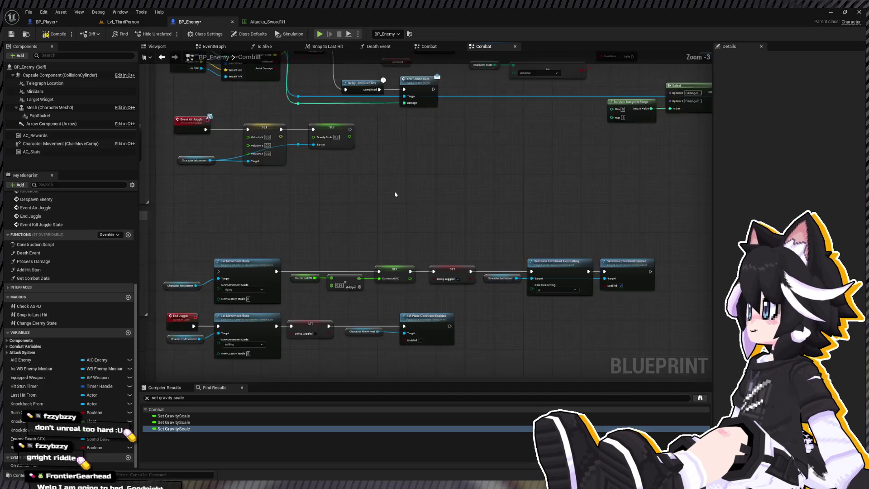
mouse_move(363, 231)
left_mouse_down()
mouse_move(481, 239)
mouse_move(433, 227)
left_mouse_up()
- Wire the Gravity Scale SET into the Current ASPD SET and move that middle row up beside it
mouse_move(343, 262)
left_mouse_down()
mouse_move(453, 296)
mouse_move(458, 282)
left_mouse_up()
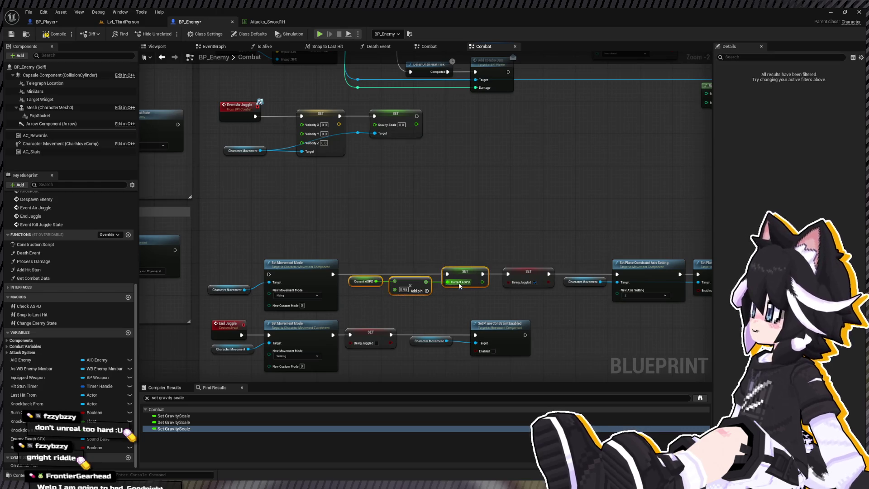
left_click_drag(335, 276, 347, 261)
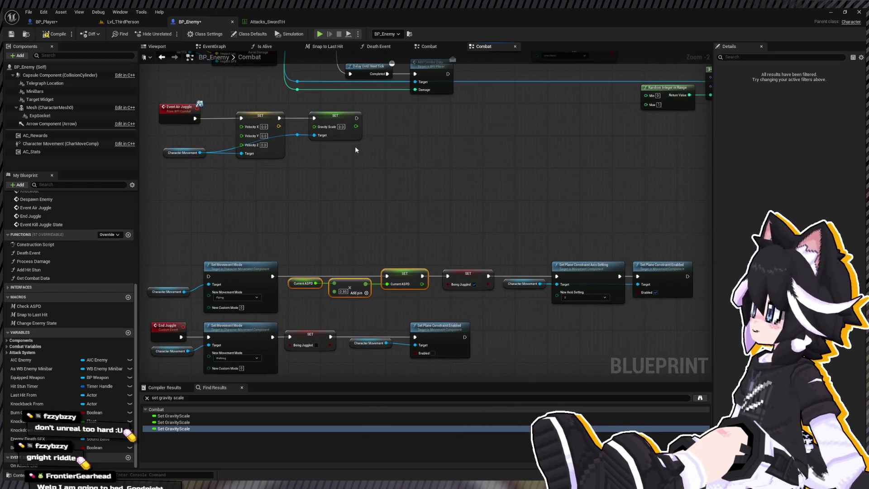
mouse_move(356, 118)
left_mouse_down()
mouse_move(369, 194)
mouse_move(295, 277)
mouse_move(287, 274)
mouse_move(384, 277)
left_mouse_up()
mouse_move(272, 276)
left_mouse_down()
mouse_move(369, 264)
mouse_move(396, 284)
left_mouse_up()
left_click_drag(304, 312, 696, 254)
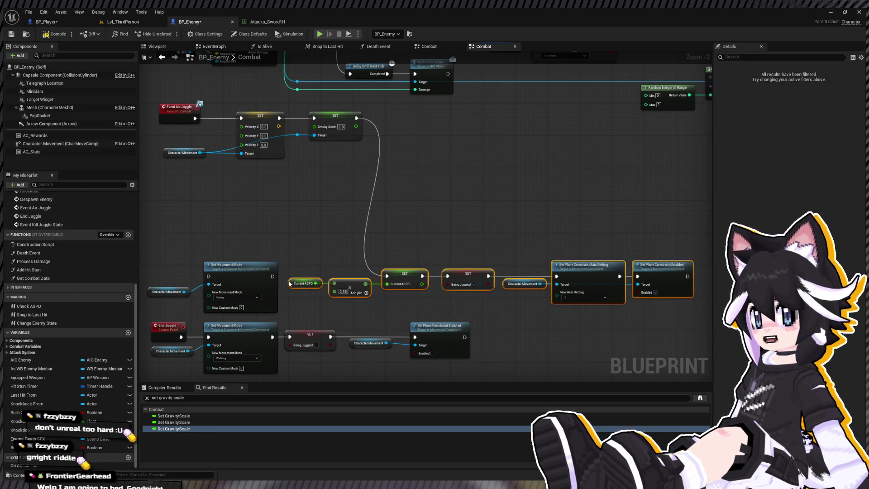
mouse_move(291, 283)
left_mouse_down()
mouse_move(308, 143)
mouse_move(317, 153)
left_mouse_up()
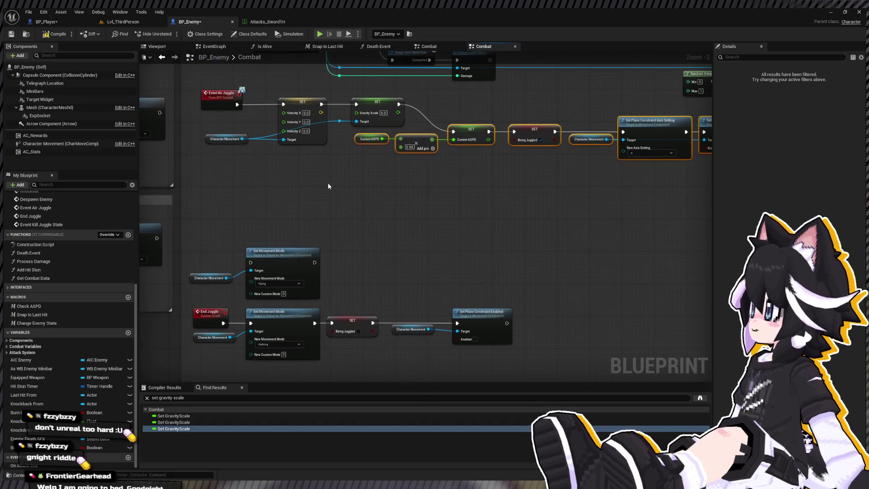
- Delete both Set Movement Mode nodes and their getters from End Juggle
left_click_drag(213, 299, 272, 267)
key("Delete")
left_click_drag(213, 362, 272, 331)
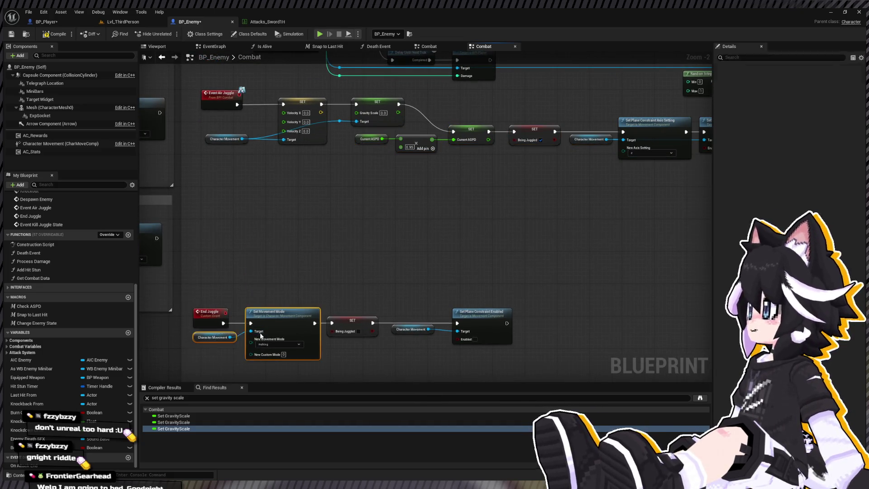
key("Delete")
- Paste a copy of Set Gravity Scale into End Juggle with value 2, wired before SET Being Juggled
left_click(370, 113)
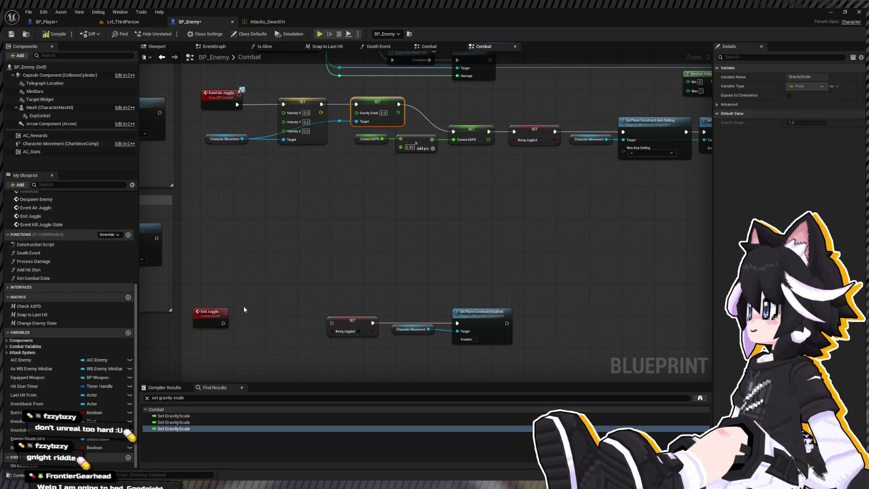
key("ctrl+c")
key("ctrl+v")
mouse_move(223, 323)
left_mouse_down()
mouse_move(263, 298)
mouse_move(331, 323)
left_mouse_up()
type("2")
mouse_move(224, 264)
left_mouse_down()
mouse_move(269, 301)
mouse_move(498, 344)
left_mouse_up()
key("q")
- Target Character Movement on the new Gravity Scale node, recompile BP_Enemy, and return to Lvl_ThirdPerson
key("F7")
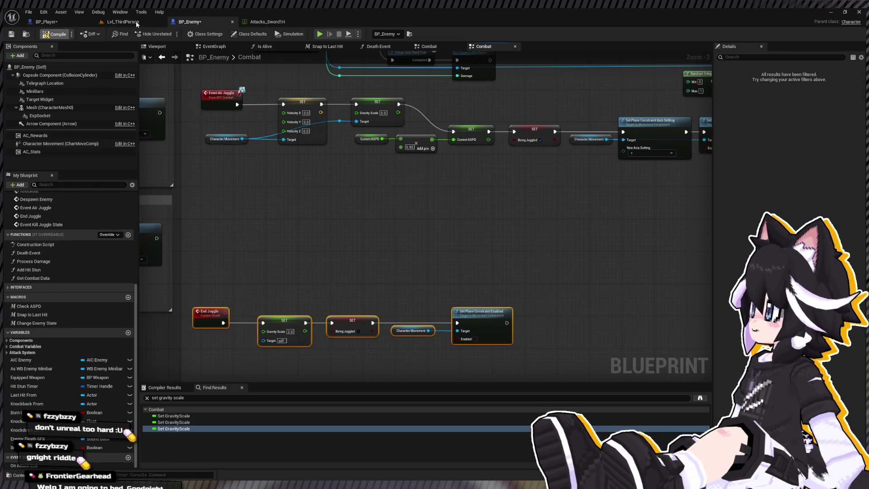
left_click(136, 22)
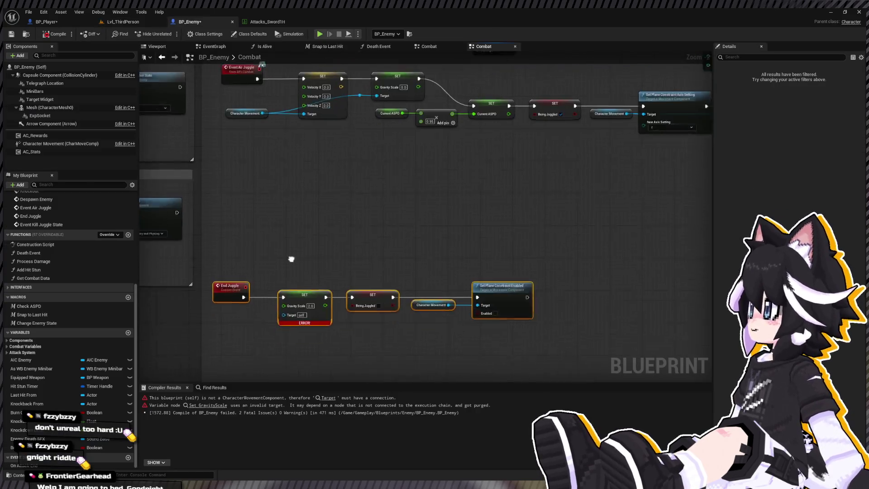
left_click_drag(50, 143, 362, 294)
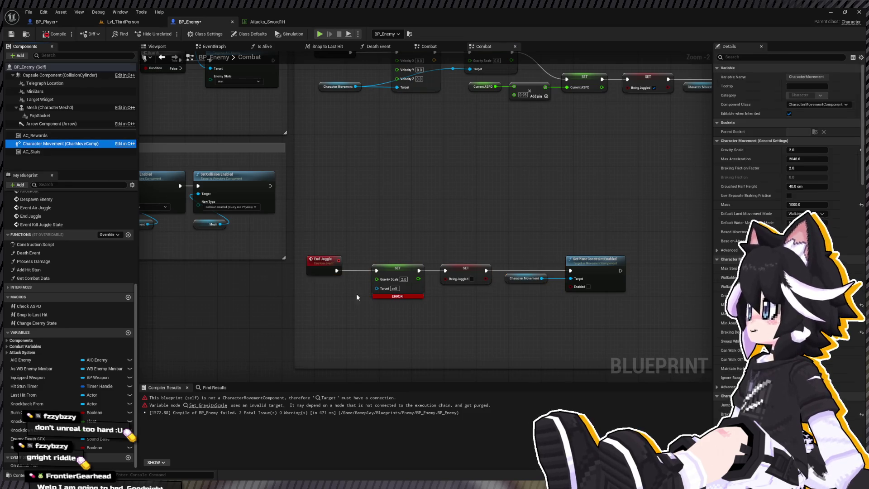
left_click(50, 35)
left_click(123, 22)
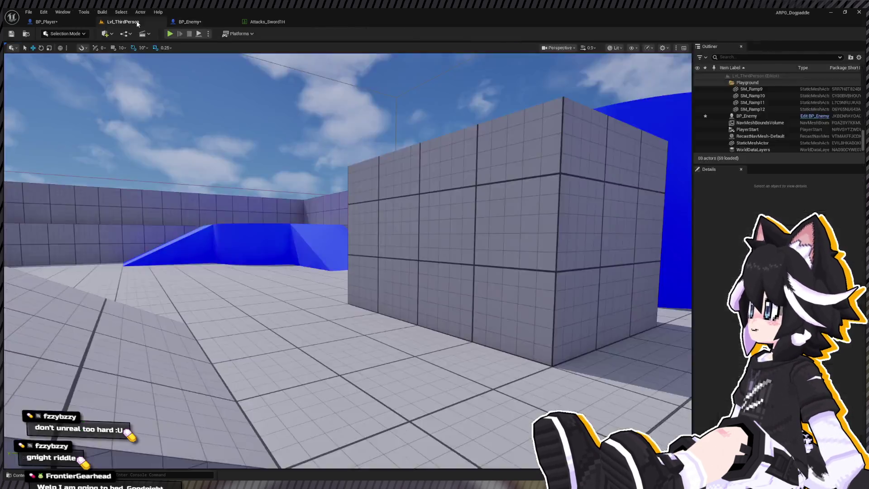
left_click(170, 33)
key("w")
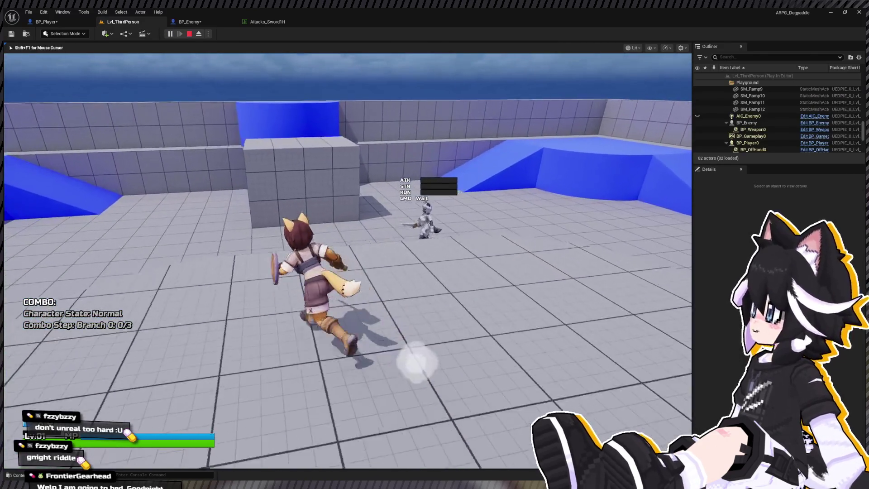
left_click(348, 260)
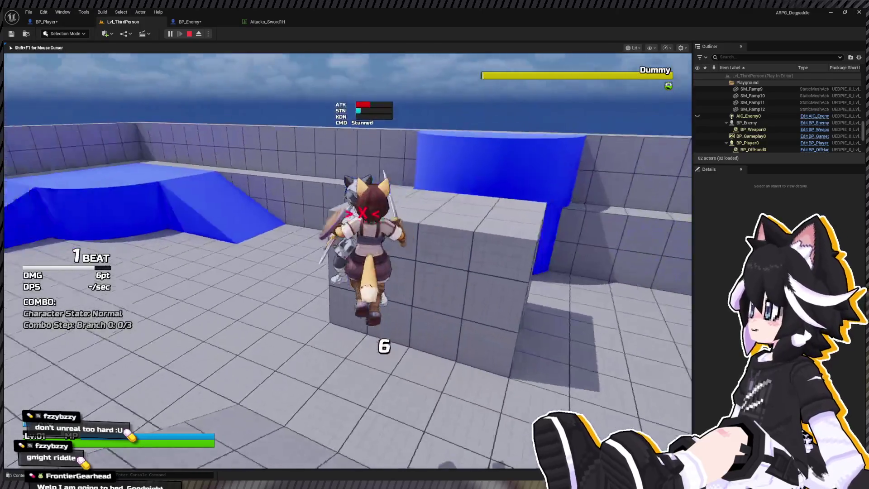
left_click(348, 261)
left_click(348, 260)
left_click(347, 261)
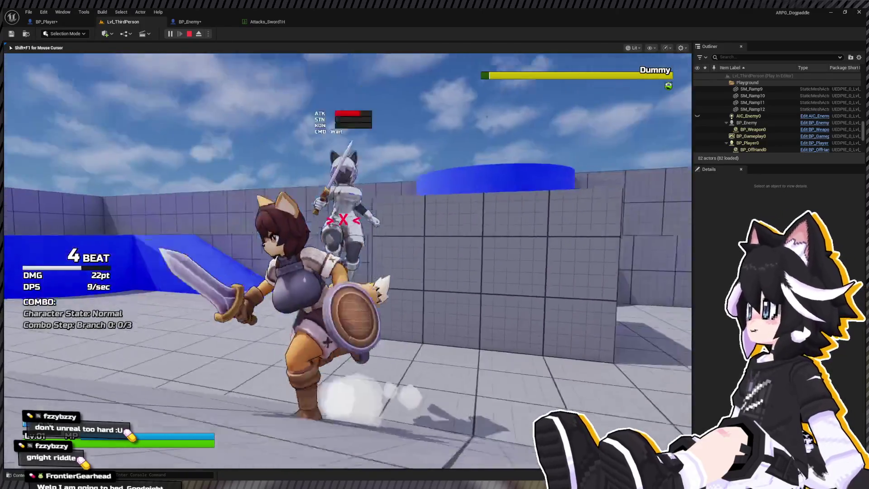
key("w")
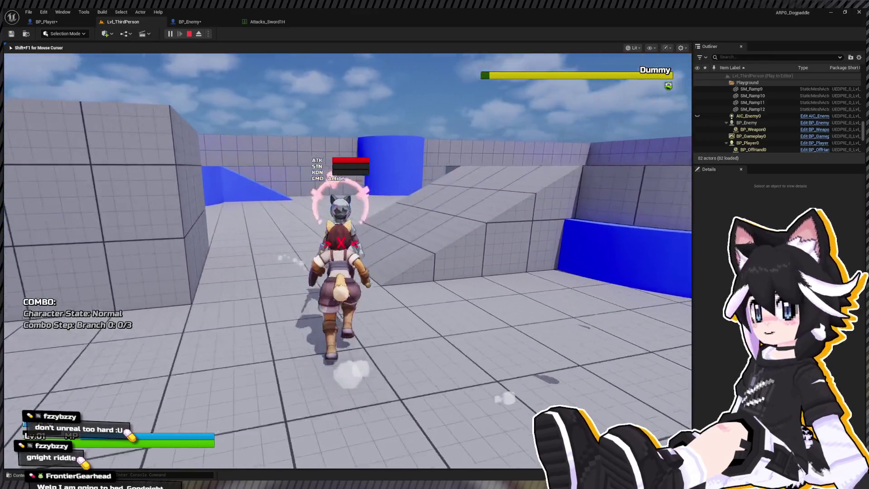
left_click(348, 261)
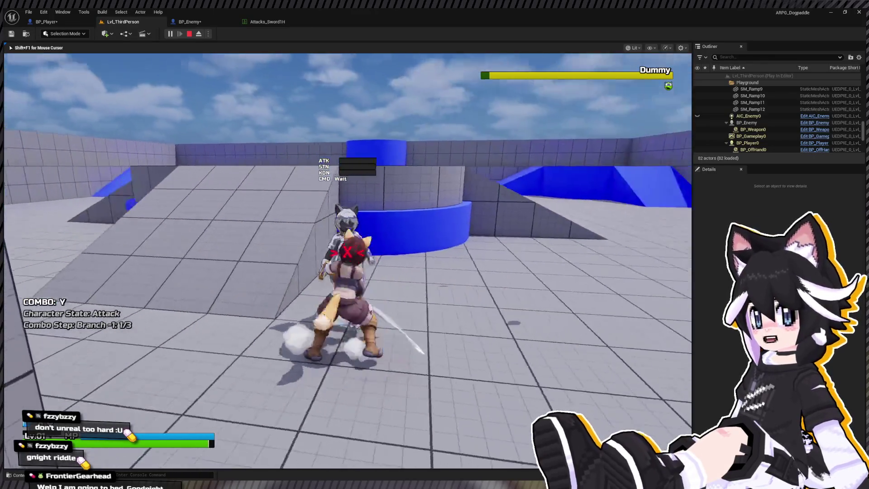
left_click(348, 261)
left_click(347, 260)
left_click(347, 261)
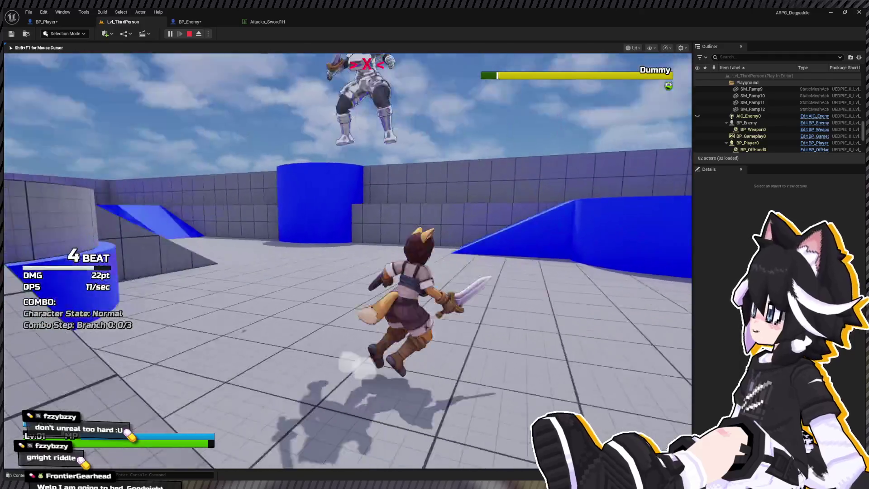
key("w")
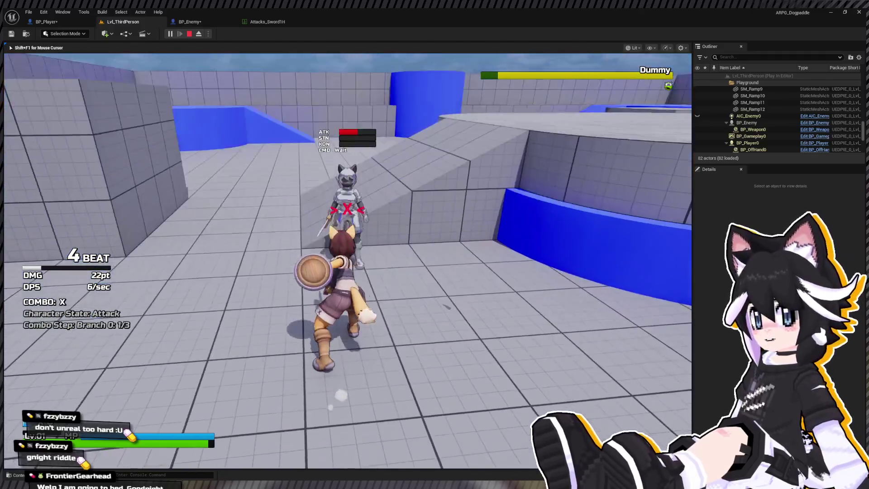
right_click(348, 261)
left_click(348, 261)
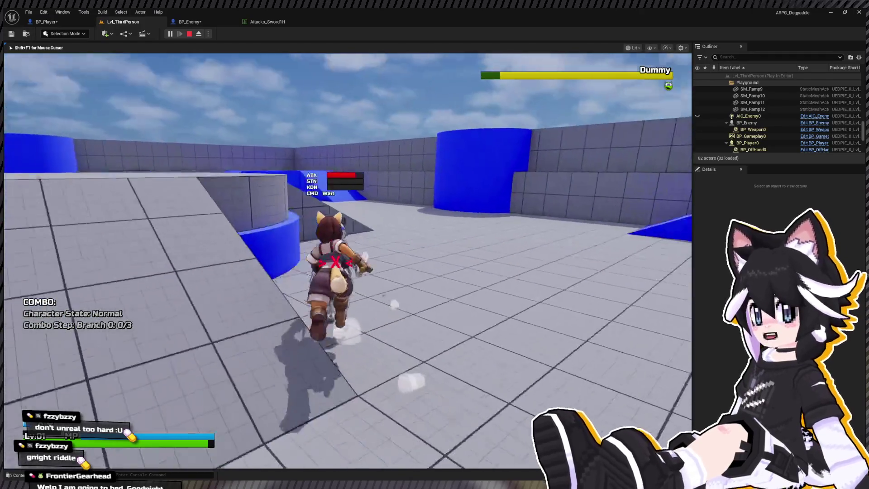
left_click(347, 261)
key("space")
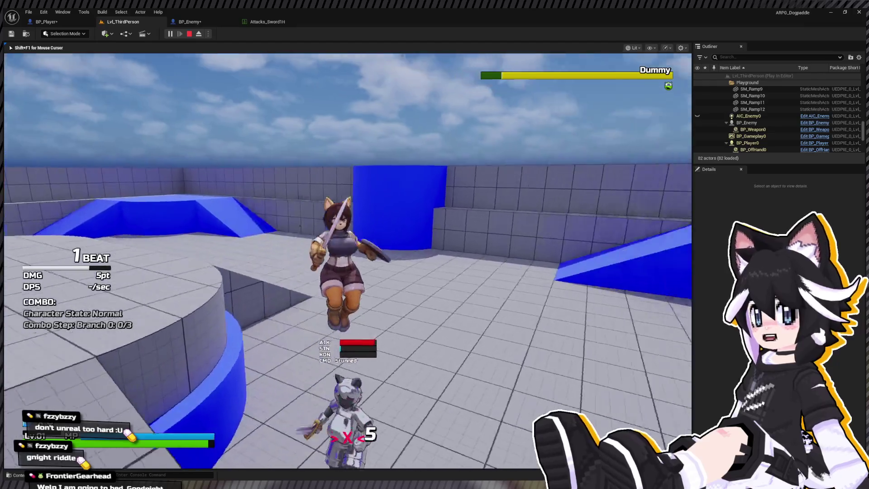
key("w")
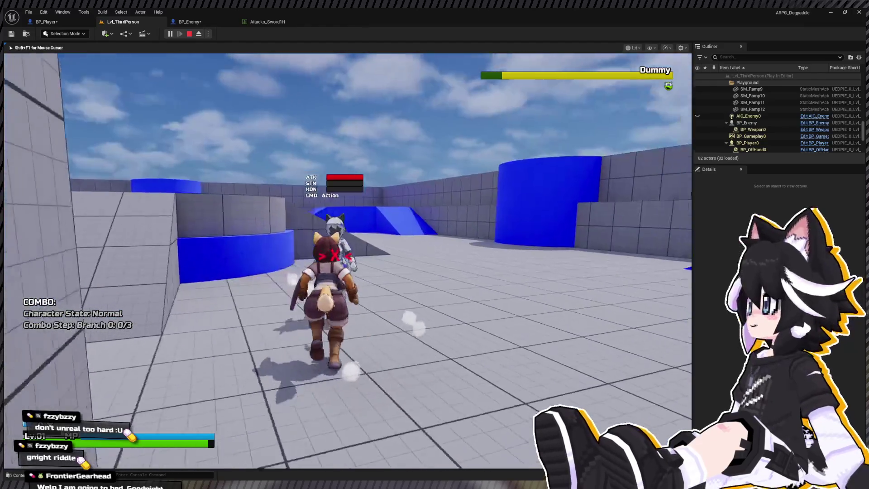
left_click(347, 261)
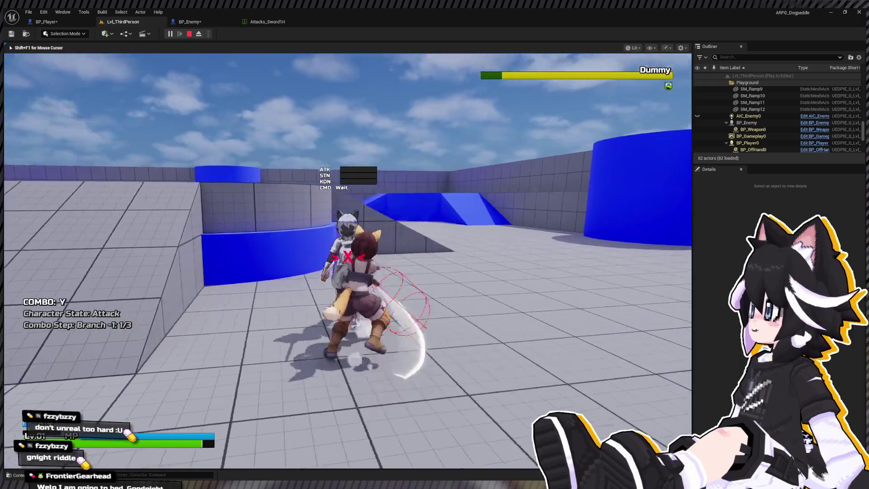
left_click(347, 260)
left_click(348, 260)
left_click(347, 261)
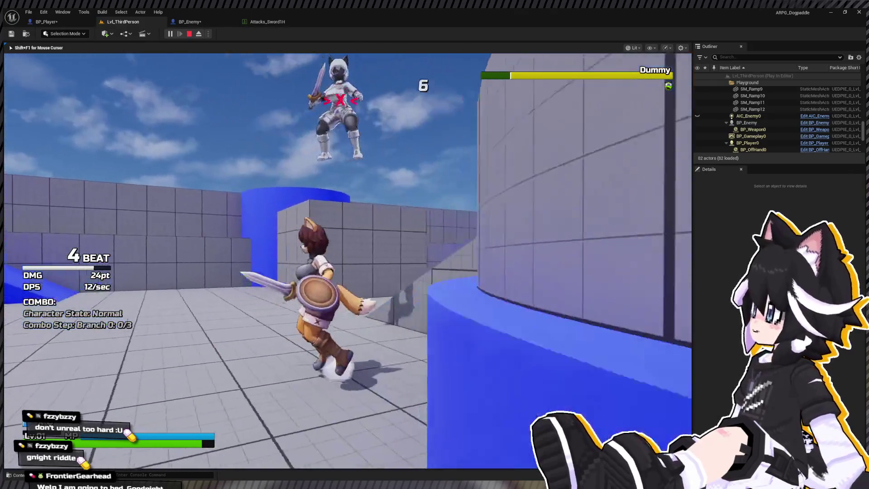
key("w")
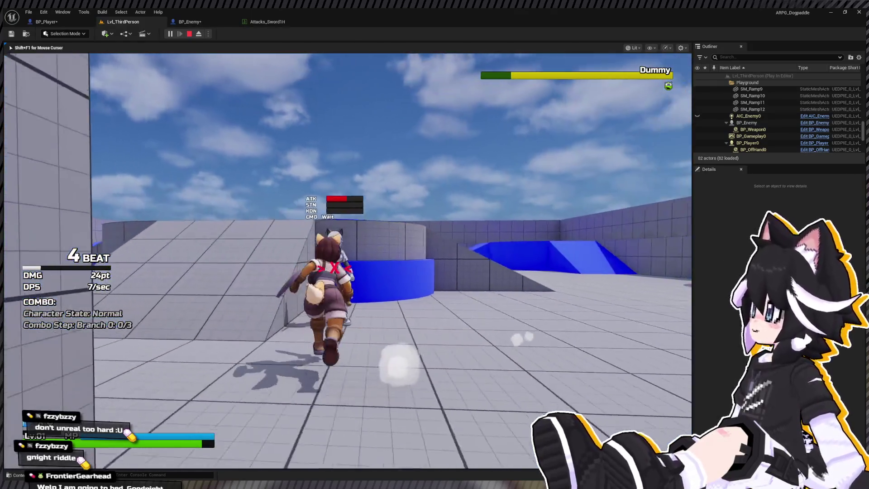
left_click(348, 261)
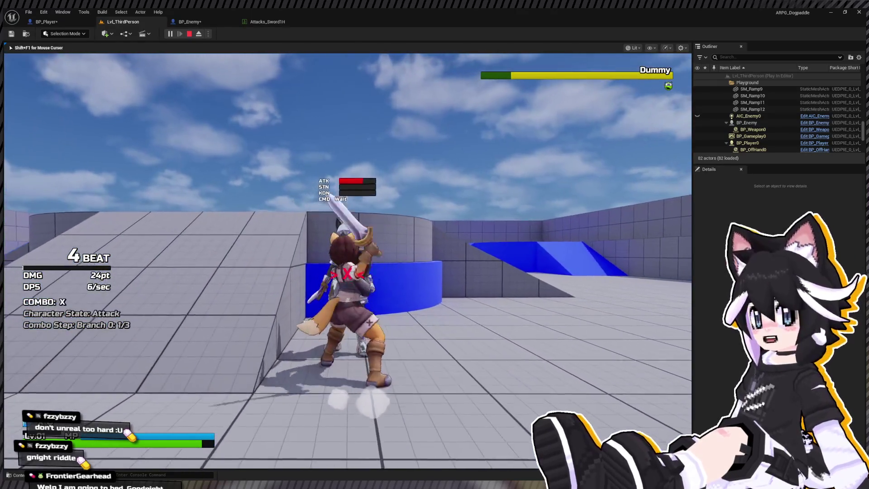
left_click(347, 261)
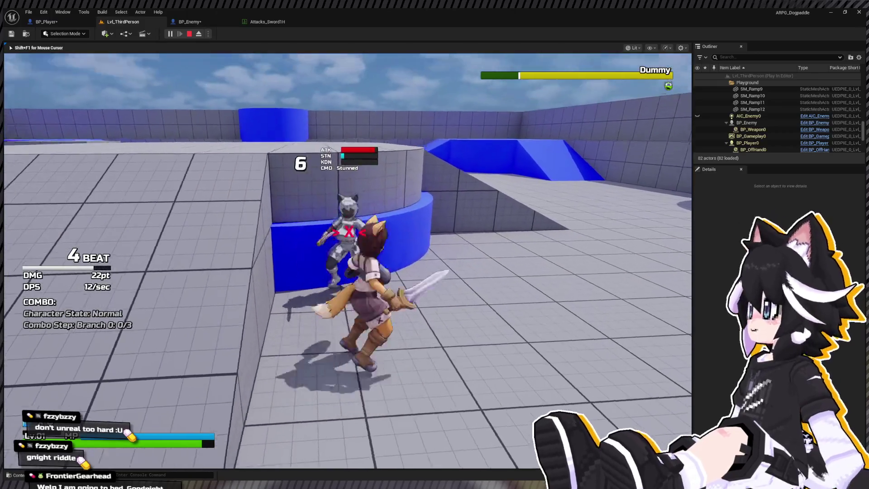
key("Escape")
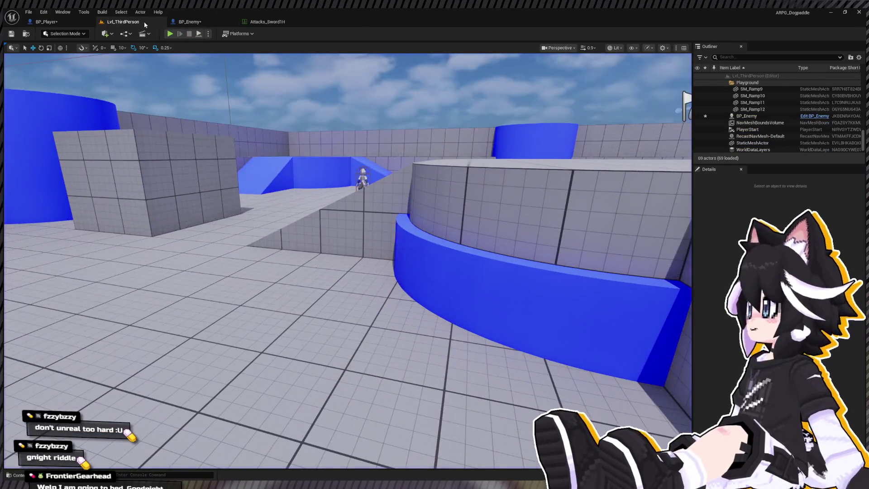
- Find BP_Enemy's remaining Set Movement Mode node via search and delete it
left_click(189, 22)
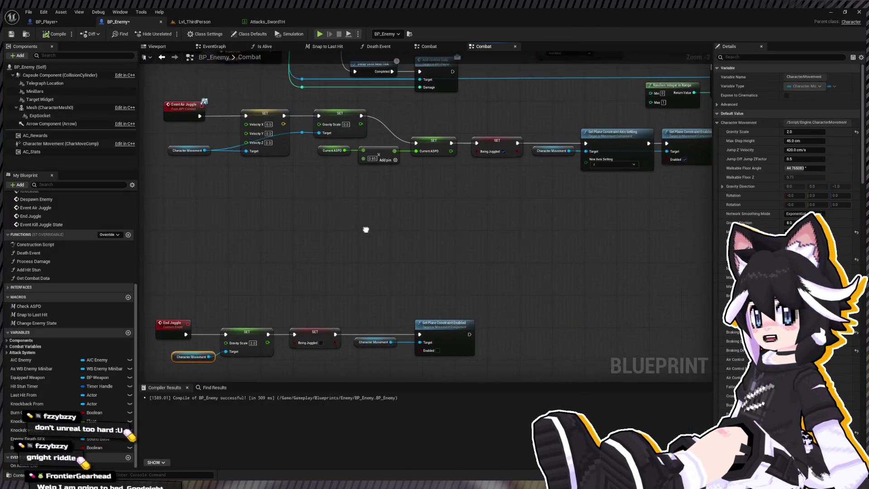
key("ctrl+f")
type("movement mode")
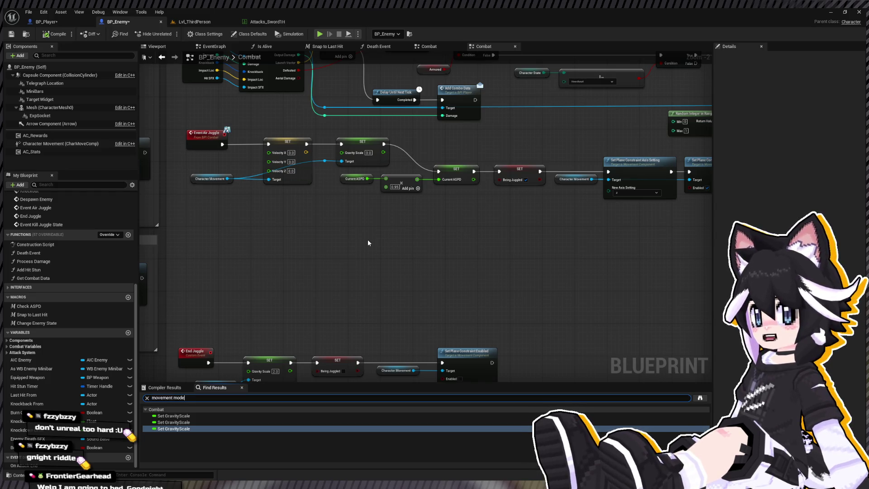
key("Return")
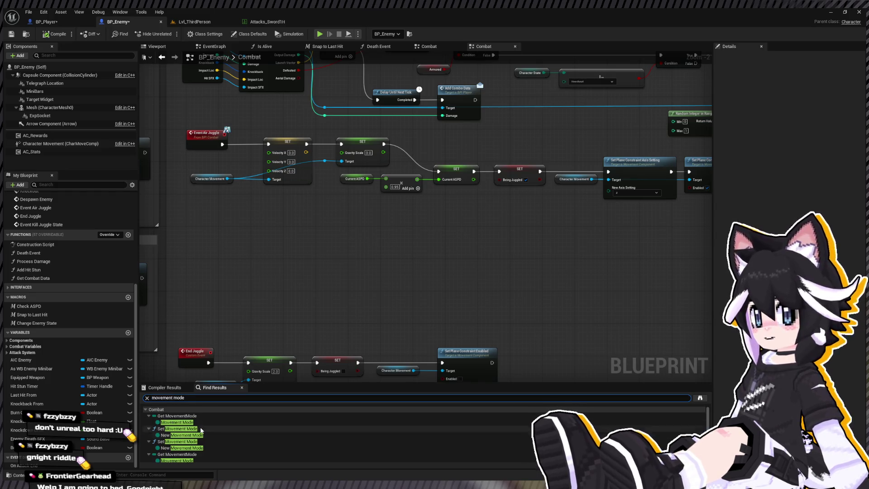
double_click(181, 429)
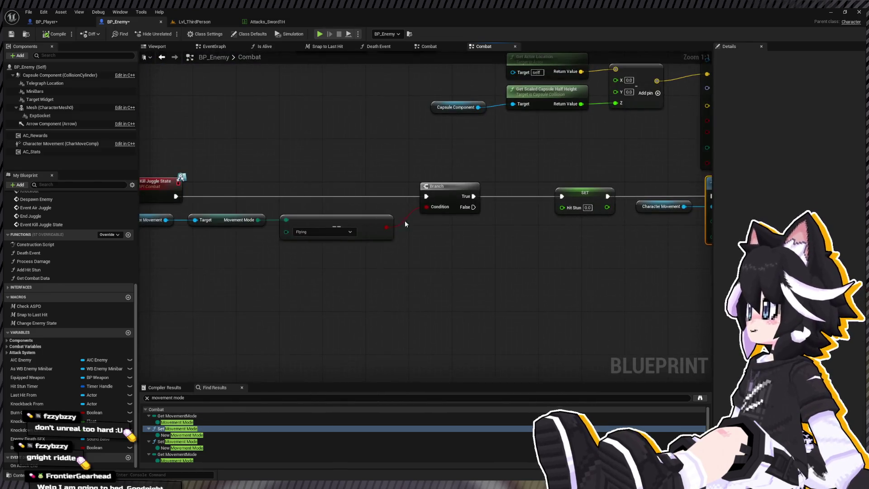
scroll(278, 213, "down", 1)
scroll(278, 213, "down", 2)
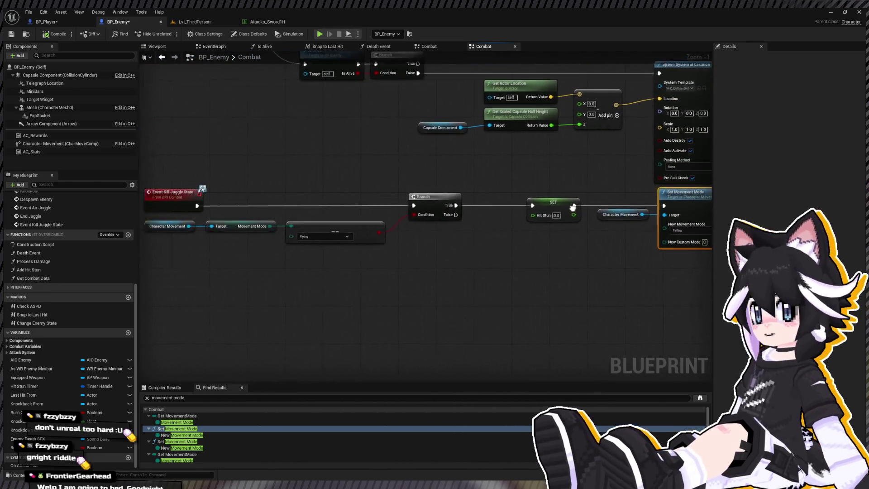
scroll(348, 224, "up", 2)
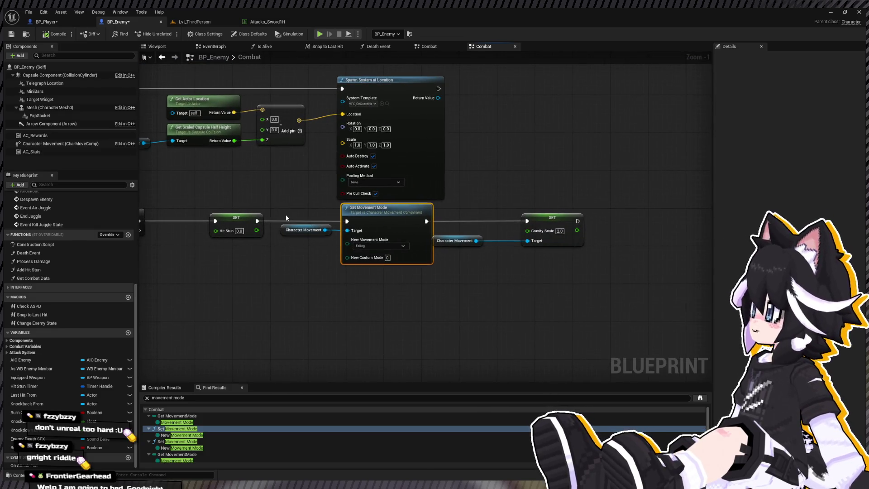
key("Delete")
- Chain the Hit Stun setter into the Gravity Scale setter and delete the old movement-mode nodes
left_click_drag(257, 221, 527, 221)
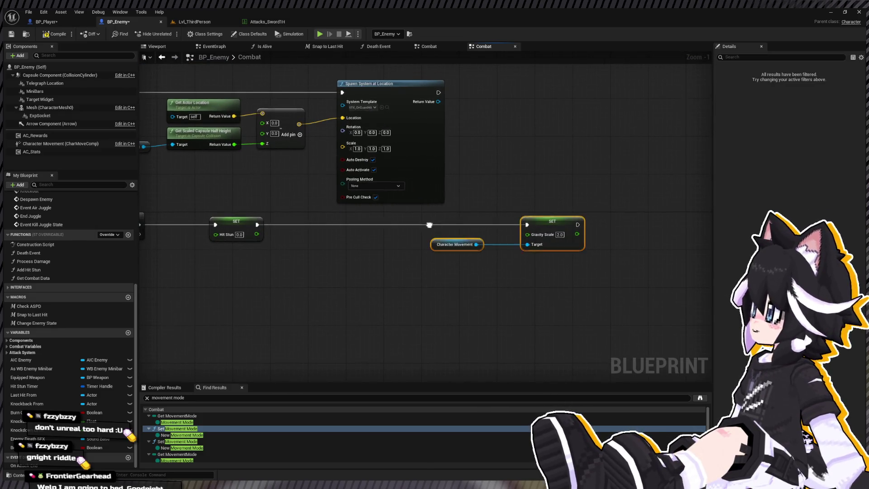
mouse_move(579, 244)
left_mouse_down()
mouse_move(336, 244)
mouse_move(406, 245)
left_mouse_up()
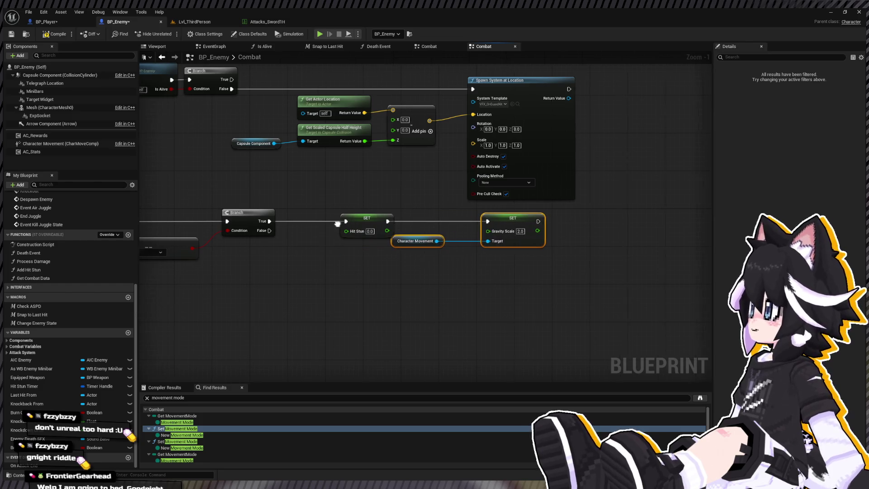
left_click(458, 218, "ctrl")
left_click_drag(457, 217, 405, 218)
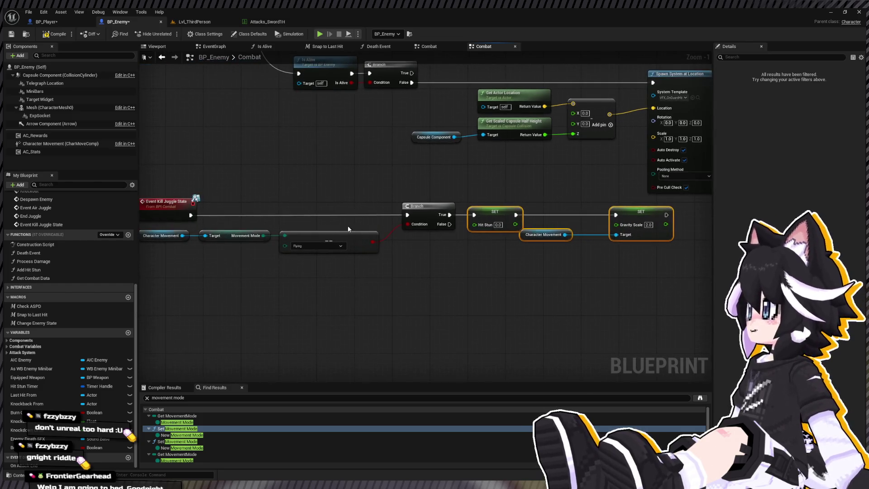
scroll(253, 216, "down", 1)
mouse_move(154, 224)
left_mouse_down()
mouse_move(317, 253)
mouse_move(541, 261)
left_mouse_up()
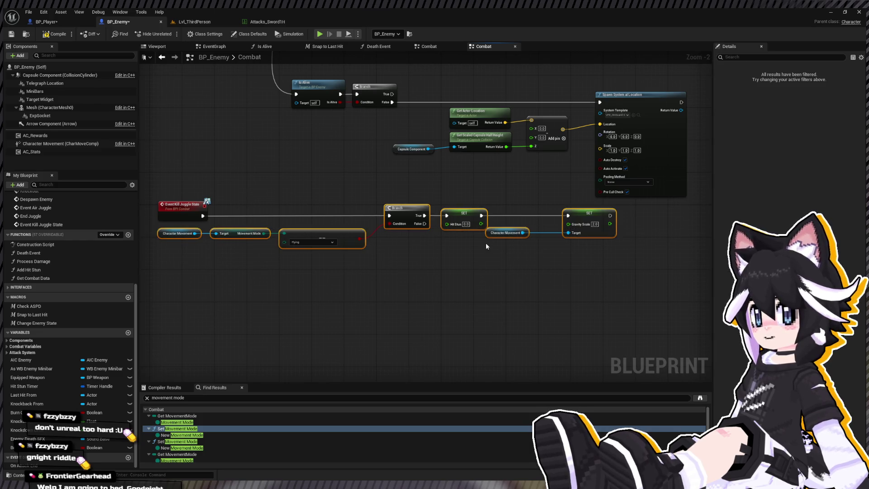
key("Delete")
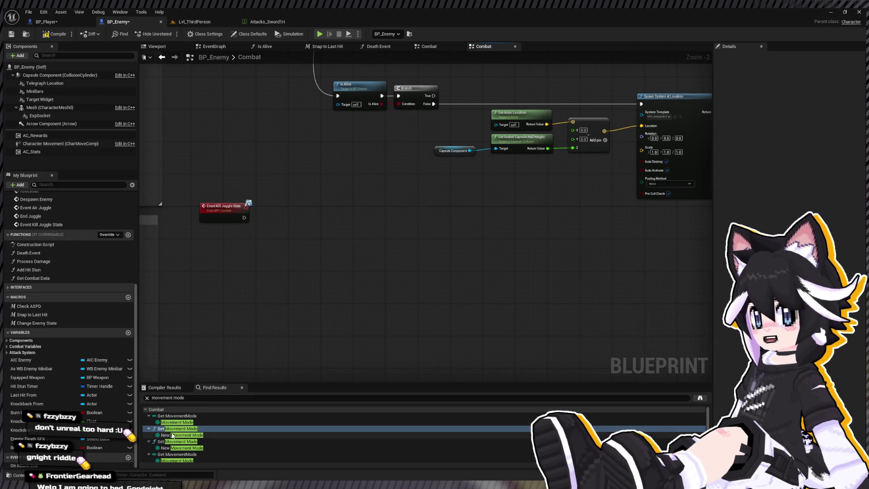
- Remove Kill Juggle State's movement-mode nodes and wire the event to SET Hit Stun, then SET Gravity Scale
left_click(174, 441)
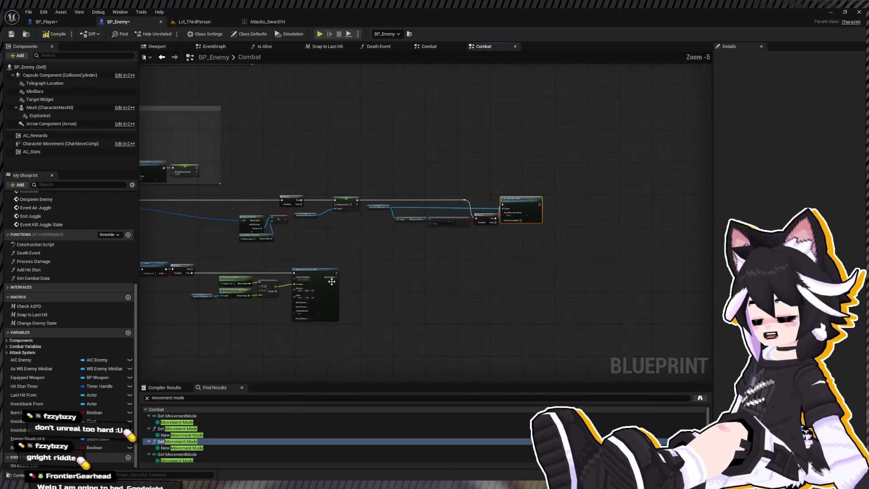
scroll(277, 256, "up", 5)
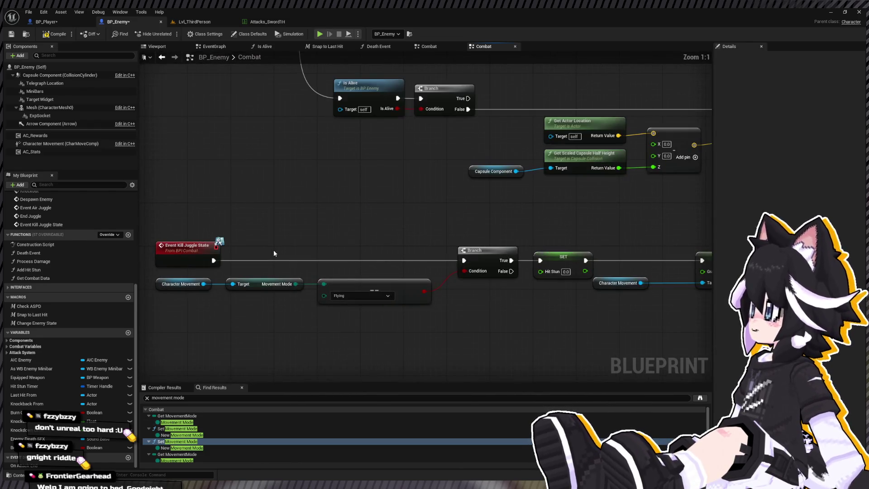
mouse_move(273, 250)
left_mouse_down()
mouse_move(308, 294)
mouse_move(461, 311)
left_mouse_up()
key("Delete")
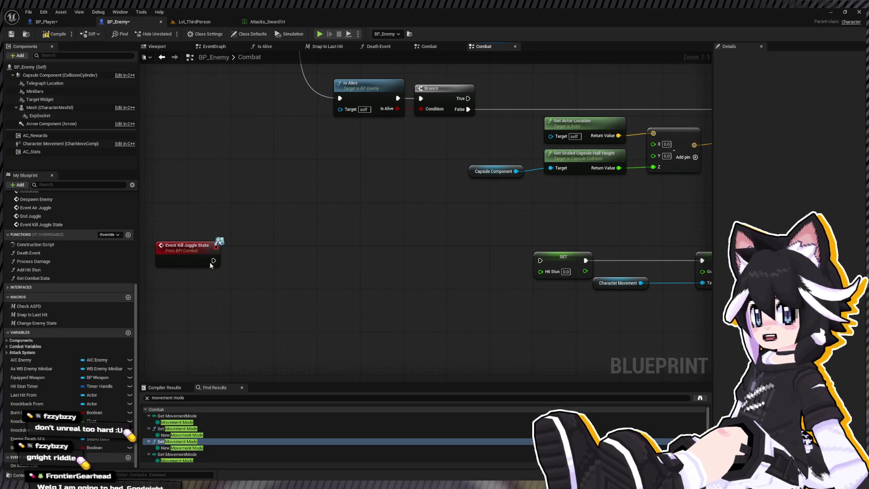
left_click_drag(213, 260, 540, 260)
scroll(540, 262, "down", 2)
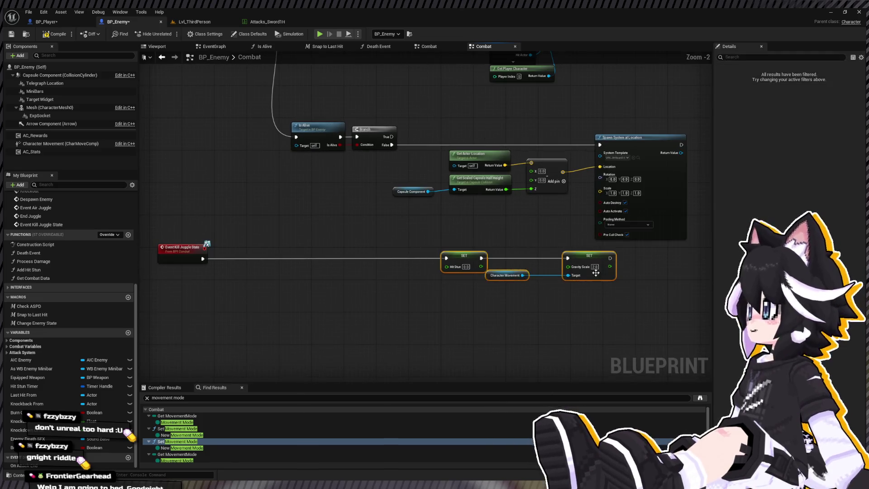
left_click_drag(596, 272, 373, 272)
left_click_drag(269, 277, 224, 282)
left_click_drag(362, 261, 293, 261)
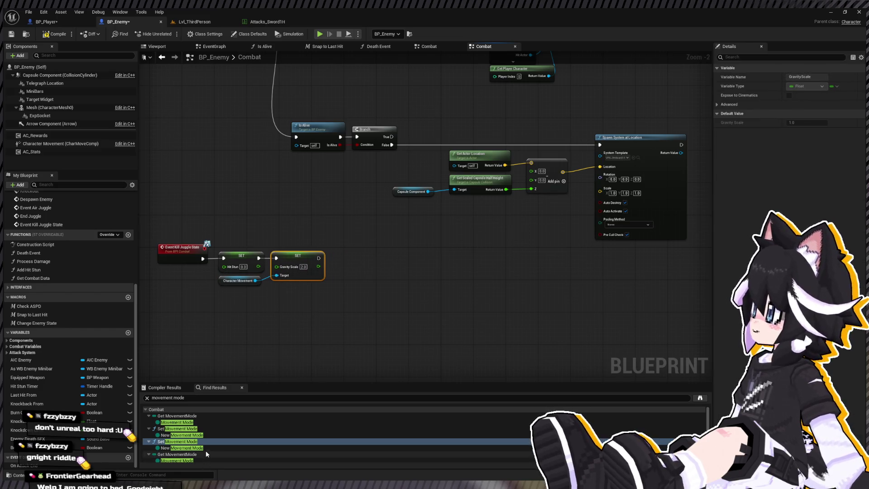
left_click(195, 429)
left_click(186, 416)
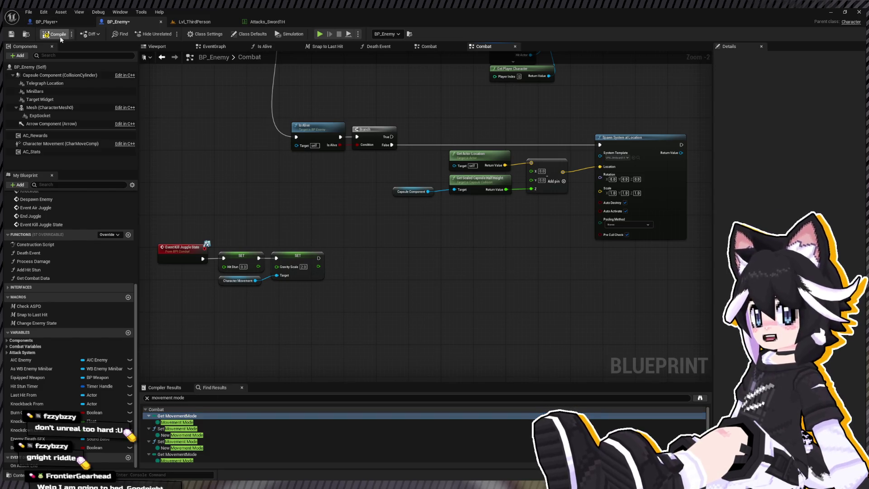
- Play-test Lvl_ThirdPerson, launching the Dummy and hitting it while airborne
left_click(194, 22)
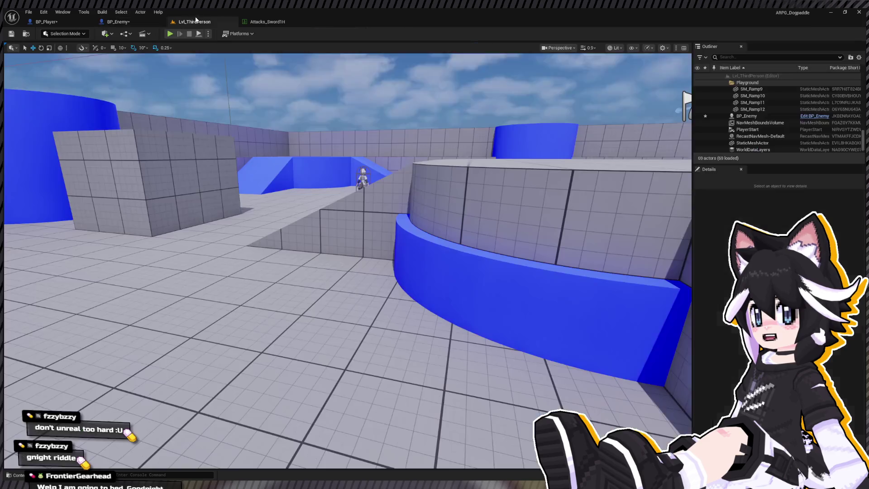
left_click(173, 33)
key("w")
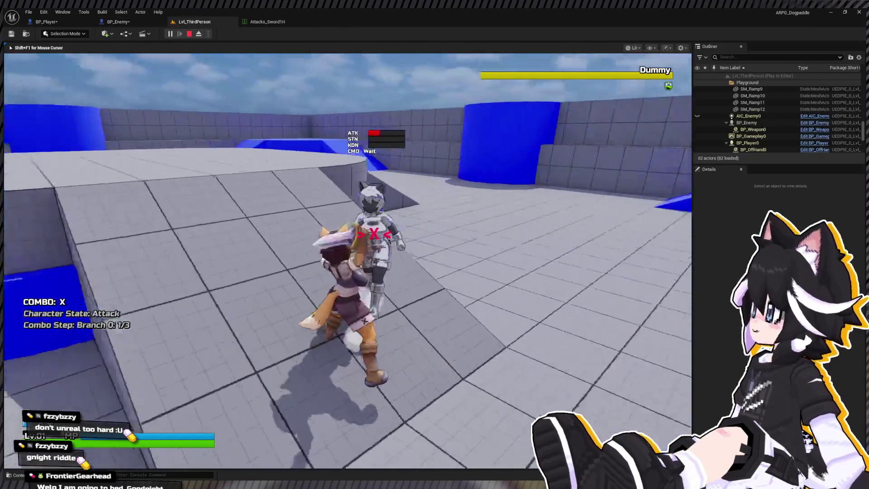
left_click(348, 261)
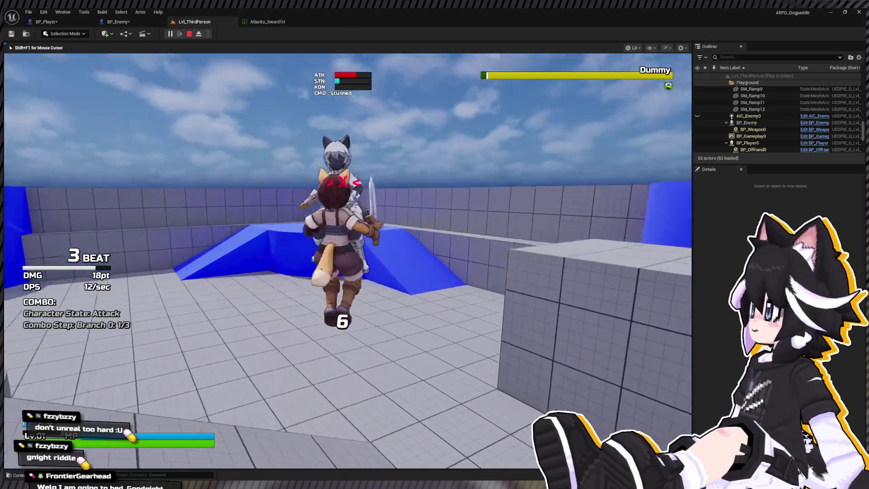
left_click(347, 261)
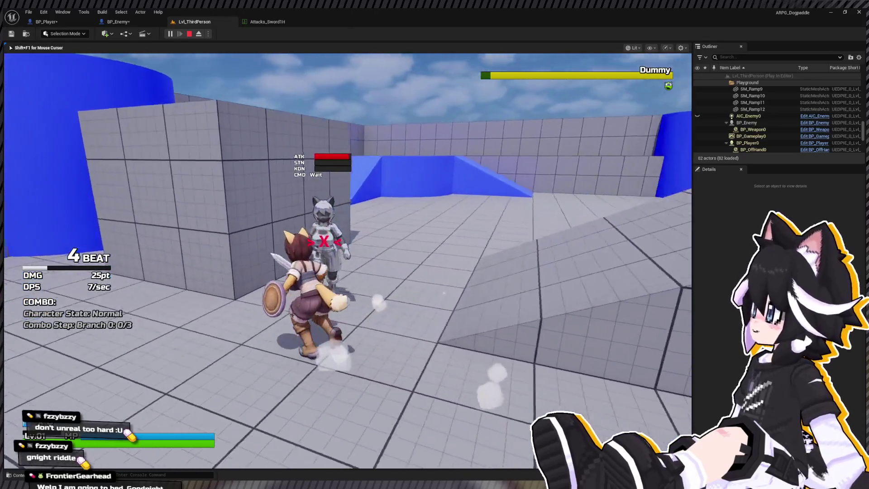
left_click(348, 260)
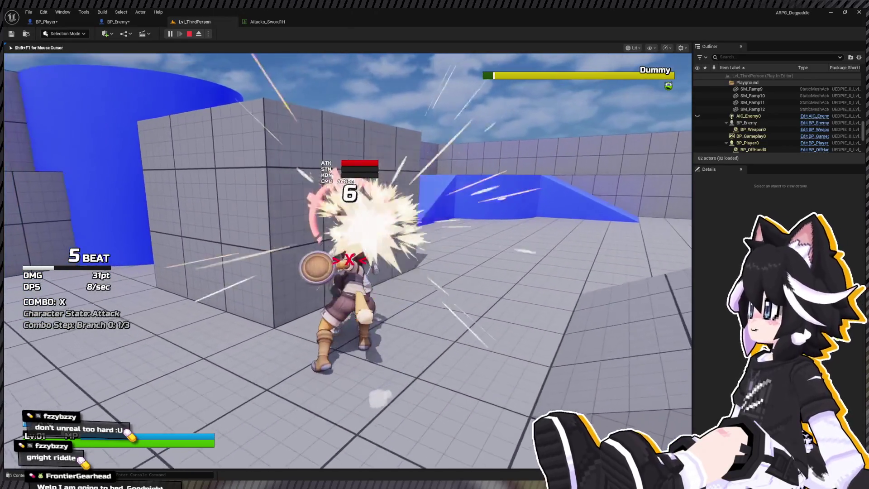
right_click(348, 261)
left_click(348, 260)
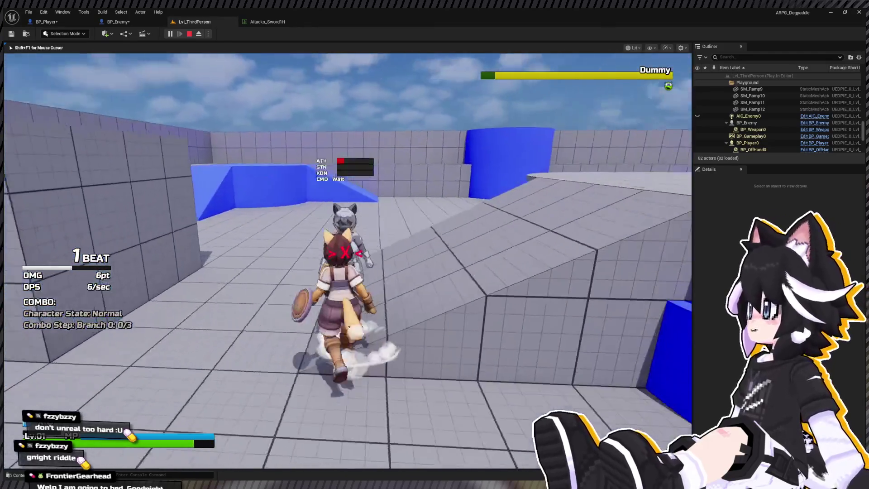
- Land a three-hit sword combo on the Dummy, stop play, and show BP_Player's Attack System graph
left_click(347, 261)
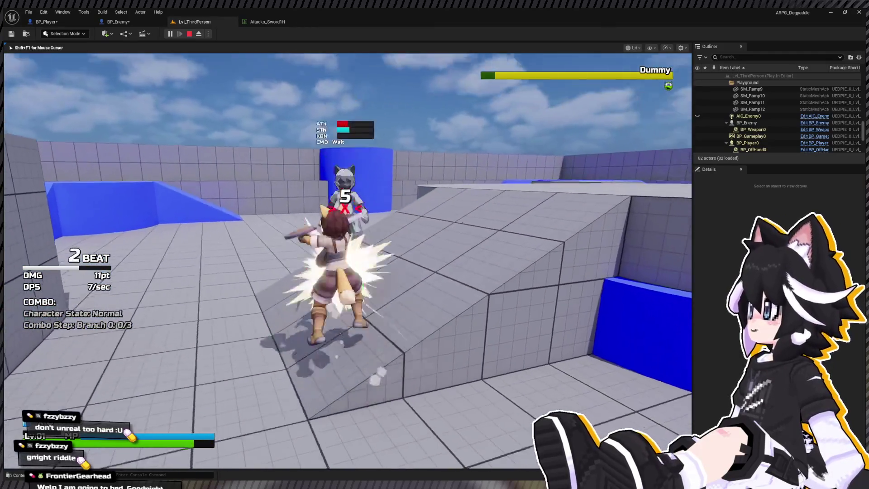
left_click(347, 261)
left_click(348, 261)
key("w")
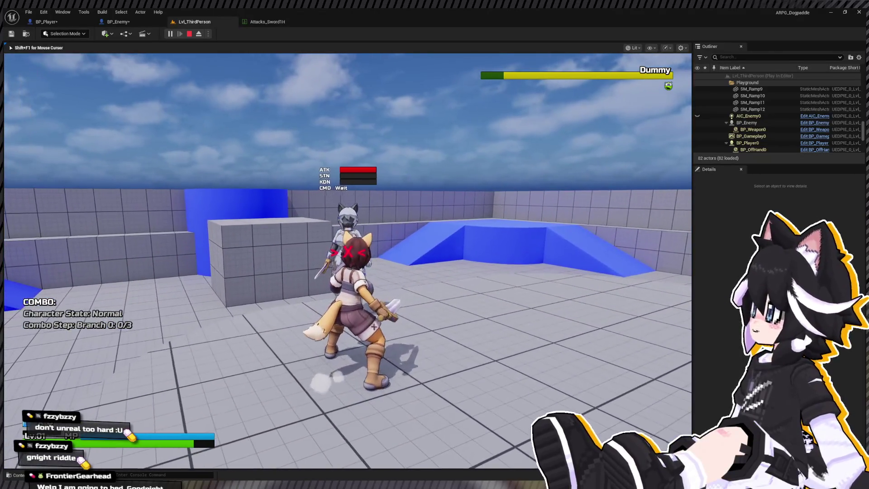
left_click(348, 261)
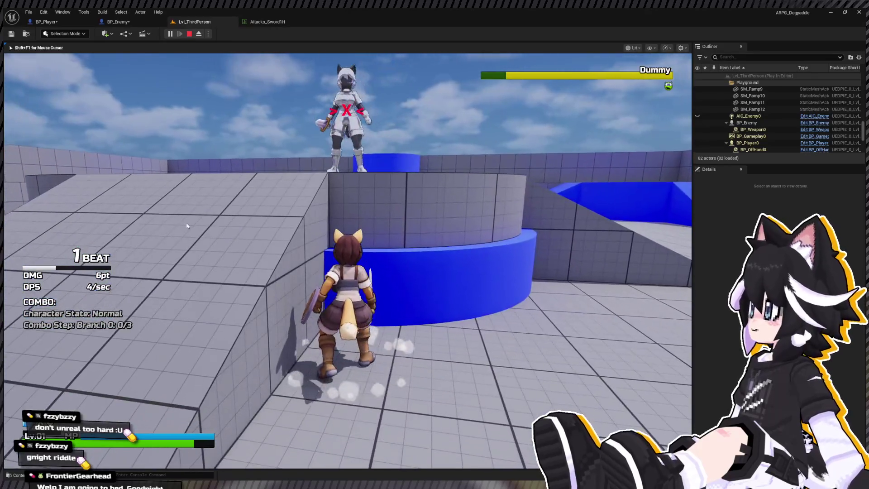
key("Escape")
left_click(45, 22)
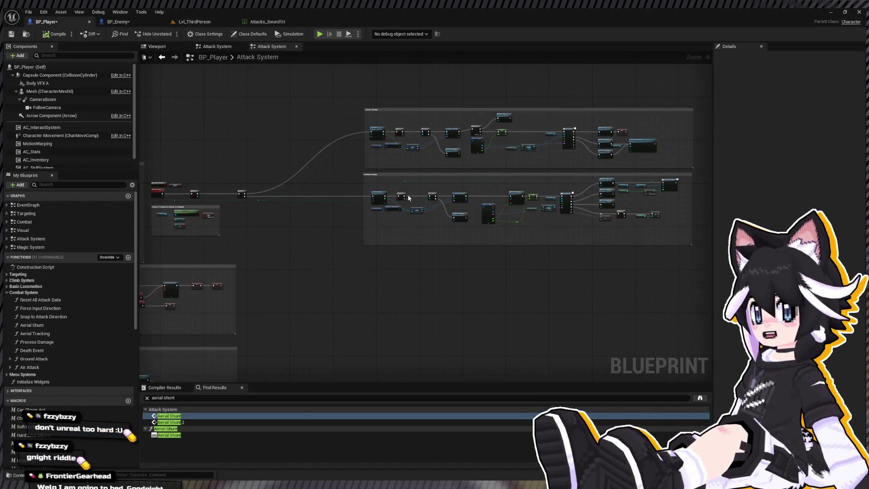
- Run a short Lvl_ThirdPerson play-test striking the Dummy, then stop it and select a blue block
left_click(226, 22)
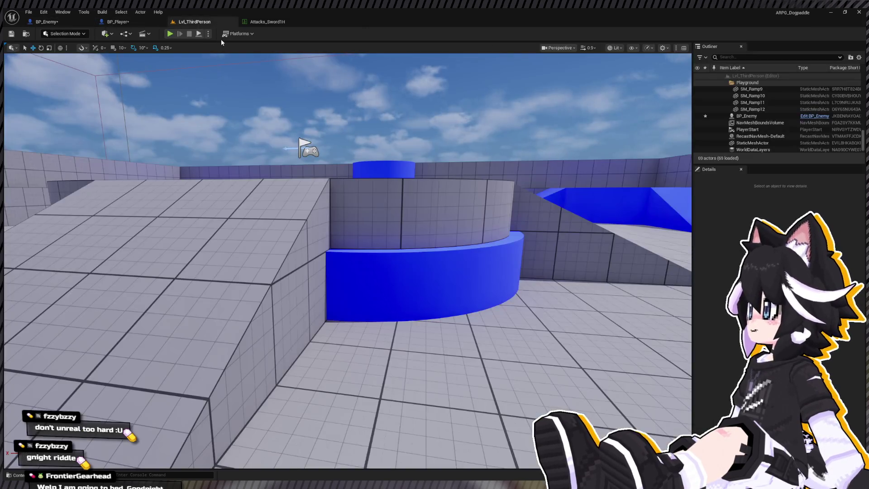
left_click(170, 34)
key("w")
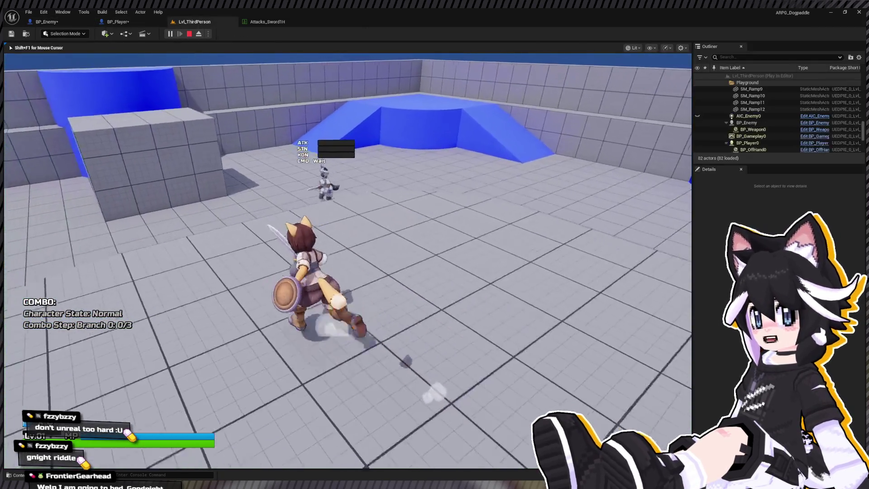
key("w")
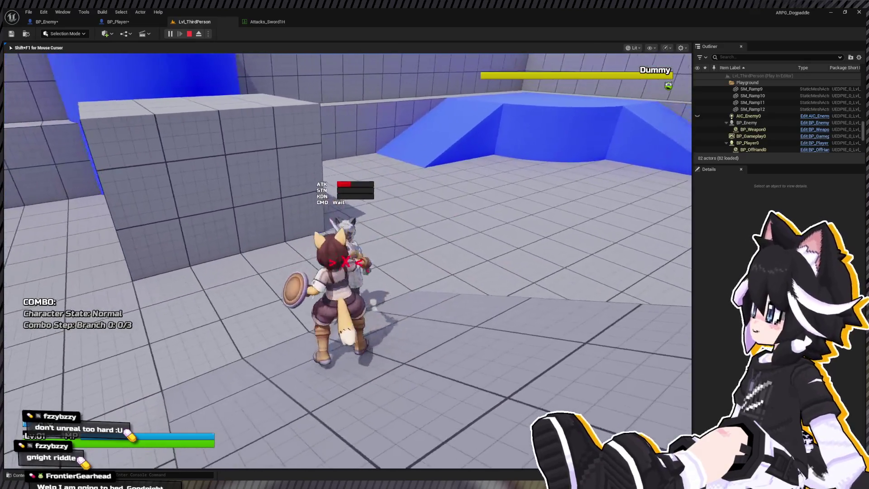
key("w")
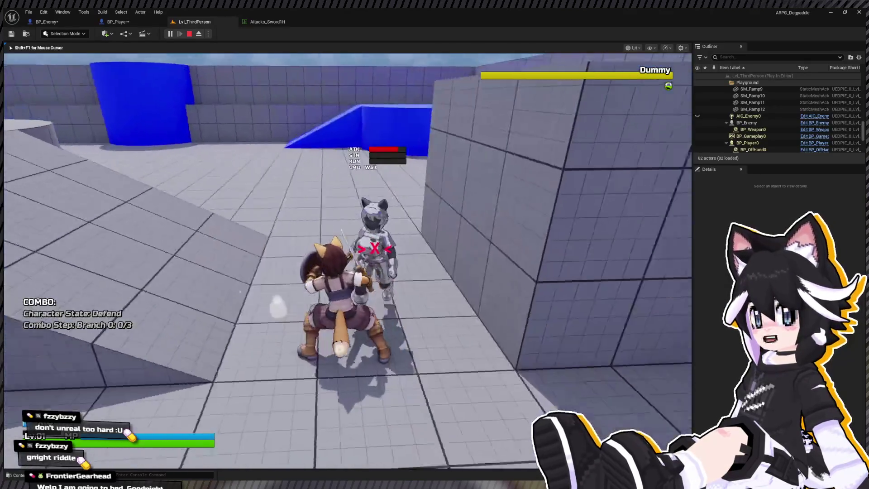
key("w")
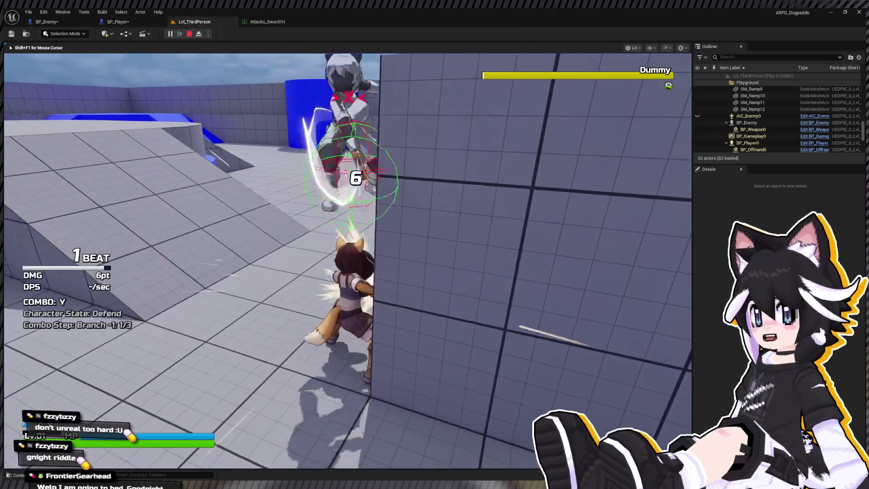
key("w")
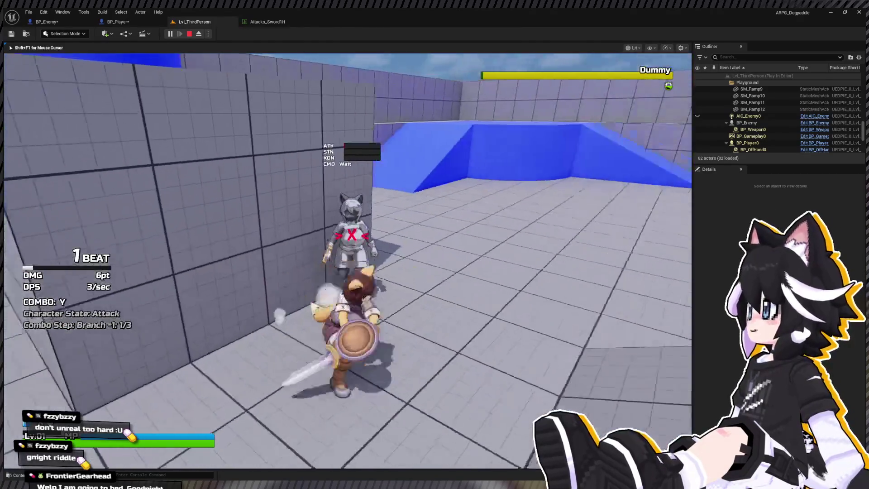
key("Escape")
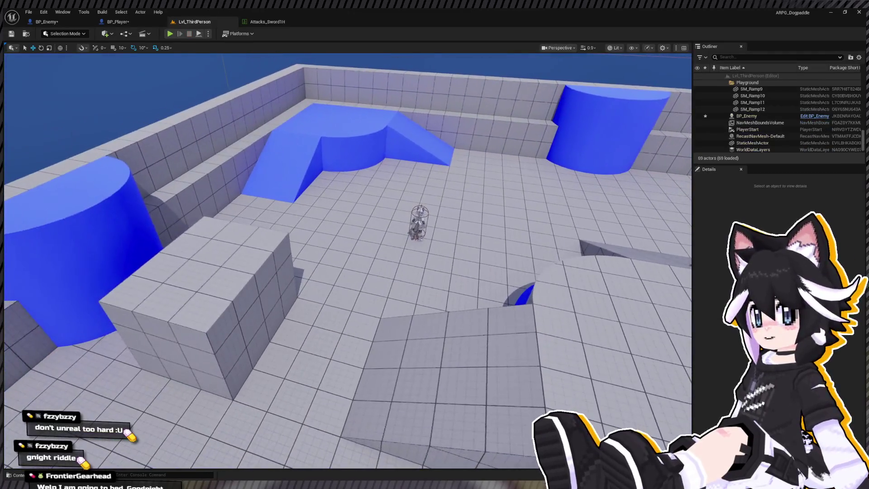
left_click(204, 257)
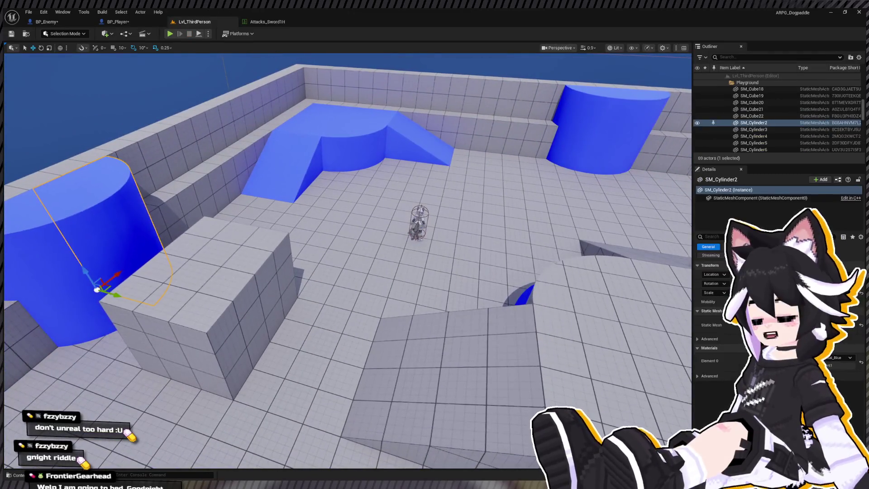
- Start a play-test with Alt+P and launch the Dummy with a sword combo
key("alt+p")
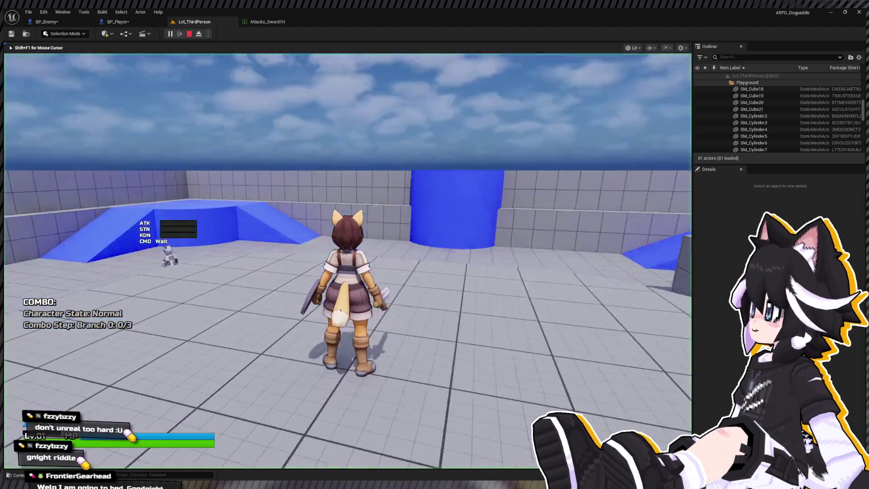
key("w")
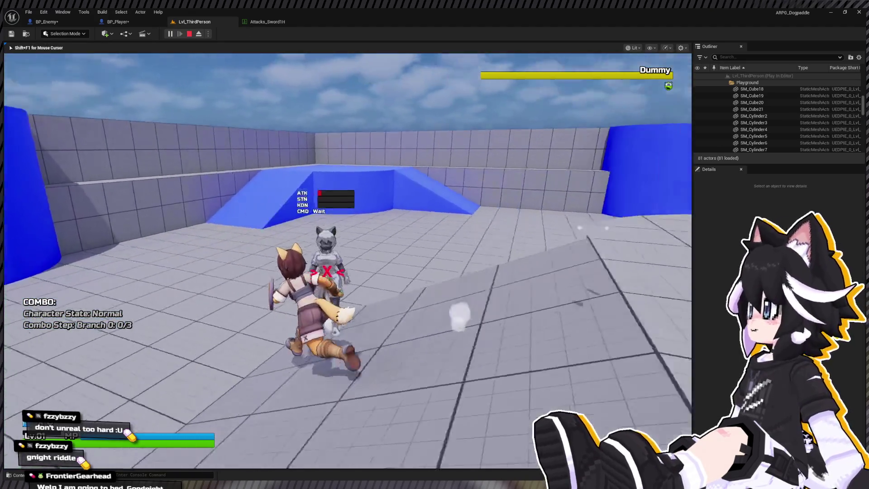
left_click(348, 260)
left_click(348, 261)
left_click(348, 260)
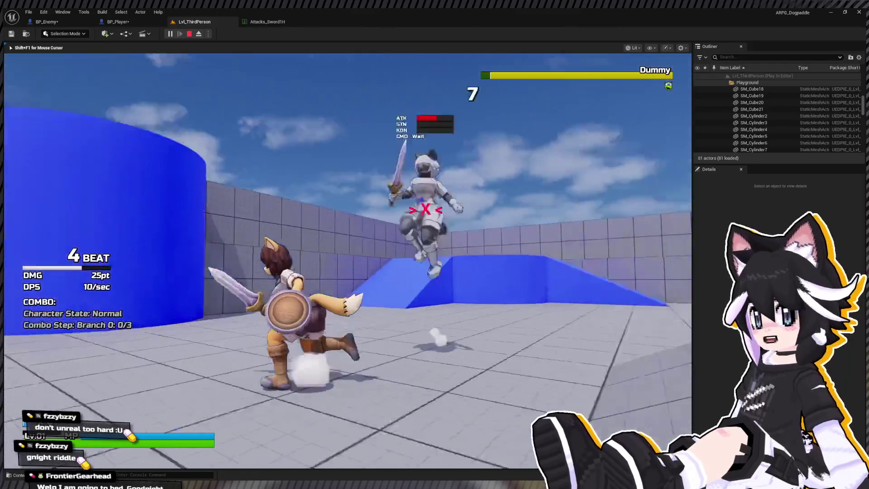
left_click(348, 261)
key("a")
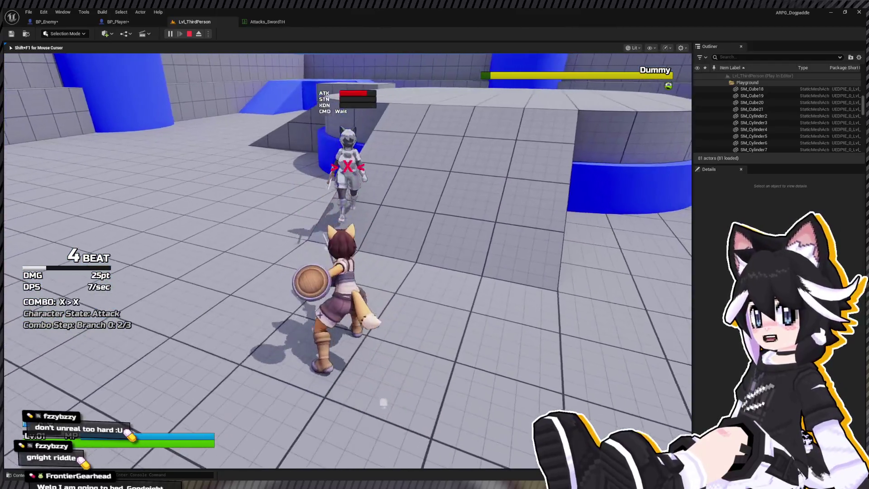
- Land further combos and a launching finisher on the Dummy, then stop the play-test
key("w")
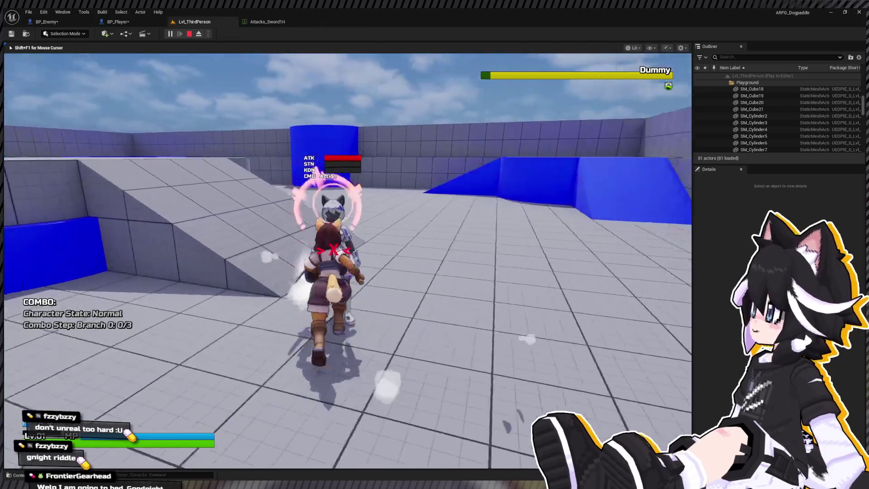
left_click(348, 260)
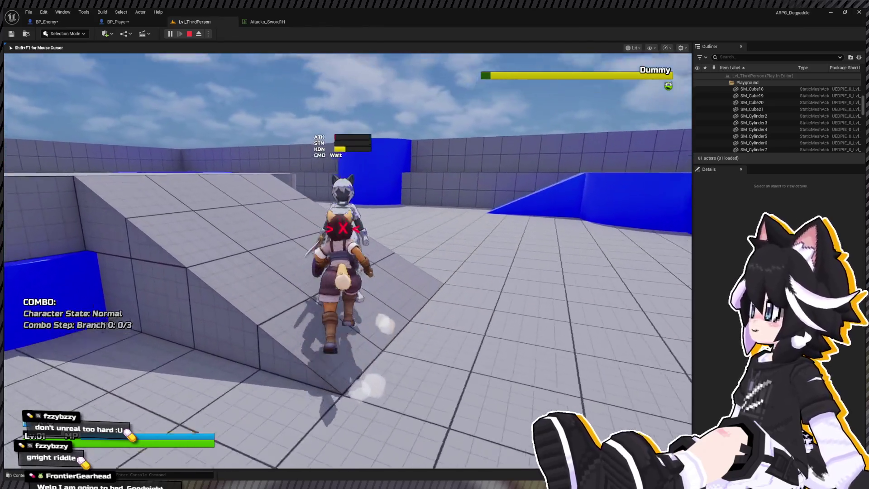
left_click(347, 260)
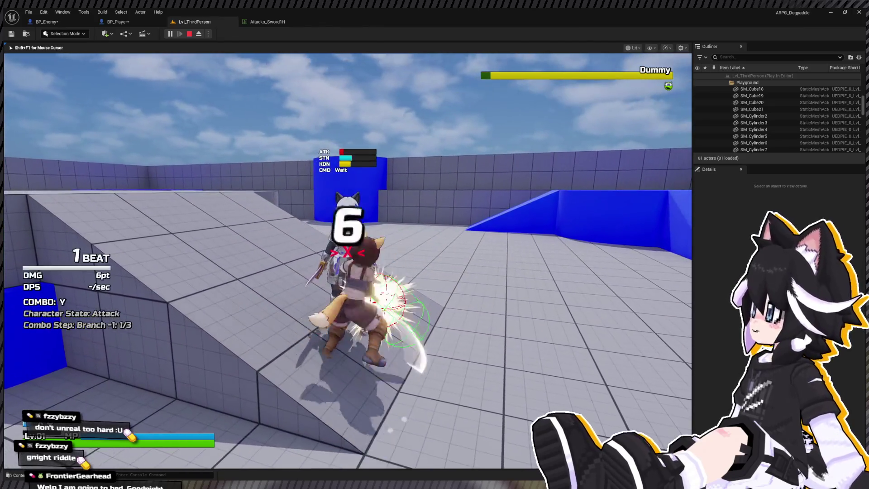
key("w")
left_click(348, 260)
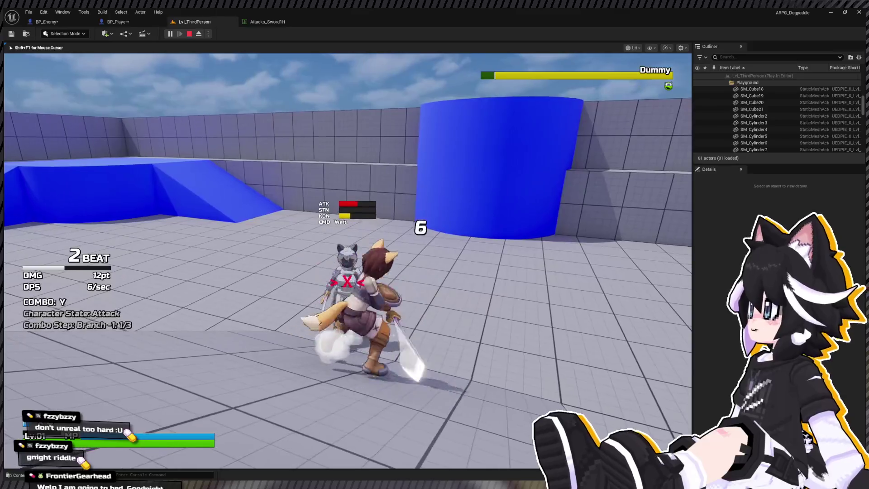
left_click(347, 261)
left_click(347, 260)
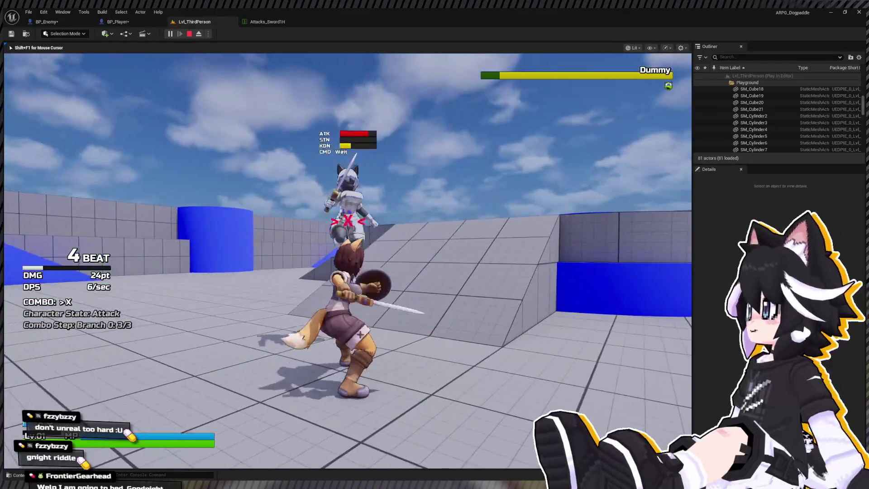
key("w")
left_click(348, 260)
left_click(348, 260)
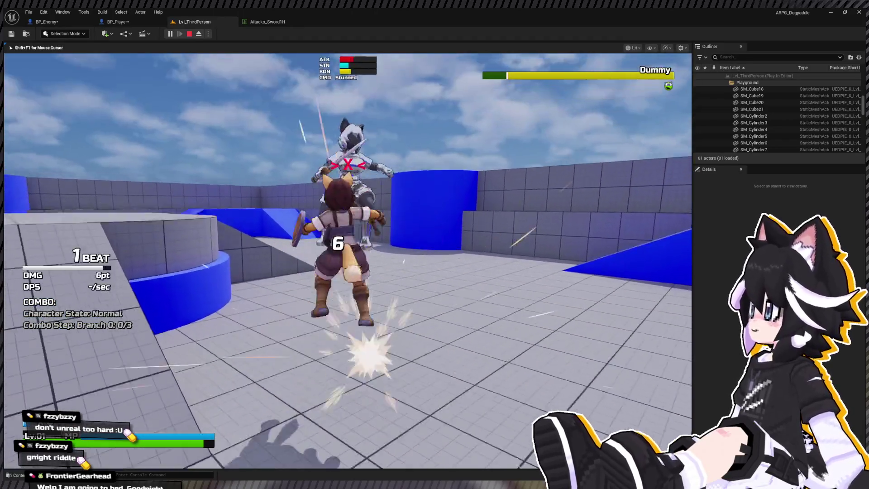
left_click(348, 260)
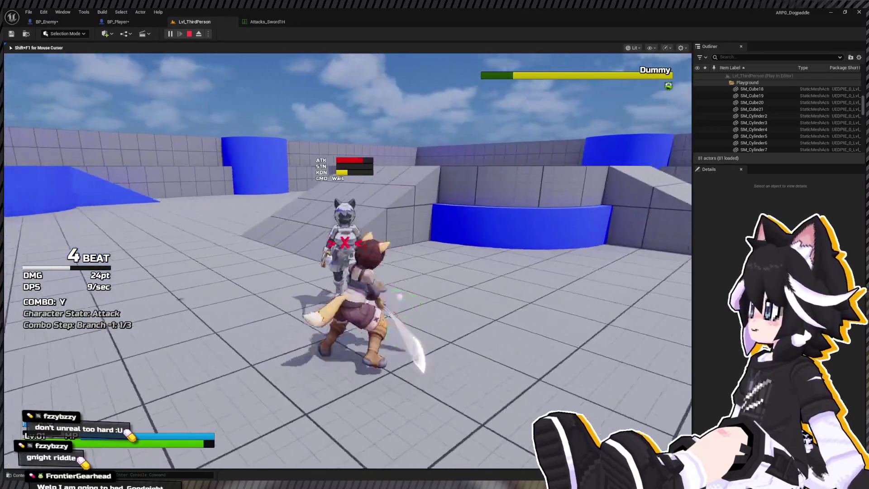
key("Escape")
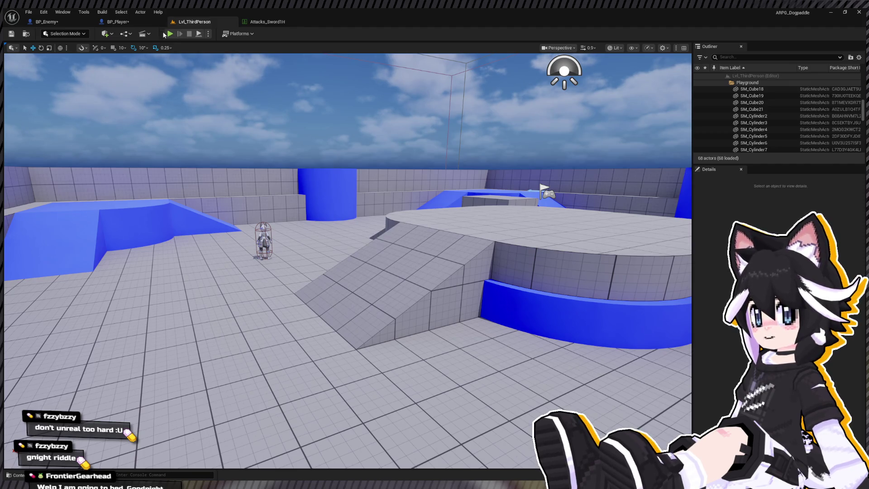
- Start another play-test and launch the Dummy with a three-hit combo
left_click(170, 34)
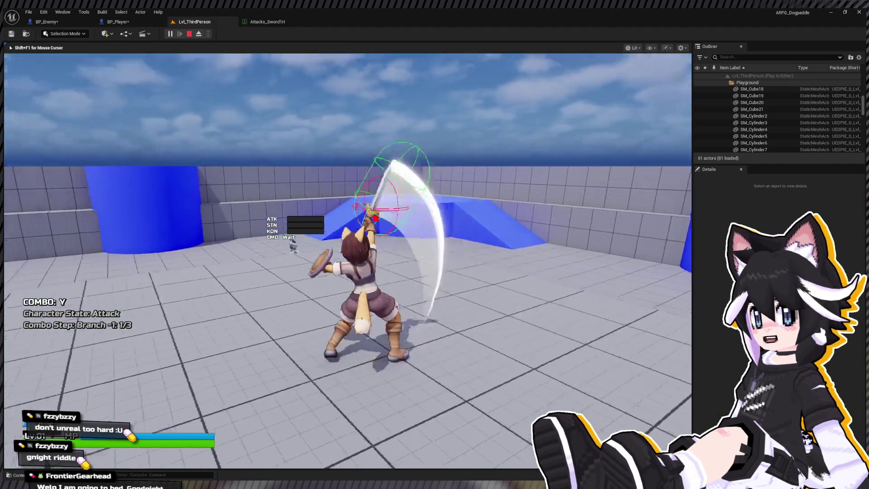
key("w")
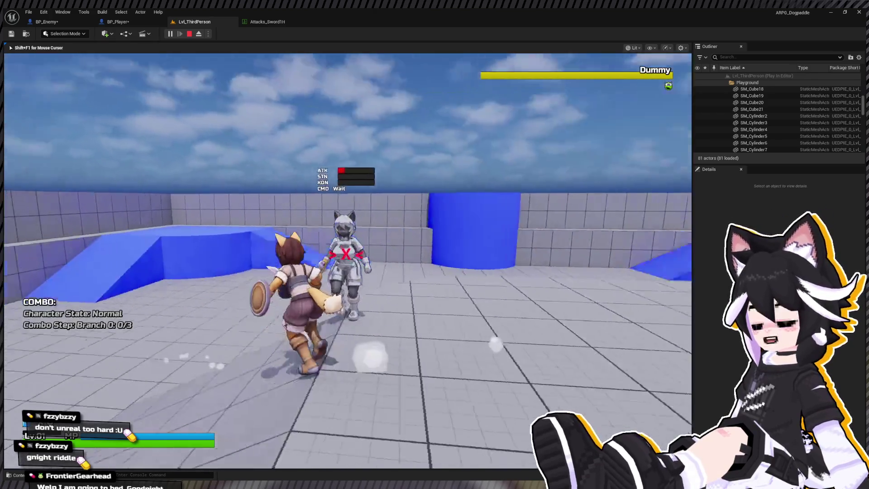
left_click(348, 261)
left_click(348, 260)
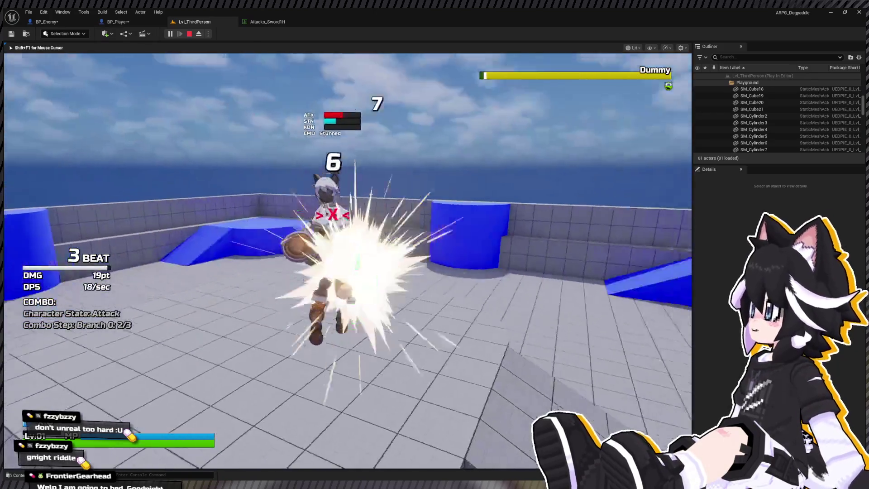
left_click(348, 261)
- Chase and juggle the airborne Dummy into a 6-beat combo, then stop and view BP_Player's graph
key("w")
left_click(347, 261)
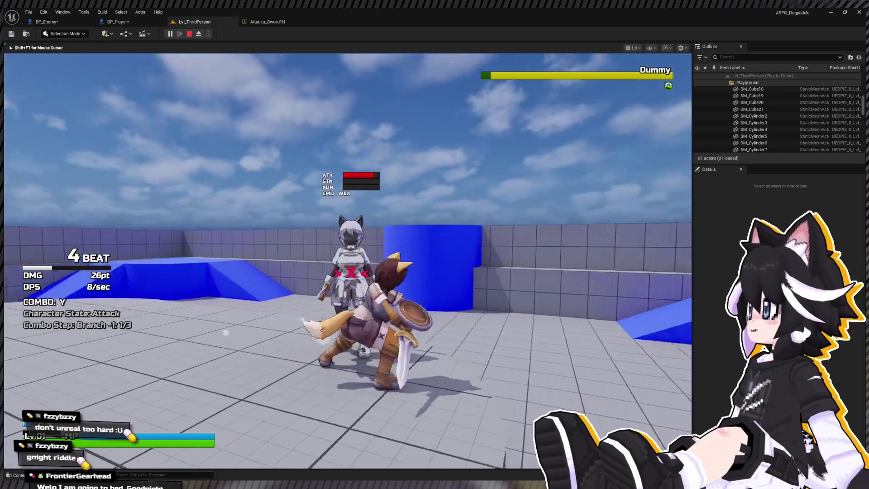
key("w")
left_click(348, 261)
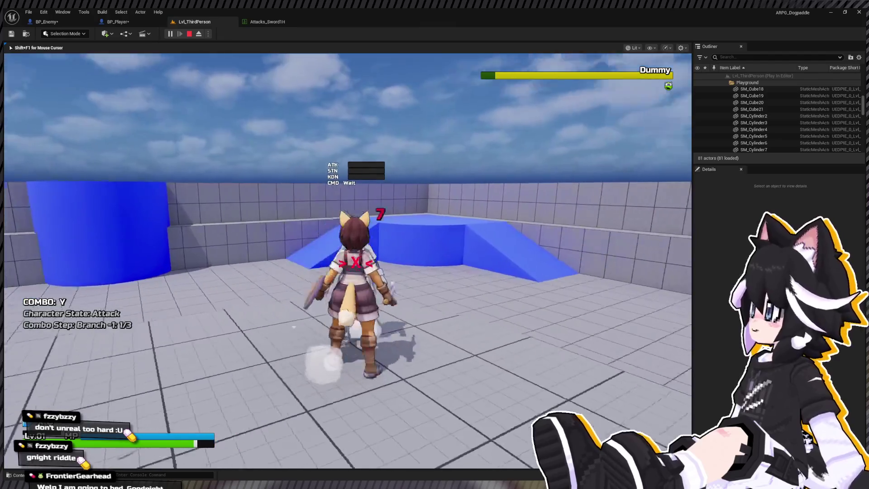
left_click(348, 260)
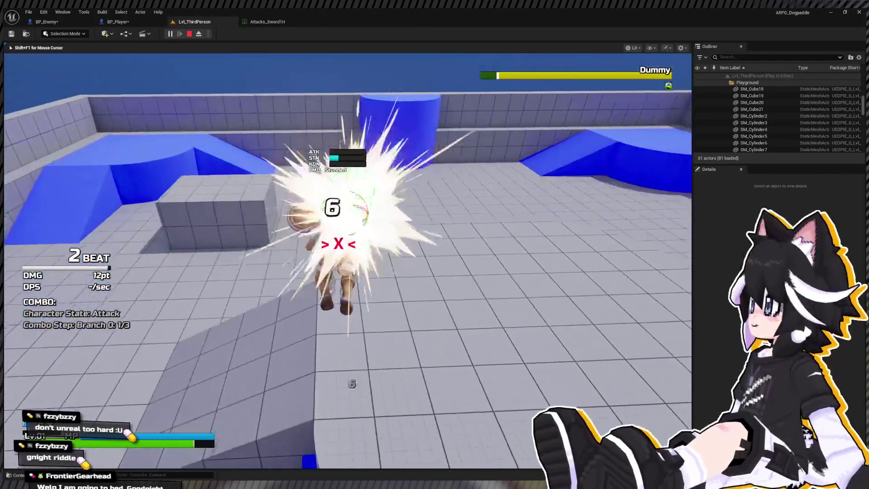
left_click(347, 261)
left_click(347, 261)
key("Escape")
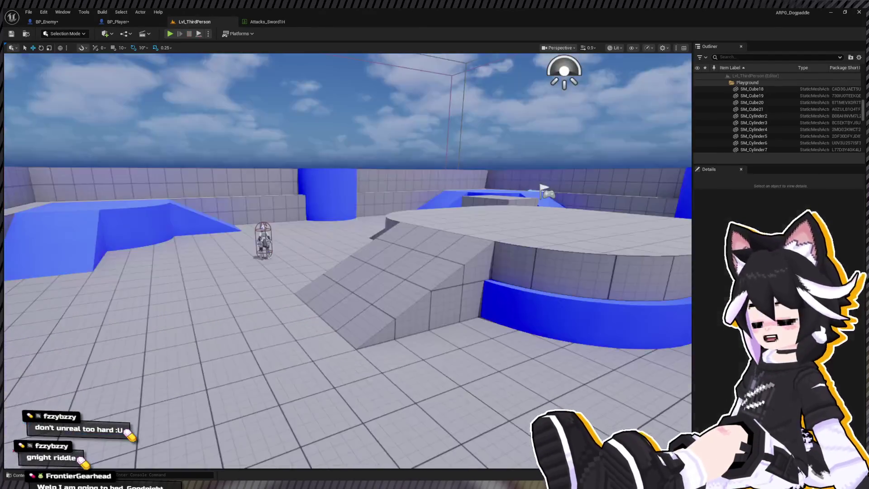
left_click(119, 21)
scroll(391, 209, "down", 3)
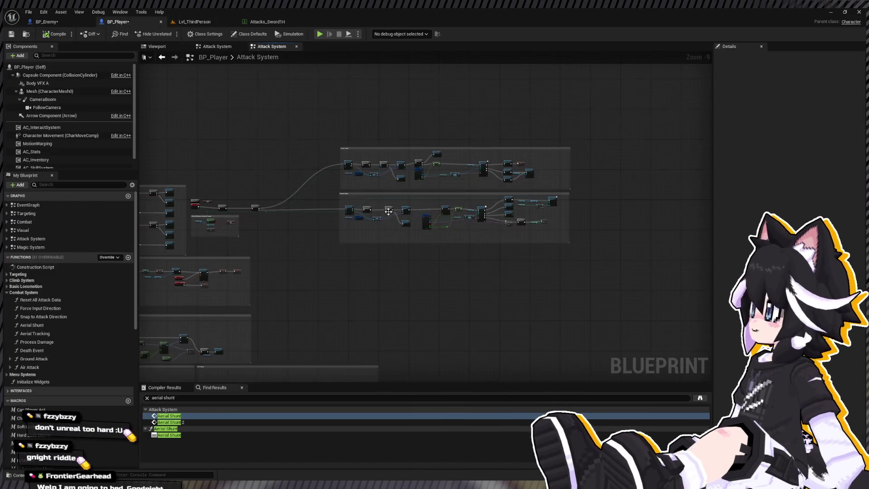
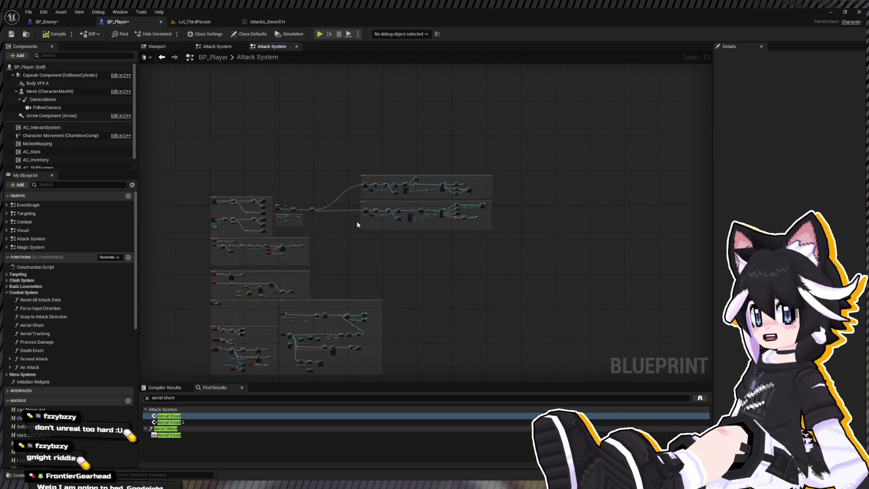
- Search BP_Player for 'set movement mode' and check the Process Damage, climb and EventGraph results
scroll(337, 226, "up", 4)
type("set movement mode")
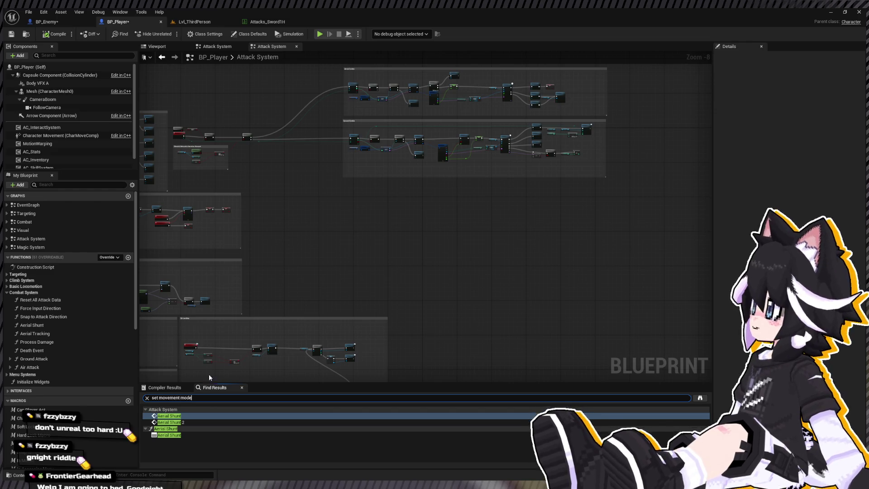
key("Return")
scroll(262, 444, "down", 3)
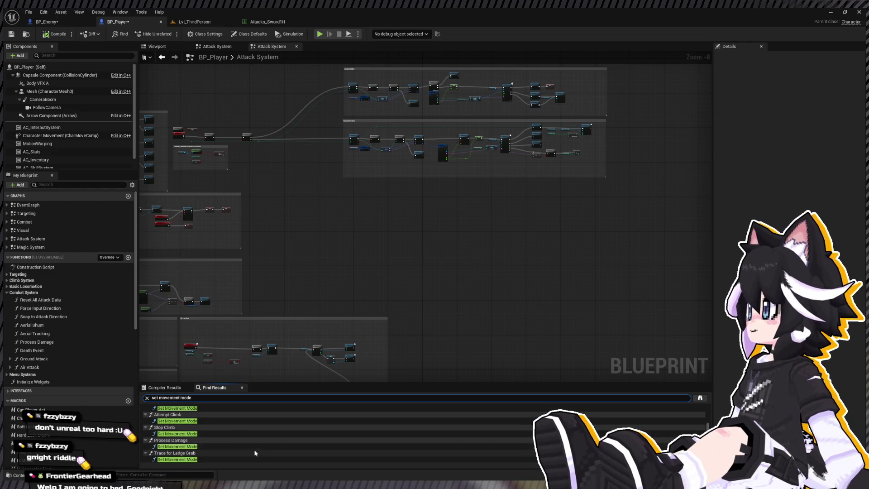
left_click(214, 446)
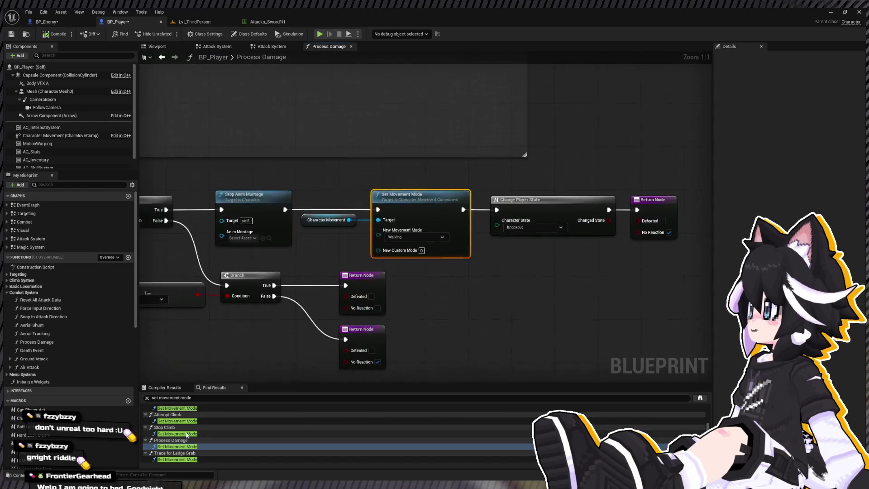
left_click(183, 433)
scroll(185, 434, "up", 1)
left_click(189, 432)
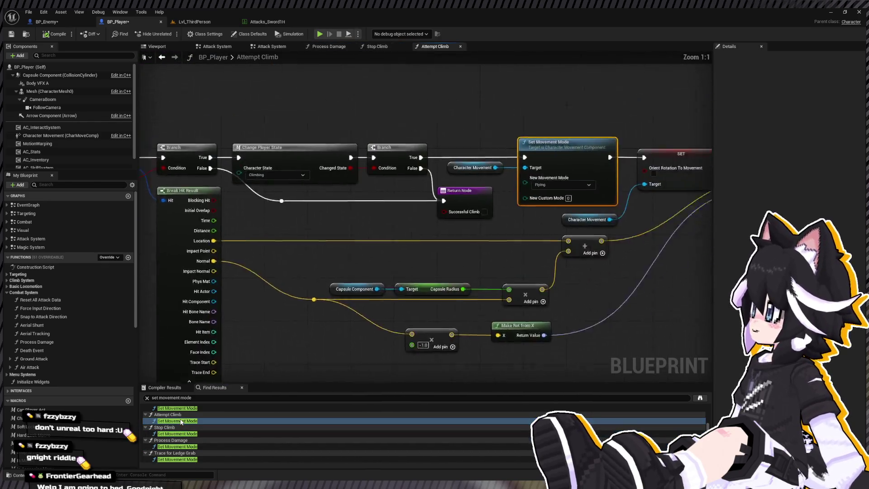
scroll(189, 435, "up", 3)
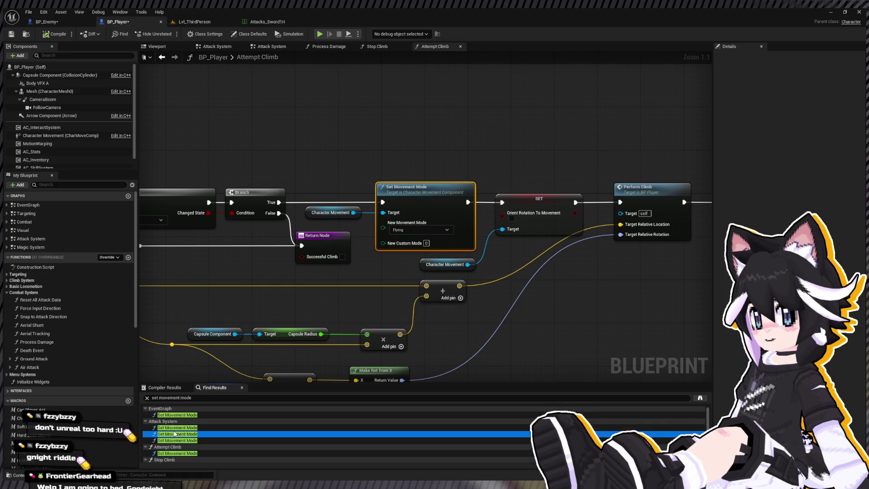
left_click(178, 414)
- Step through the Attack System results, ending on the Set Movement Mode (Flying) node
left_click(176, 421)
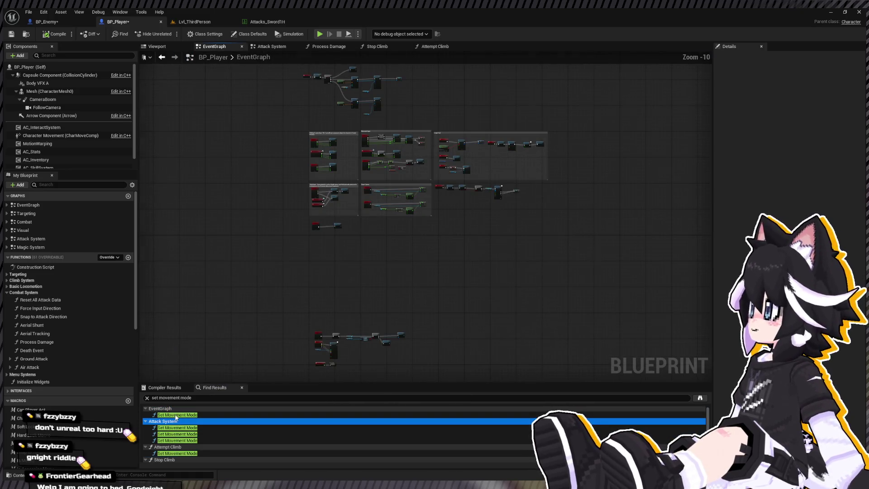
left_click(176, 415)
left_click(175, 434)
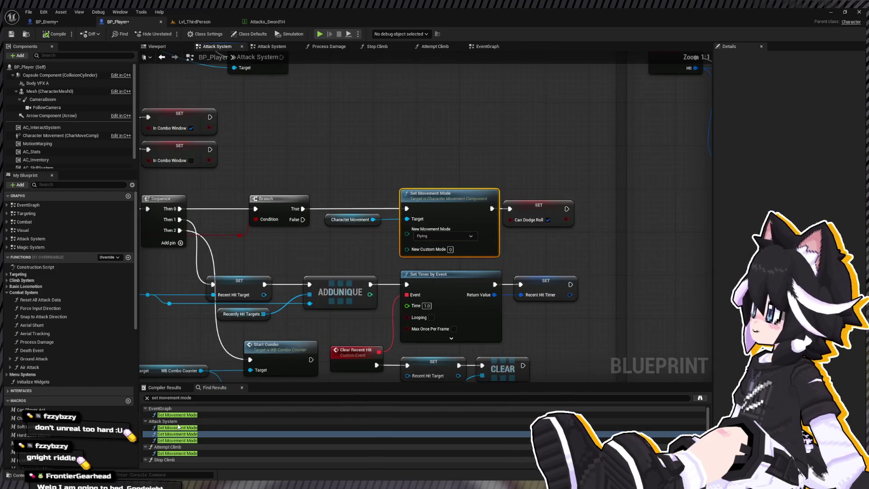
left_click(179, 422)
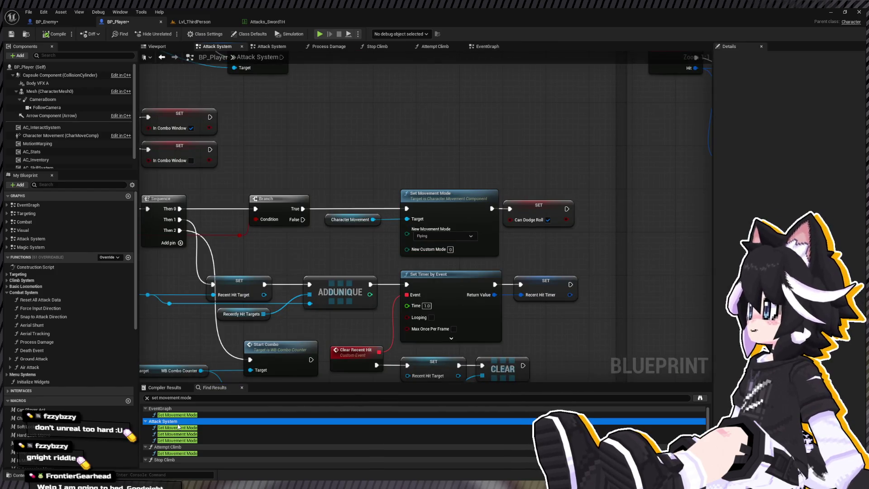
left_click(178, 427)
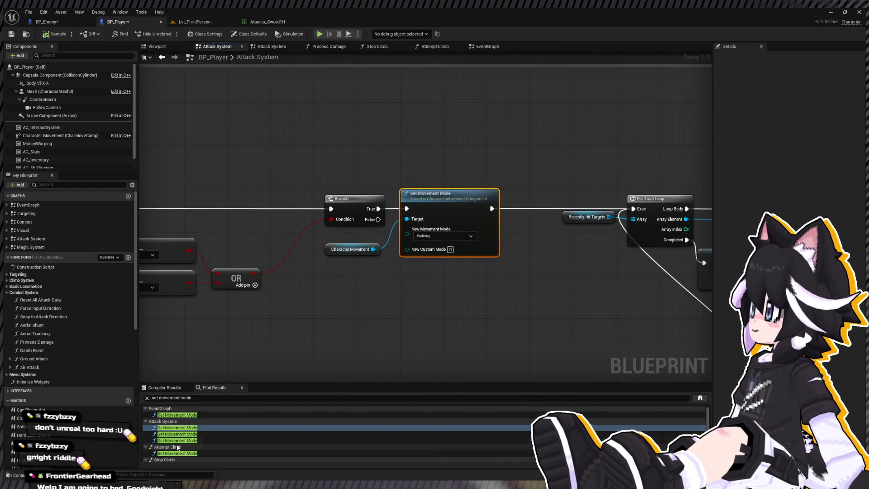
left_click(182, 435)
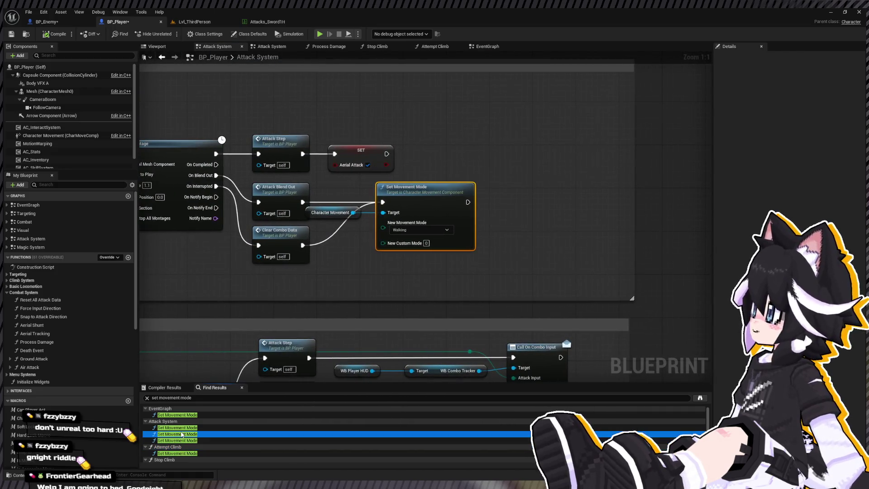
scroll(450, 278, "down", 2)
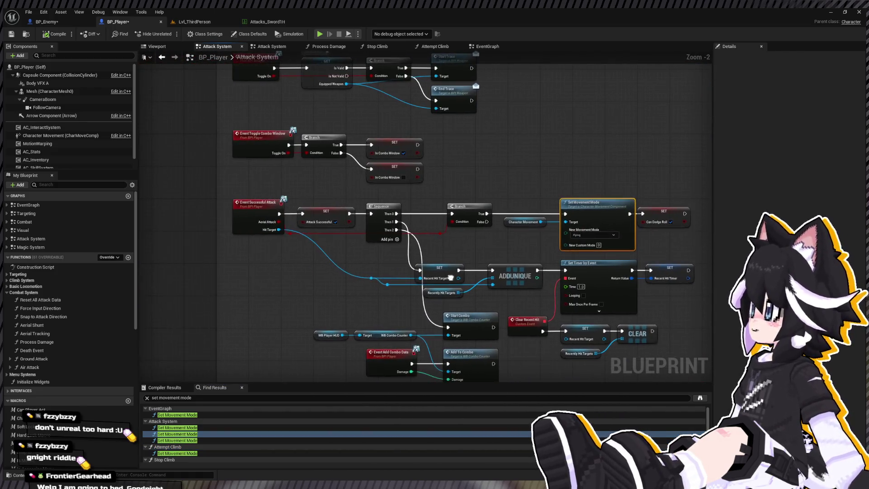
left_click_drag(451, 278, 344, 276)
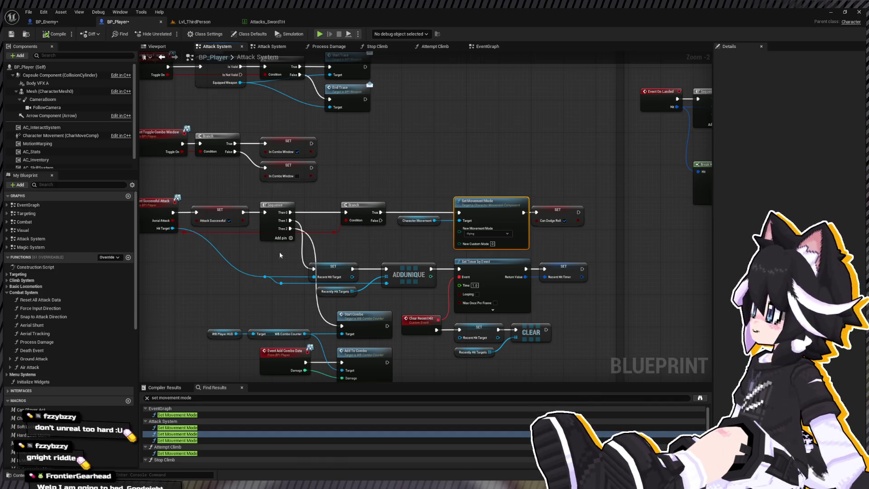
- Delete the Character Movement and Flying movement-mode nodes, then add custom event On Aerial Attack Confirm
left_click_drag(417, 187, 489, 236)
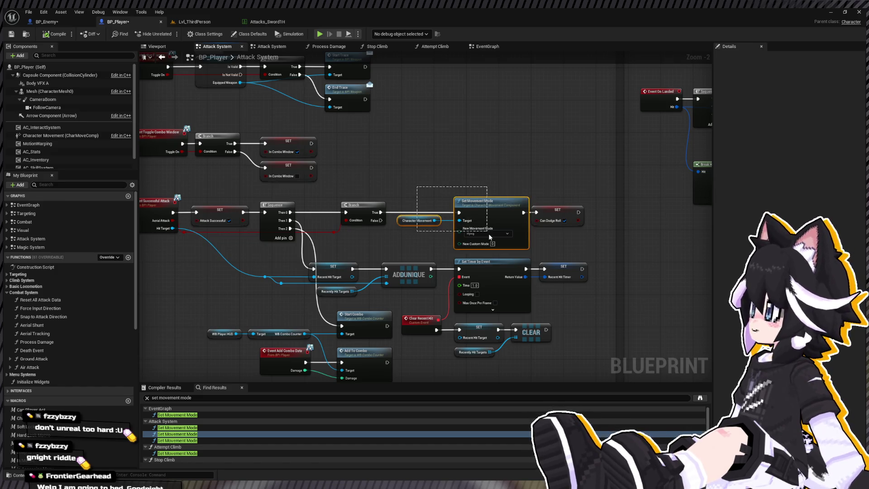
key("Delete")
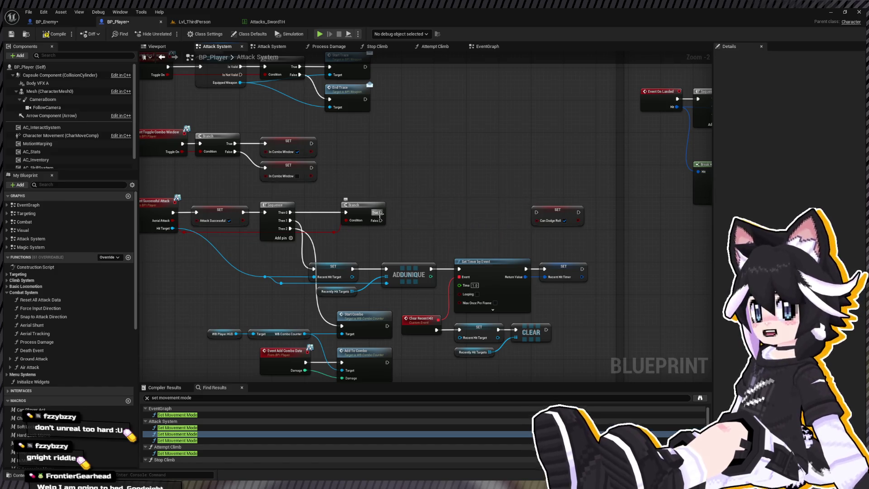
left_click_drag(379, 215, 419, 218)
scroll(370, 233, "down", 2)
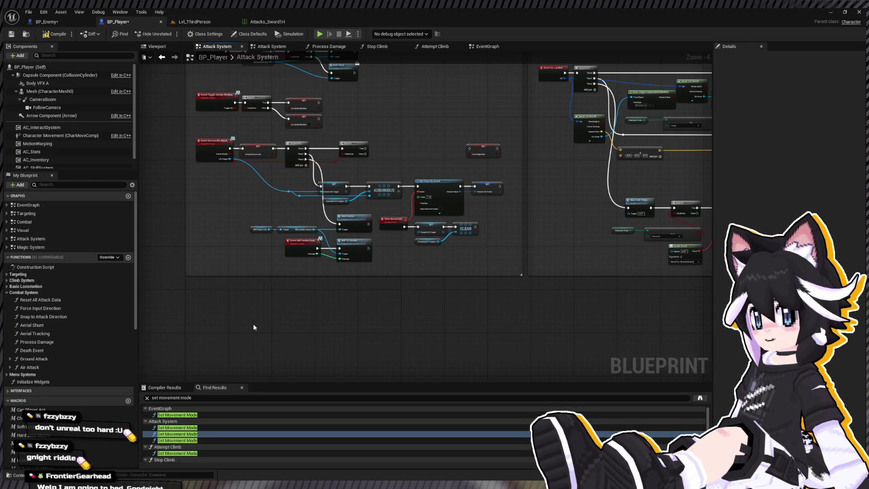
left_click(254, 324)
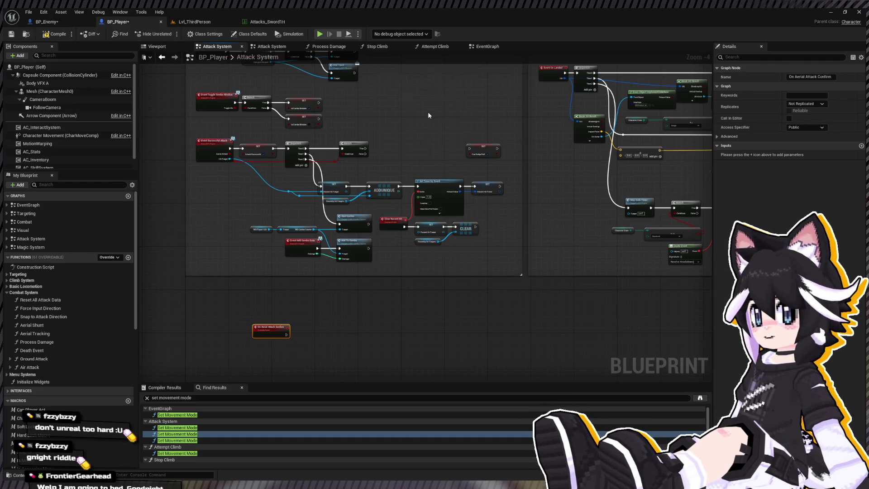
- Call On Aerial Attack Confirm from the Branch True output and place its event below
scroll(428, 115, "up", 2)
left_click_drag(340, 167, 366, 167)
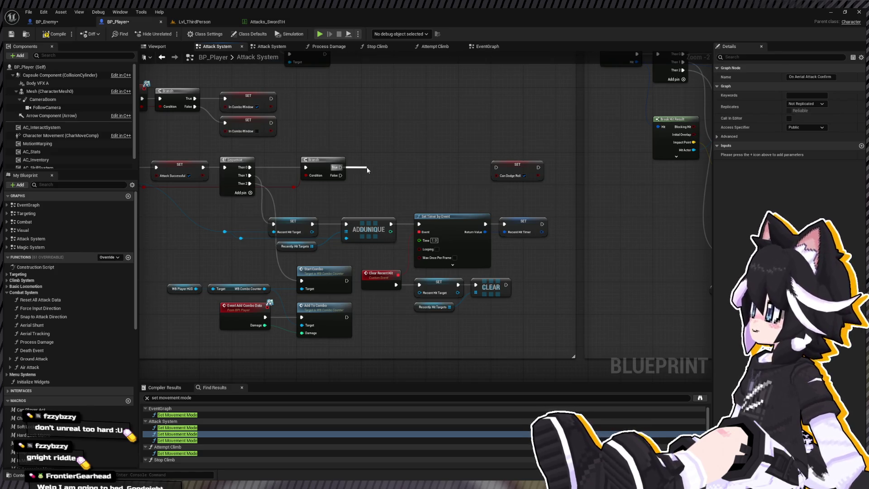
mouse_move(367, 167)
left_mouse_down()
mouse_move(506, 172)
mouse_move(496, 170)
left_mouse_up()
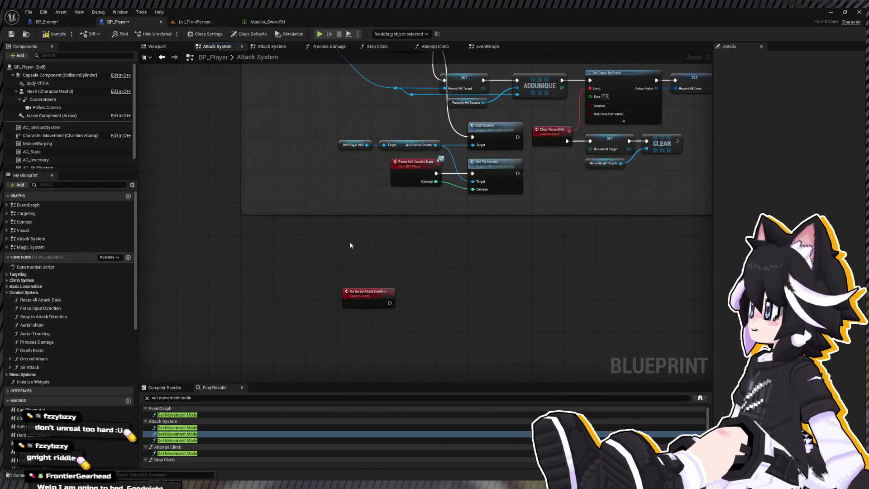
left_click_drag(367, 292, 271, 276)
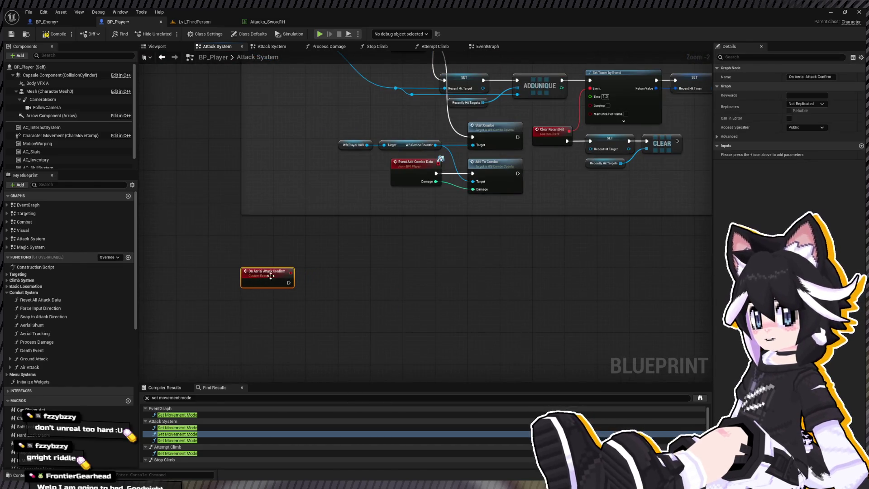
left_click(337, 291)
- Drive a Set Gravity Scale node on Character Movement from On Aerial Attack Confirm
left_click_drag(81, 170, 81, 226)
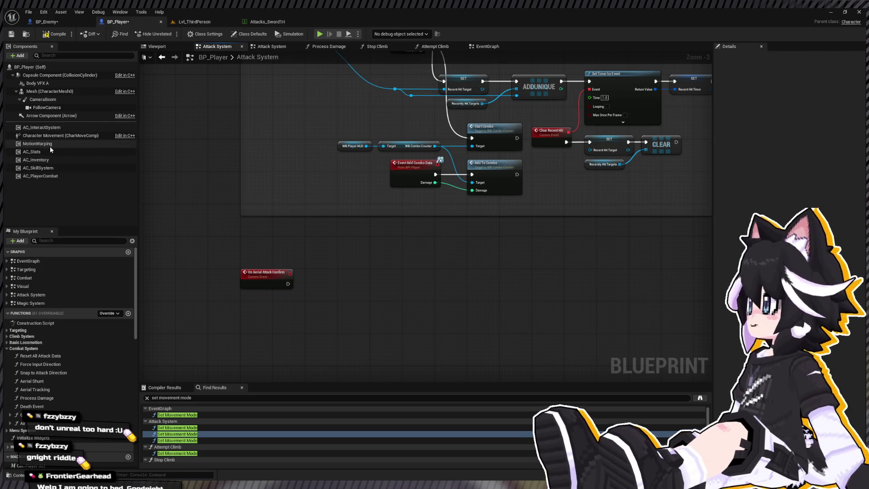
left_click(67, 134)
mouse_move(67, 134)
left_mouse_down()
mouse_move(225, 306)
mouse_move(266, 314)
mouse_move(293, 308)
mouse_move(366, 411)
left_mouse_up()
left_click(340, 390)
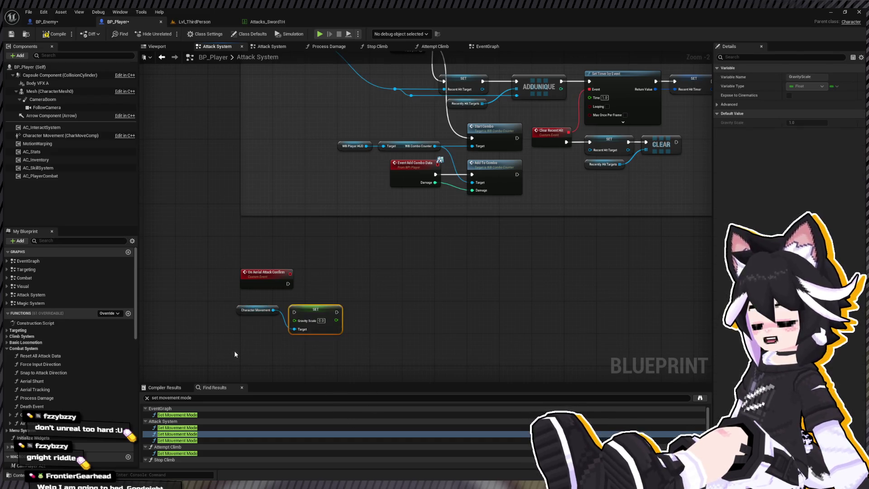
key("q")
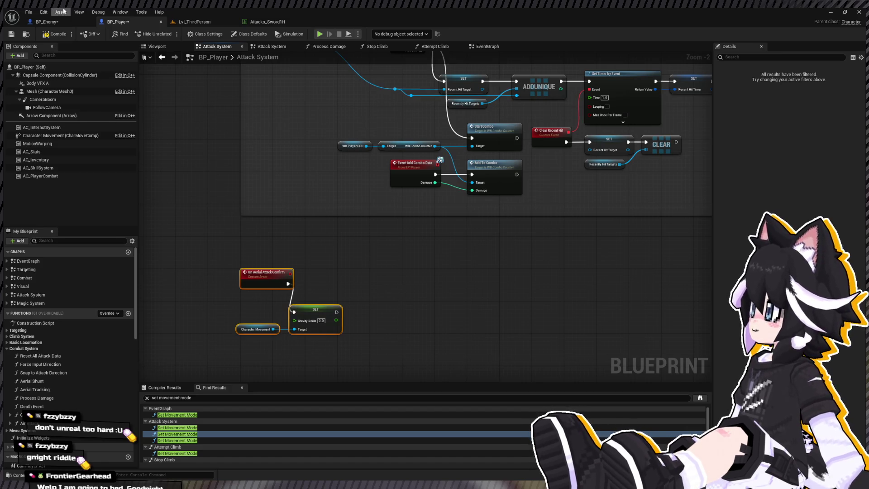
- Play-test Lvl_ThirdPerson: attack the Dummy three times, jump, run up the ramp, then return to BP_Player
left_click(193, 22)
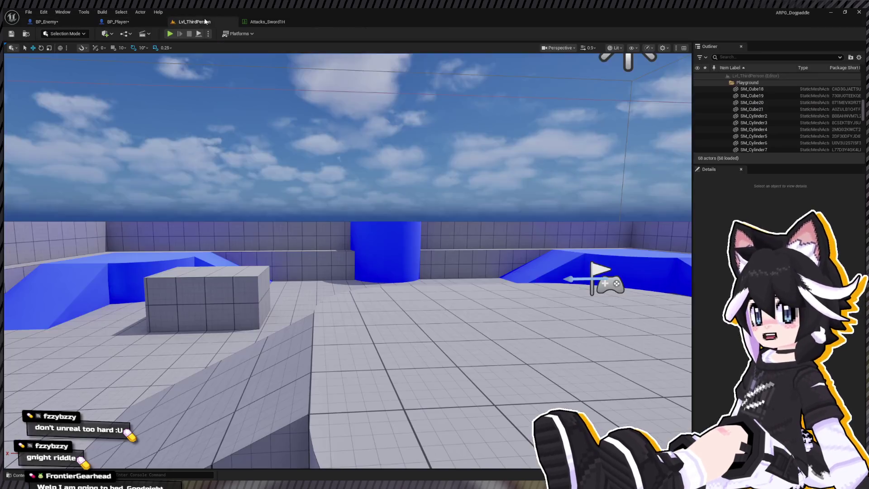
left_click(169, 34)
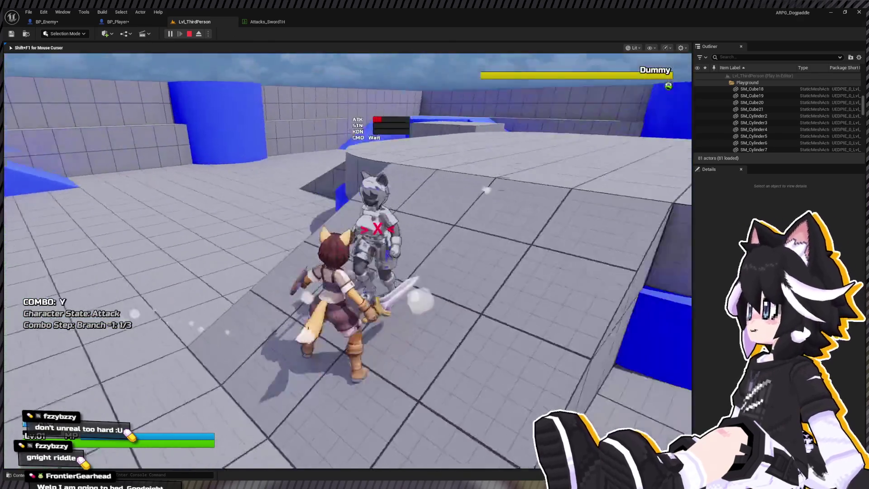
left_click(347, 260)
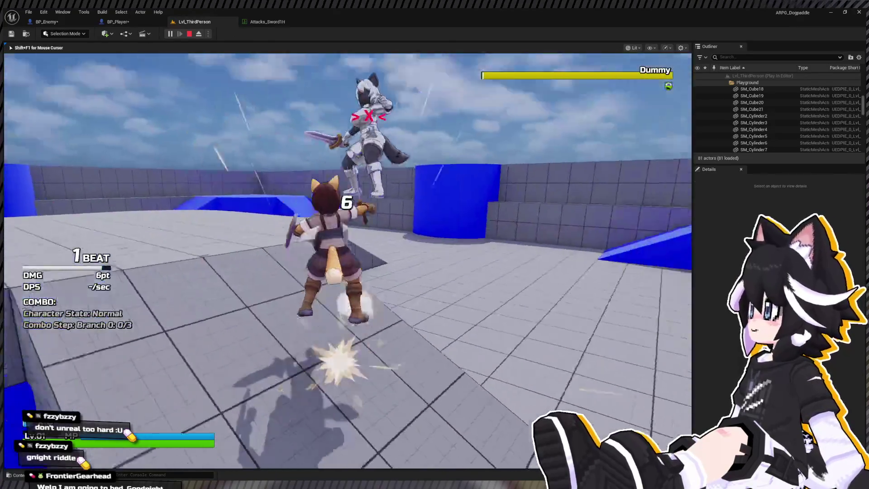
left_click(348, 260)
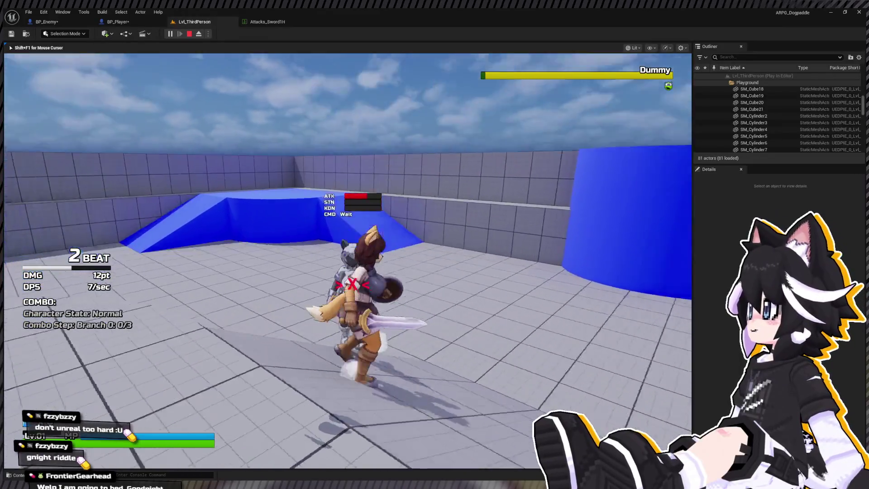
left_click(347, 261)
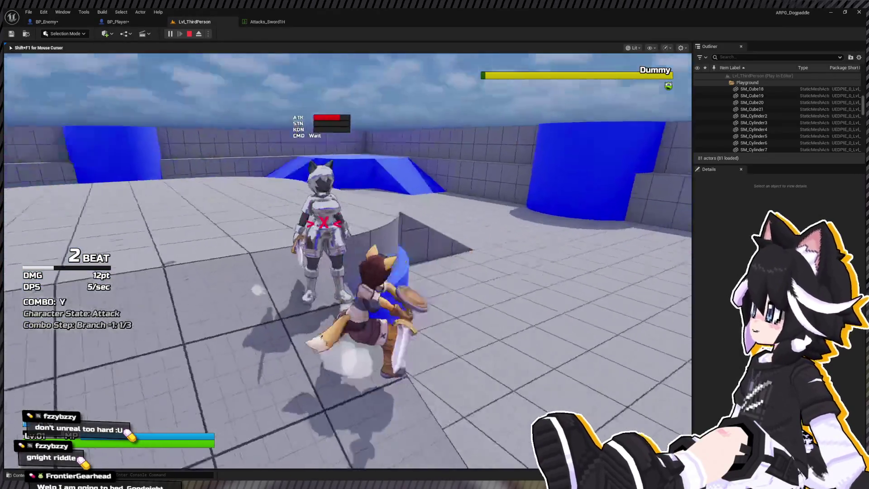
key("space")
key("w")
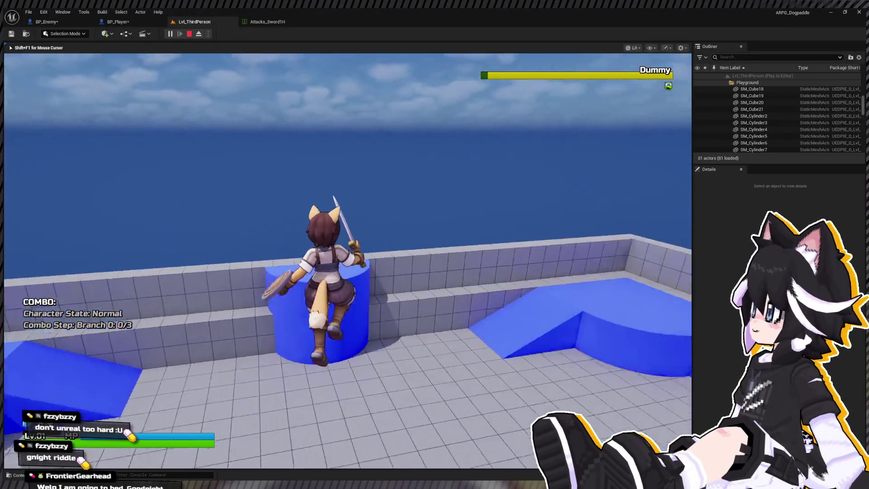
key("w")
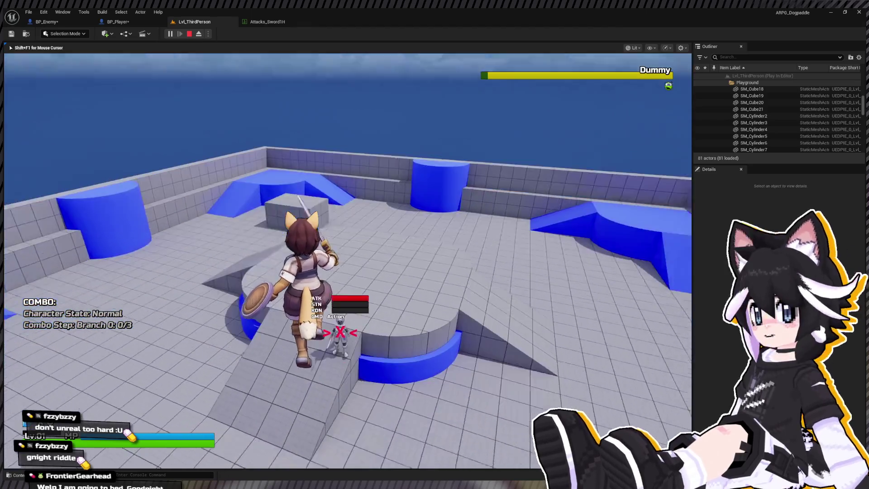
key("Escape")
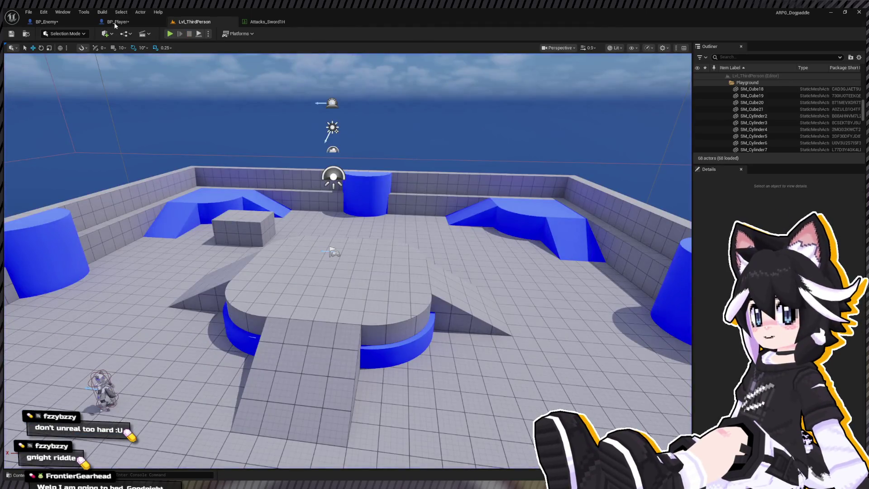
left_click(114, 22)
- Line the zero Set Velocity node up inline before the Gravity Scale setter
left_click_drag(335, 250, 424, 247)
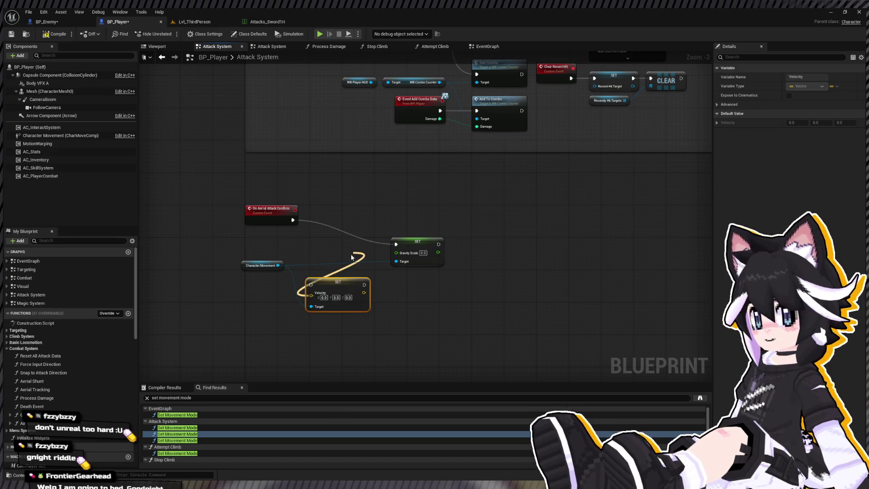
left_click_drag(284, 263, 287, 263)
left_click_drag(326, 287, 330, 242)
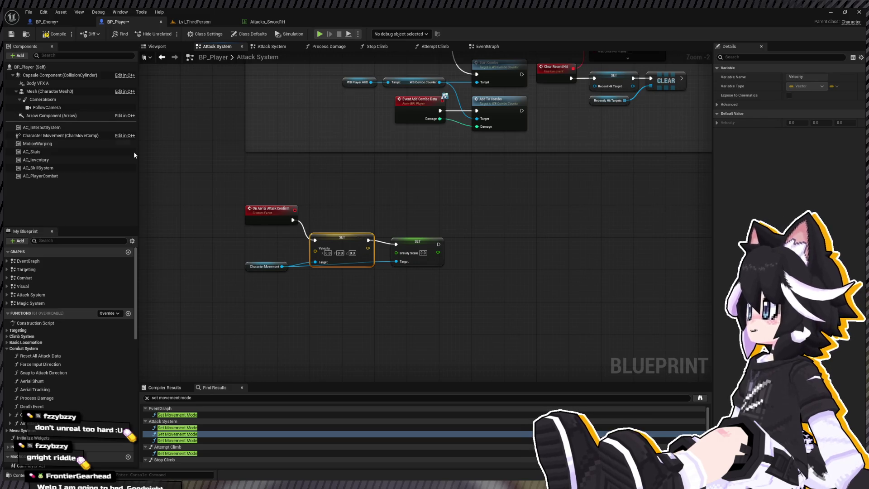
left_click(196, 23)
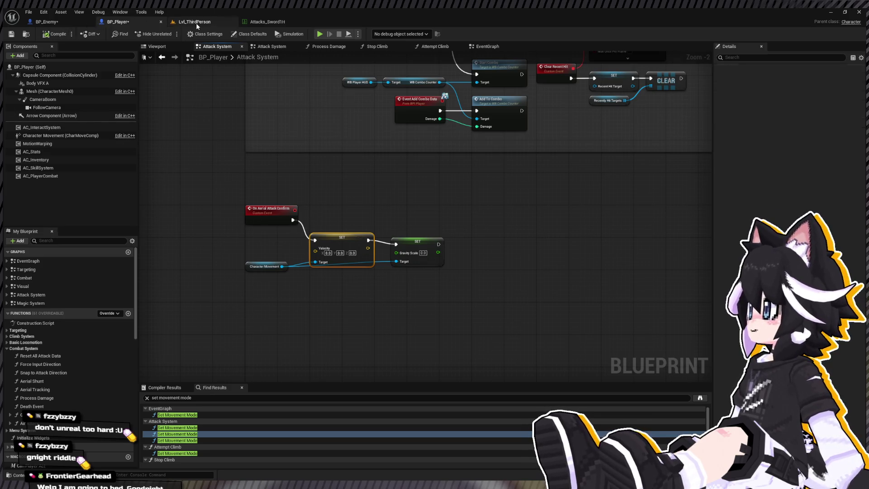
- Play-test the level, landing a four-hit combo on the Dummy before stopping
left_click(174, 36)
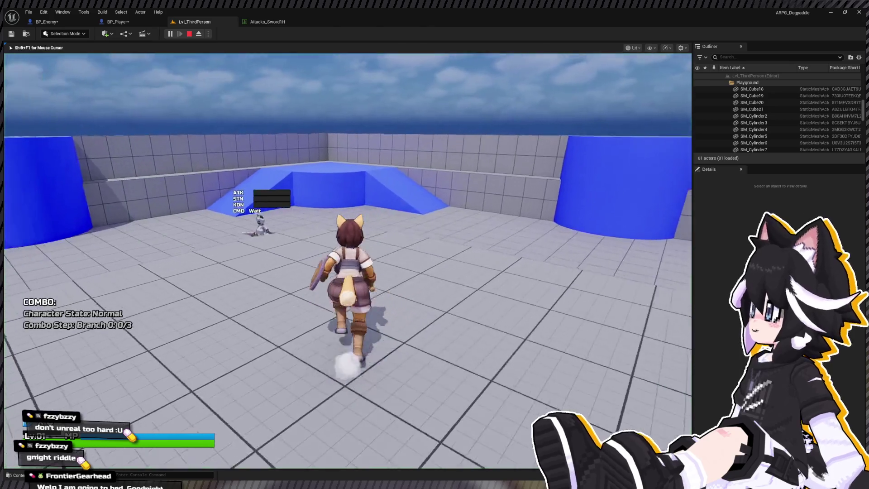
key("w")
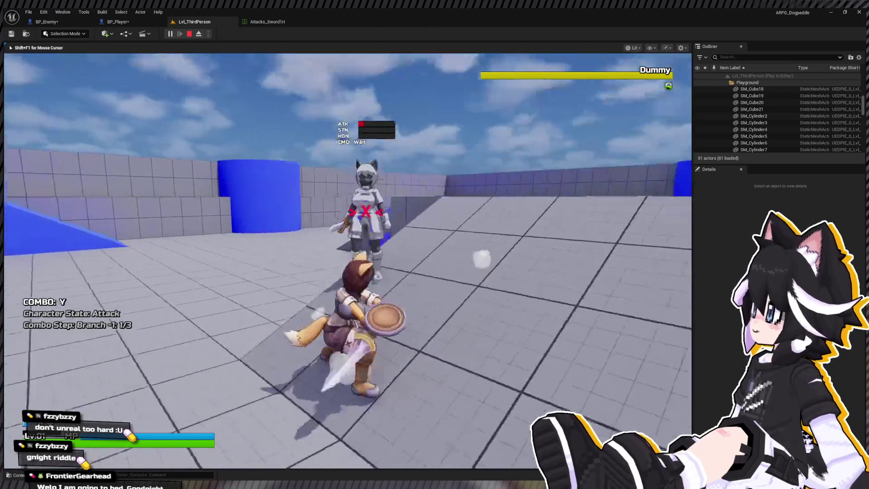
left_click(348, 261)
left_click(348, 261)
left_click(348, 261)
left_click(347, 261)
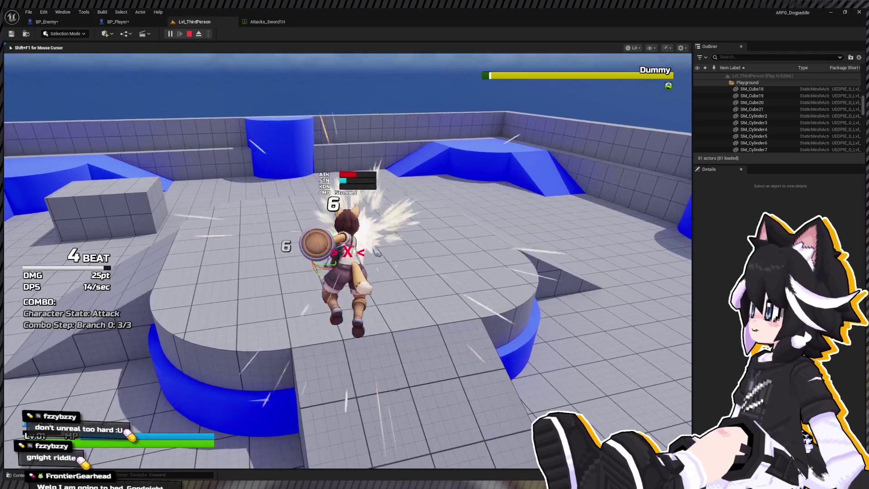
key("w")
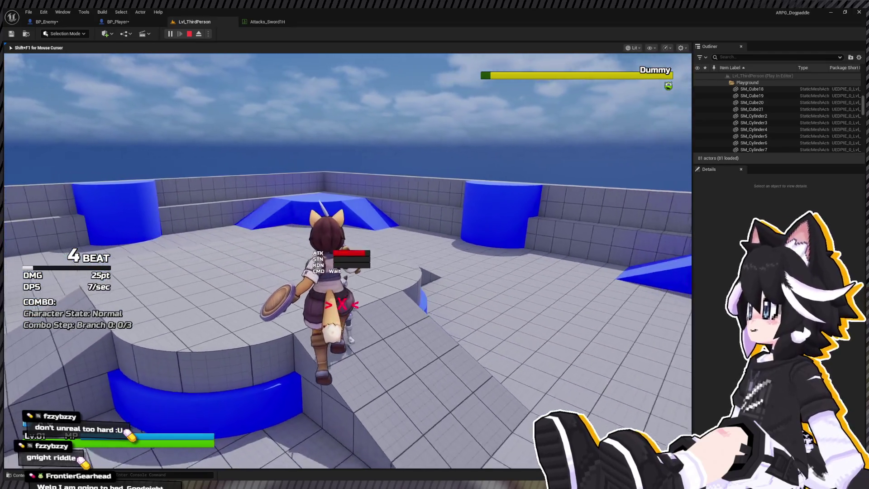
key("Escape")
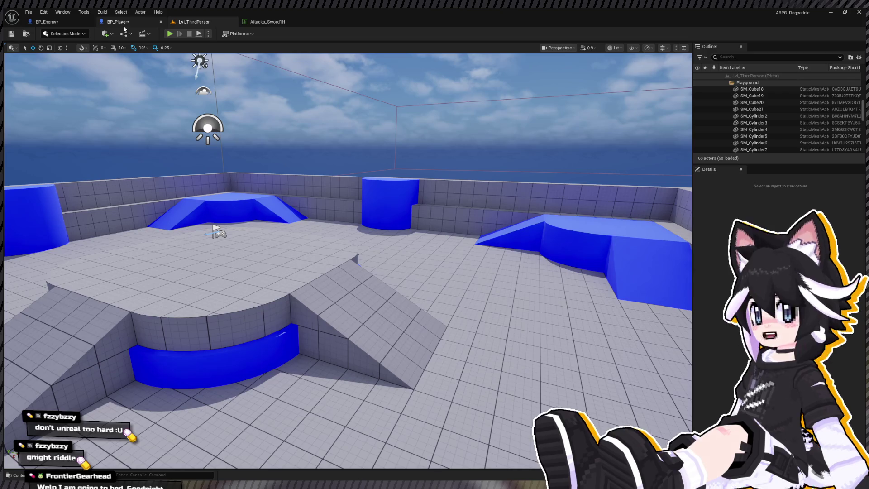
- Open BP_Player's Aerial Shunt function graph
left_click(125, 22)
scroll(278, 177, "down", 4)
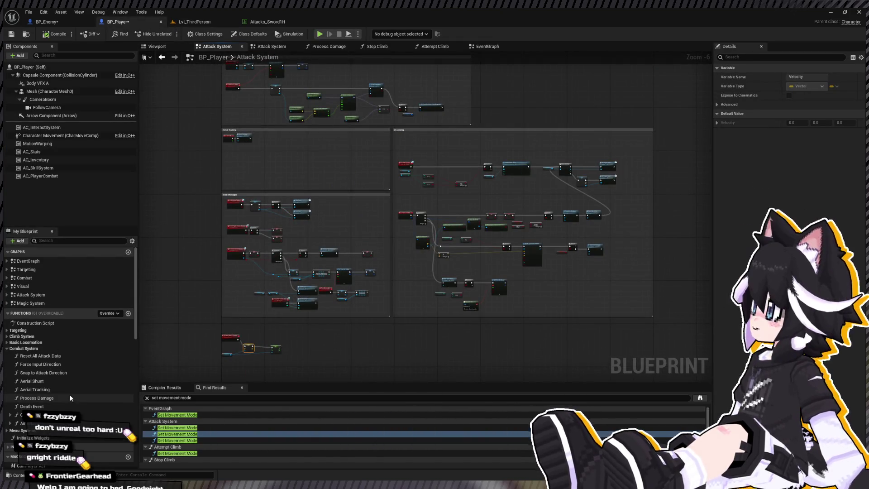
left_click(78, 381)
double_click(78, 381)
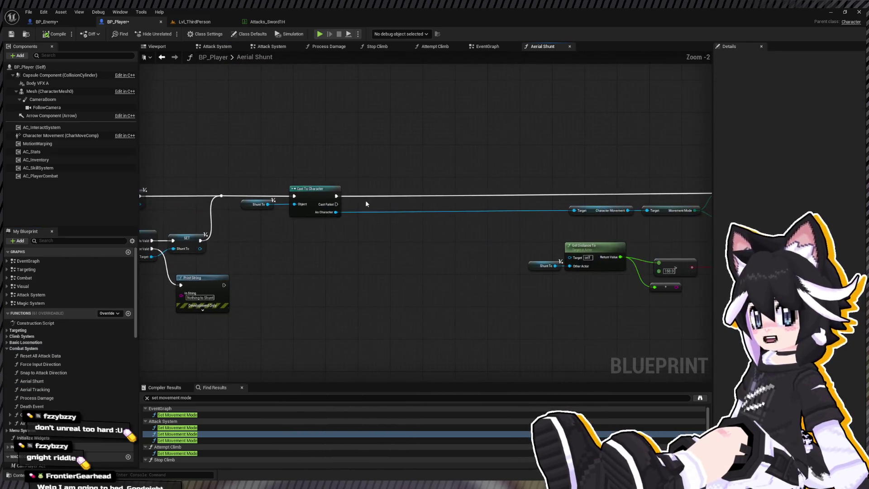
- Play again: knock the Dummy down, jump onto a ledge and launch into aerial attacks
left_click(191, 23)
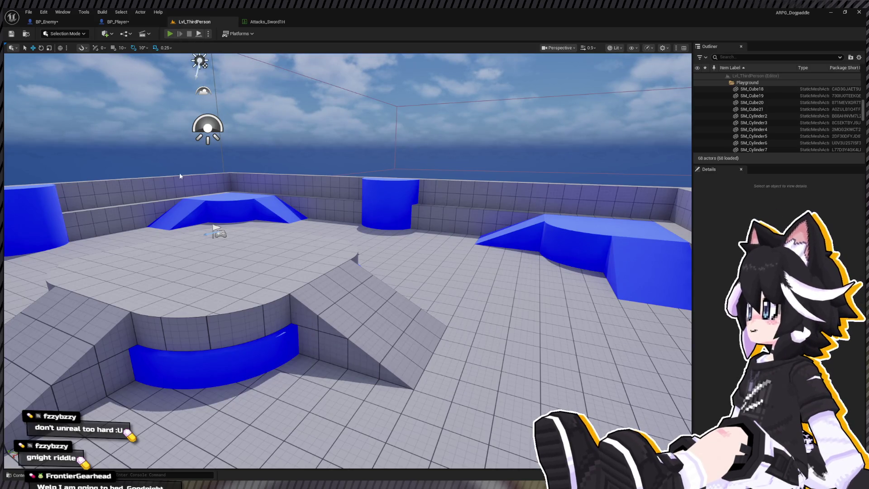
key("alt+p")
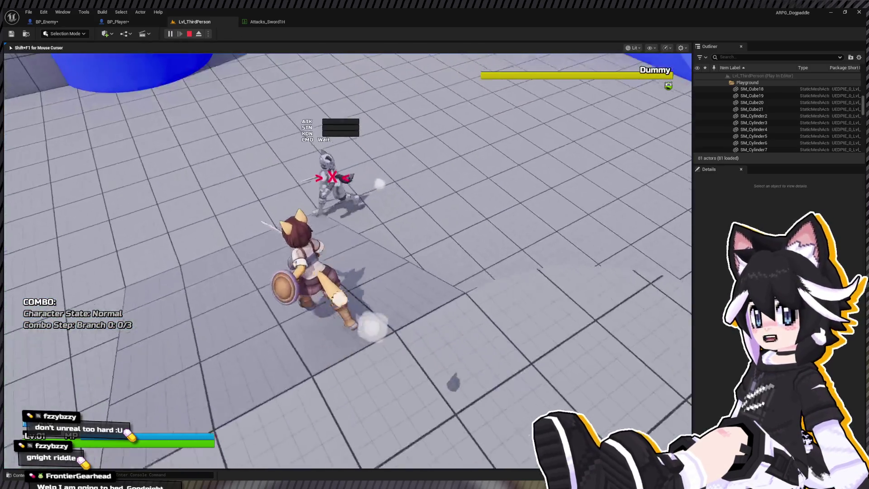
key("w")
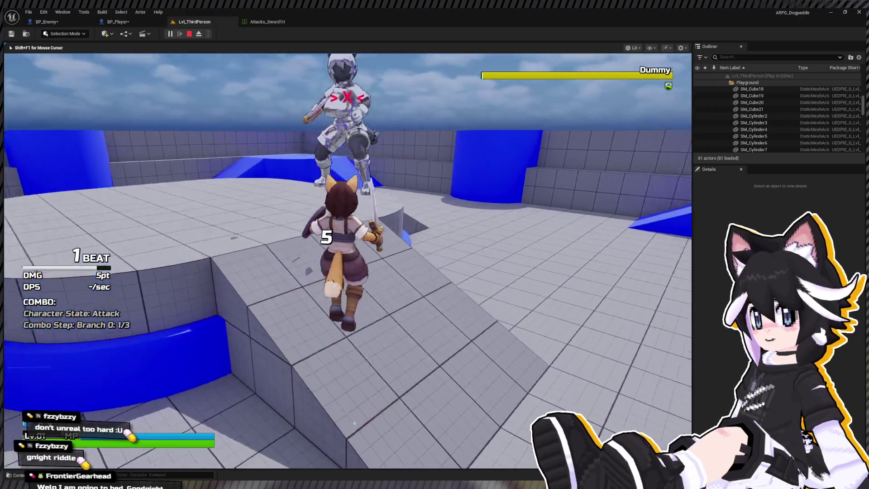
left_click(348, 260)
left_click(348, 260)
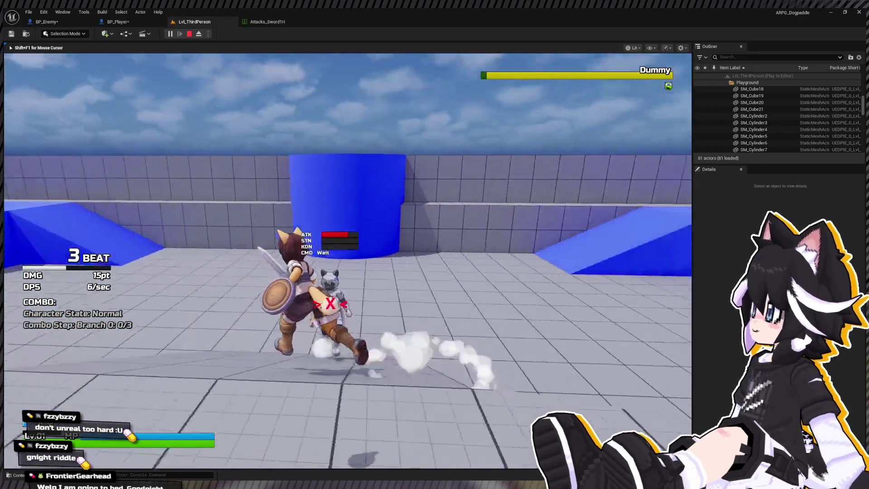
key("w")
key("space")
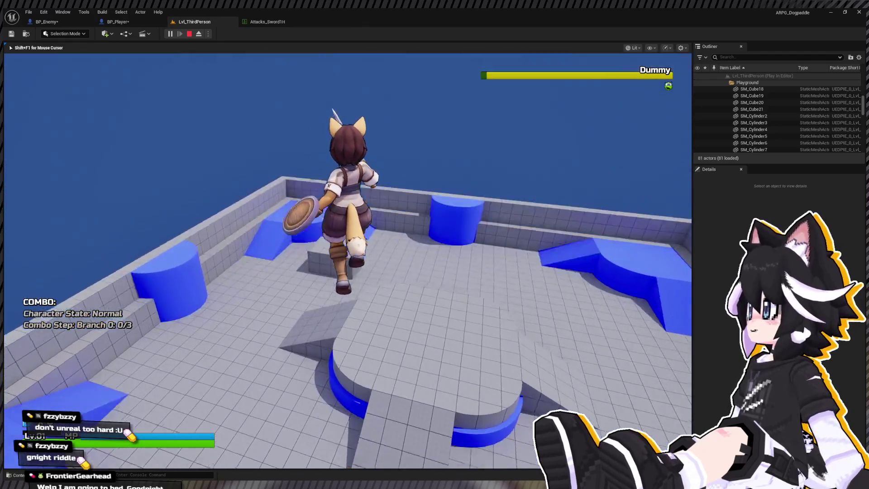
left_click(348, 260)
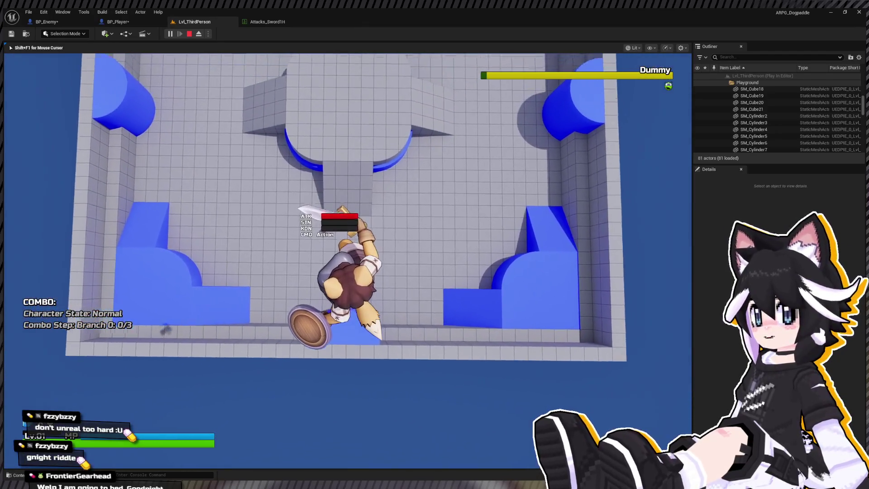
left_click(348, 260)
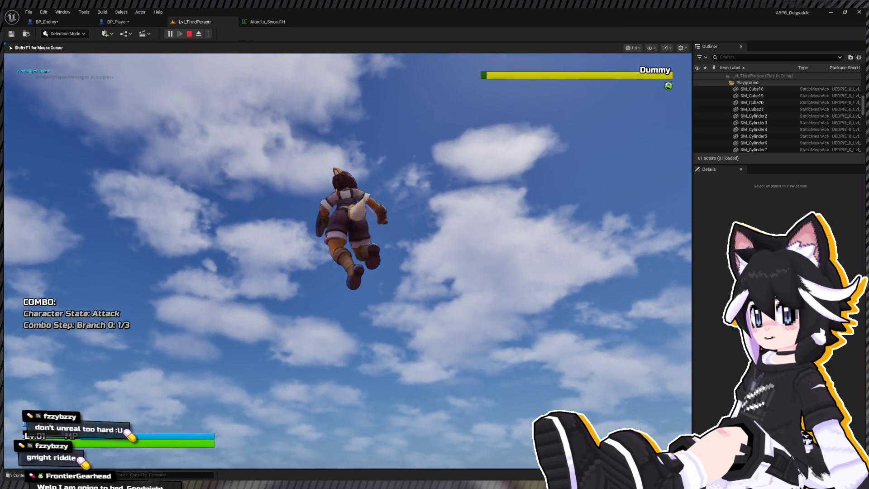
left_click(348, 260)
key("Escape")
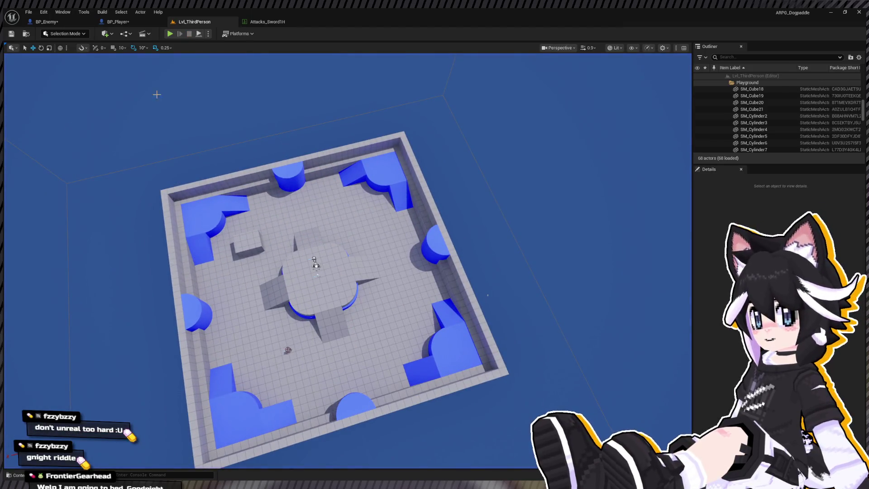
- Start another session, combo the Dummy and leap over it into an aerial attack
left_click(170, 35)
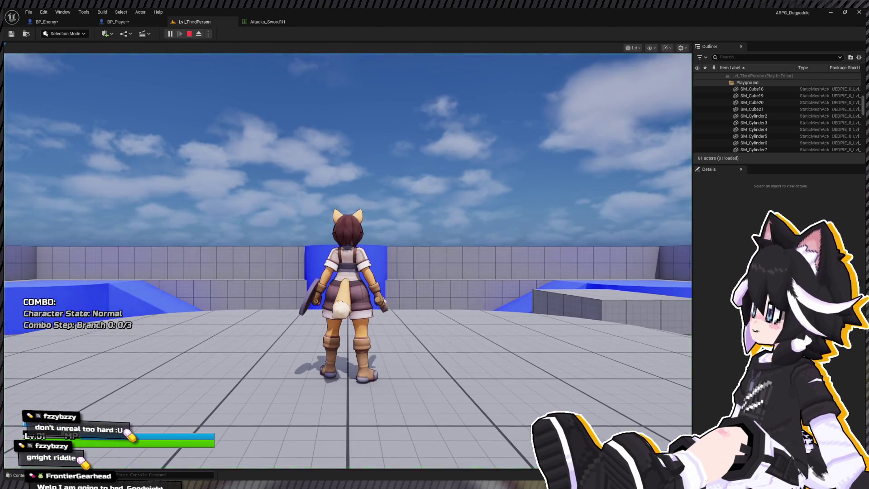
left_click(347, 260)
key("w")
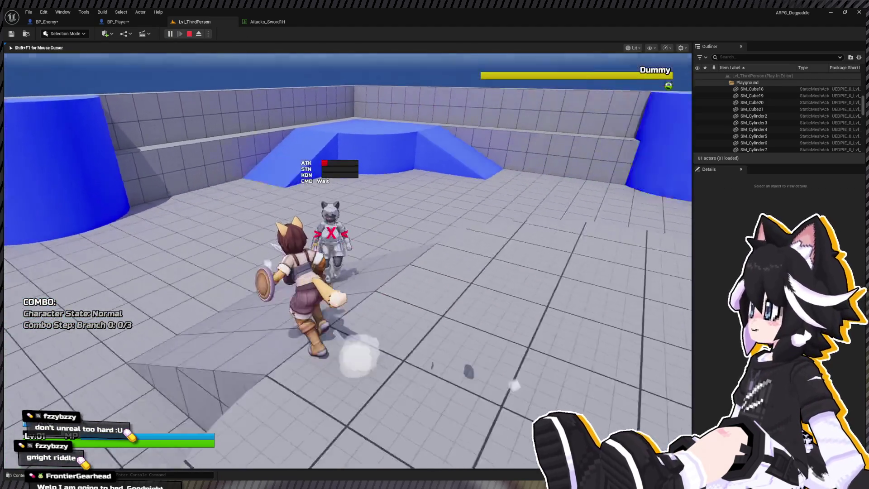
left_click(348, 261)
left_click(347, 260)
left_click(348, 261)
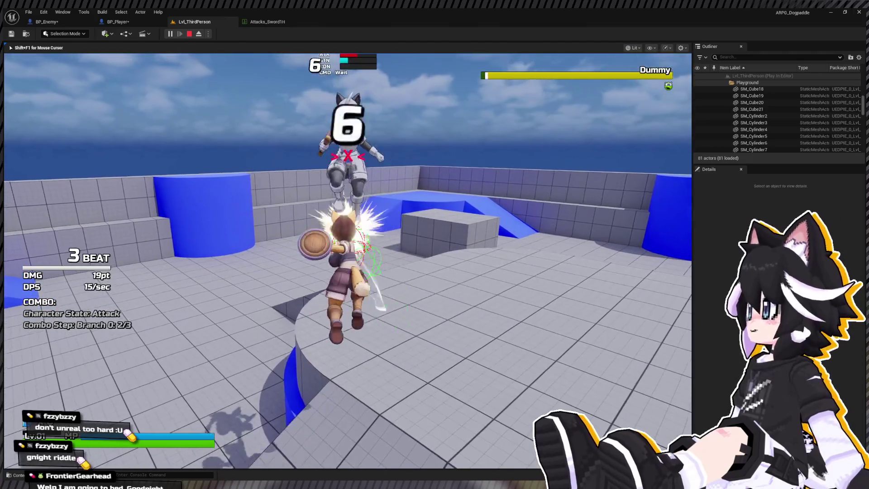
left_click(348, 260)
left_click(348, 260)
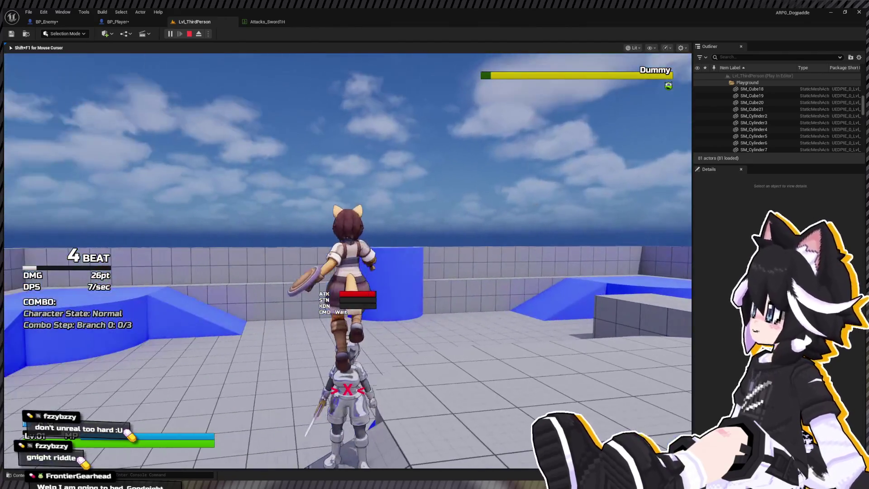
left_click(347, 260)
- Leave the game and pan through the Aerial Shunt graph's conditions
key("shift+F1")
left_click(101, 23)
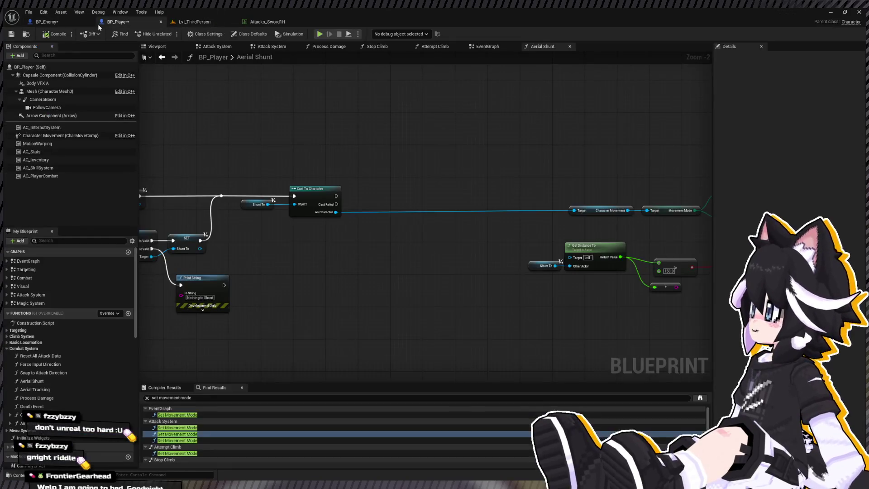
mouse_move(302, 136)
left_mouse_down()
mouse_move(302, 202)
mouse_move(418, 204)
mouse_move(624, 176)
mouse_move(181, 185)
left_mouse_up()
mouse_move(307, 219)
left_mouse_down()
mouse_move(172, 219)
mouse_move(332, 234)
mouse_move(524, 229)
left_mouse_up()
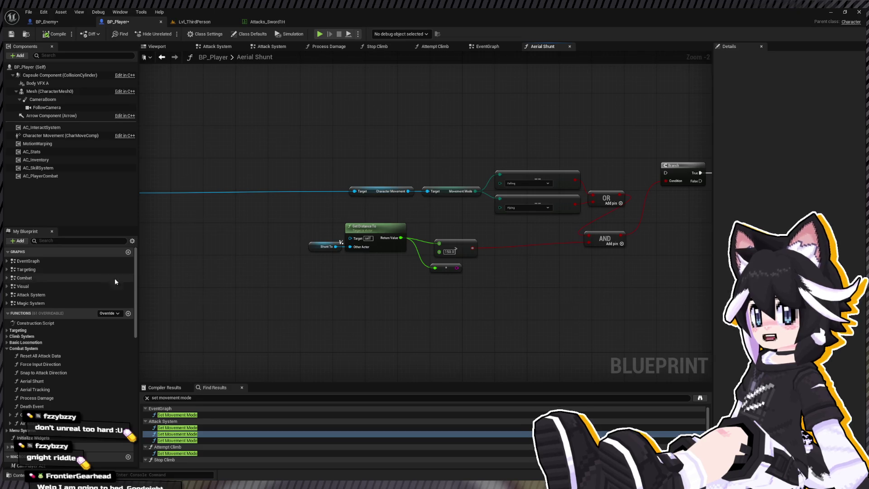
- Search the blueprint for Aerial Over and jump to the Event Aerial Over node
key("ctrl+f")
type("aerial over")
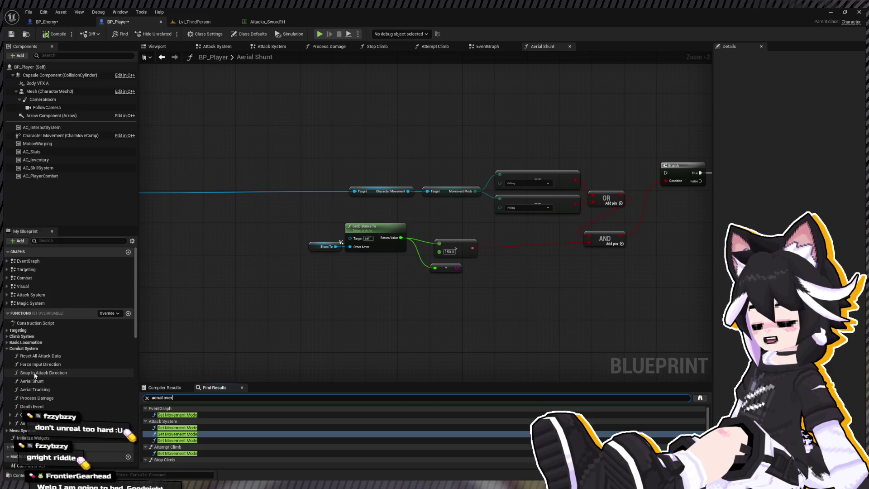
key("Return")
double_click(177, 416)
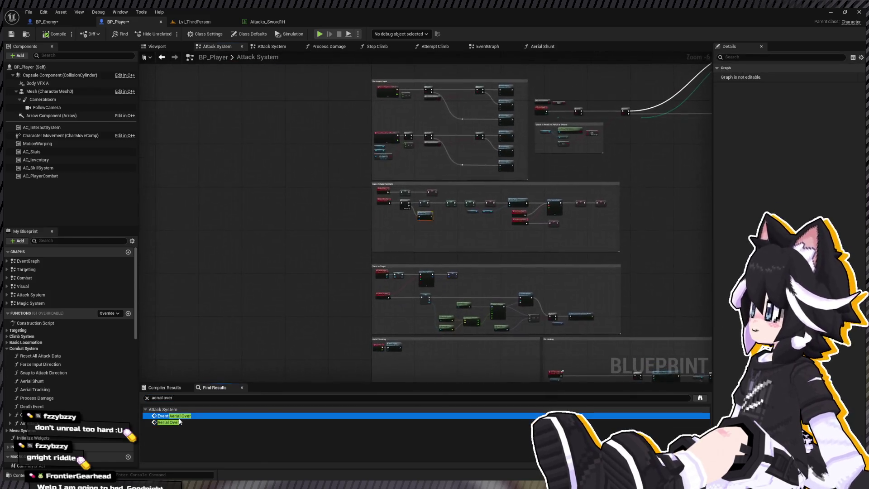
double_click(168, 422)
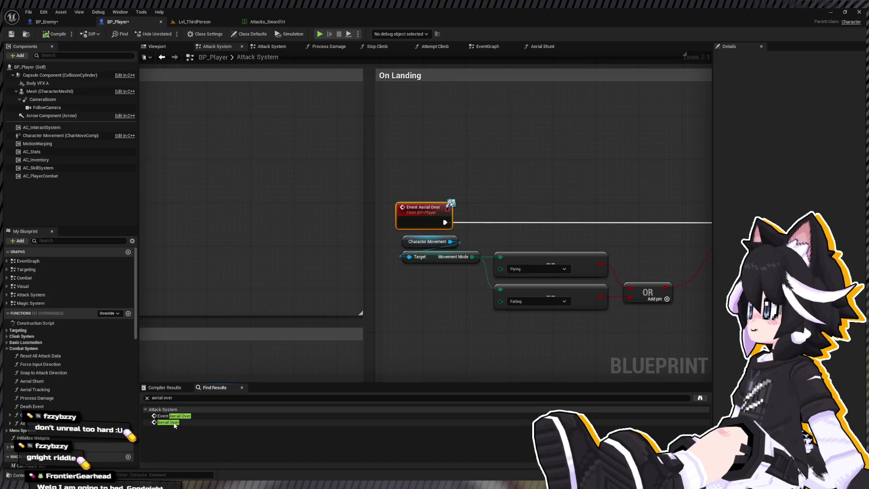
left_click(191, 416)
double_click(192, 416)
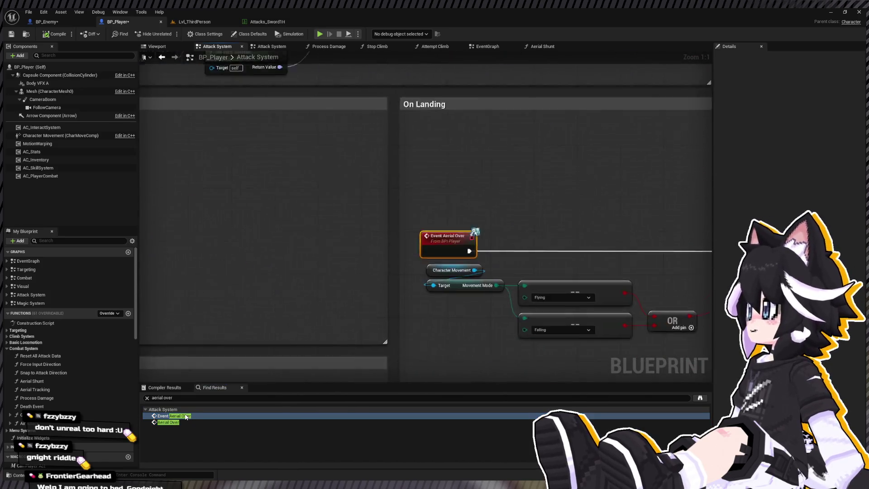
- Arrange the nodes after Event Aerial Over, bringing the Set Gravity Scale node into view
scroll(165, 208, "down", 2)
left_click_drag(311, 211, 135, 209)
left_click_drag(239, 192, 511, 183)
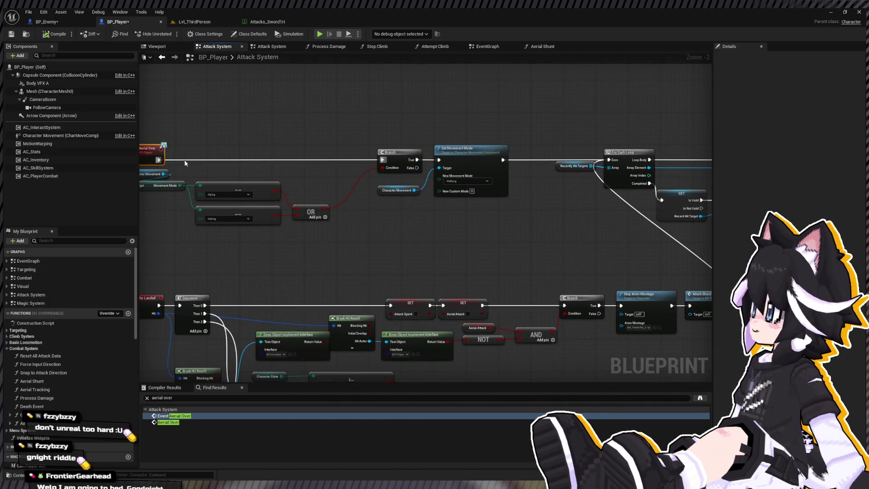
mouse_move(158, 159)
left_mouse_down()
mouse_move(403, 106)
mouse_move(382, 160)
mouse_move(483, 199)
left_mouse_up()
left_click_drag(483, 162, 473, 203)
scroll(313, 278, "down", 5)
scroll(380, 203, "up", 4)
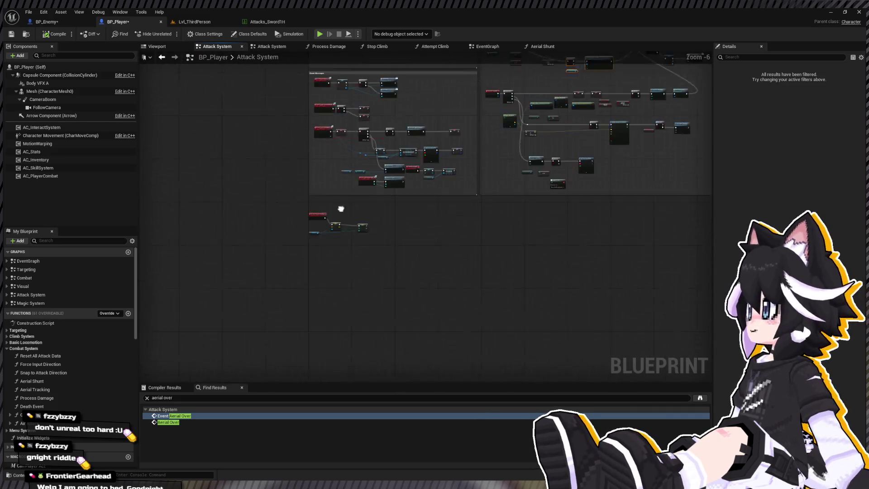
scroll(389, 213, "down", 4)
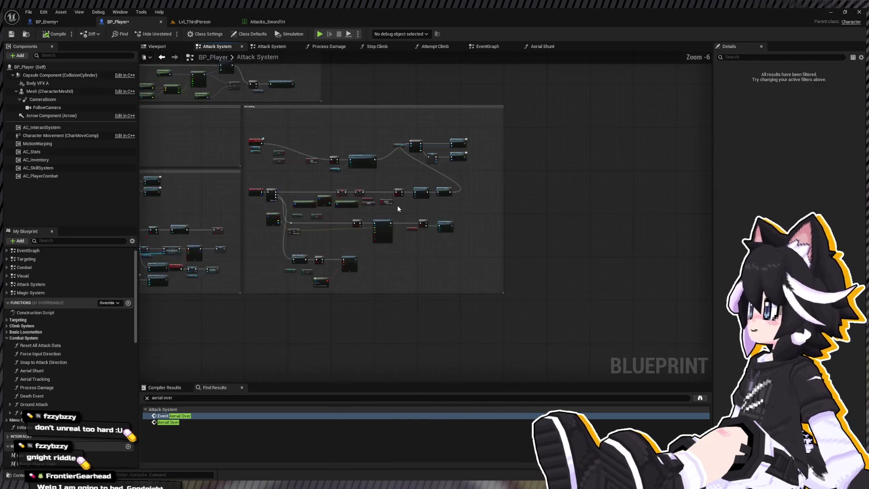
scroll(304, 219, "up", 4)
- Move the Gravity Scale setter into place and set its value to 2.0
scroll(281, 149, "up", 2)
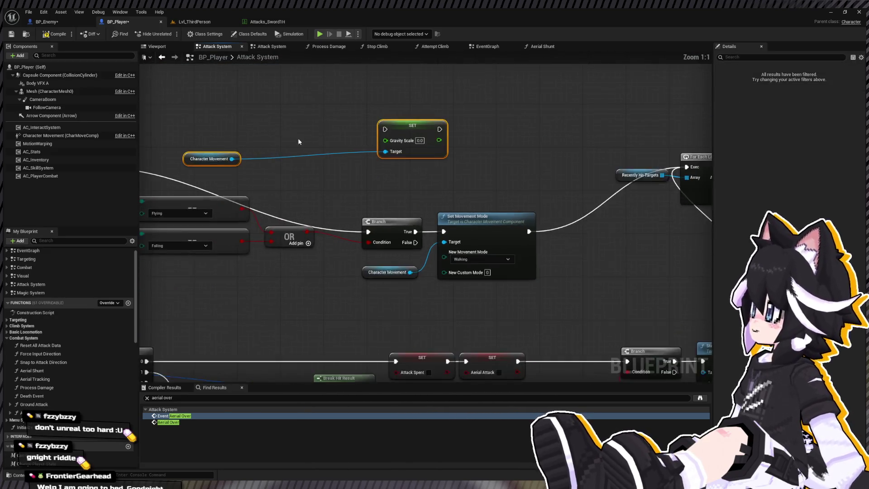
left_click(493, 159)
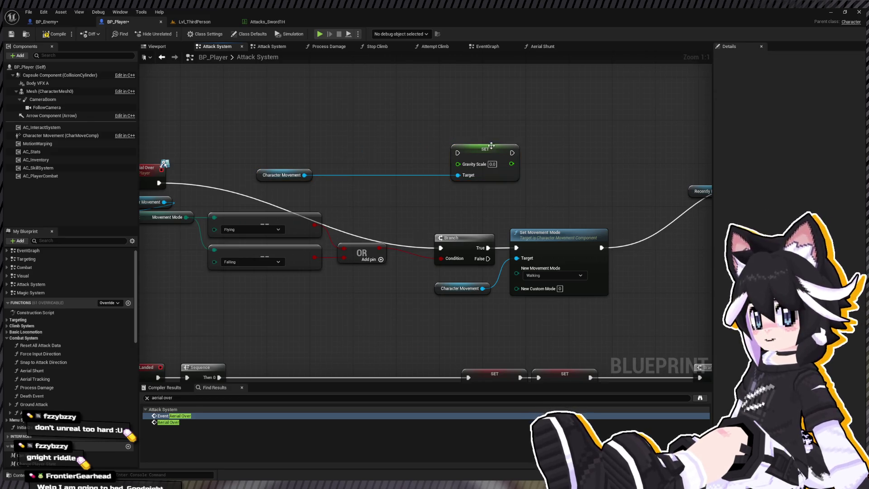
left_click_drag(493, 158, 412, 161)
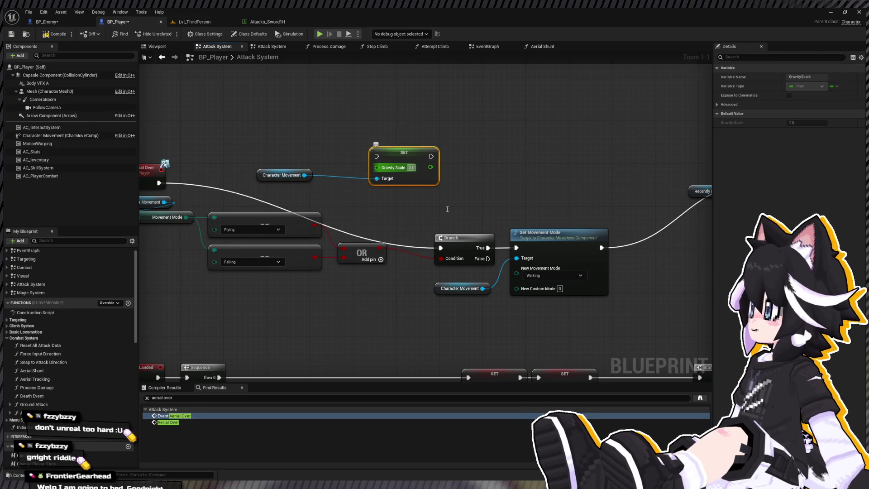
type("2")
left_click(464, 238)
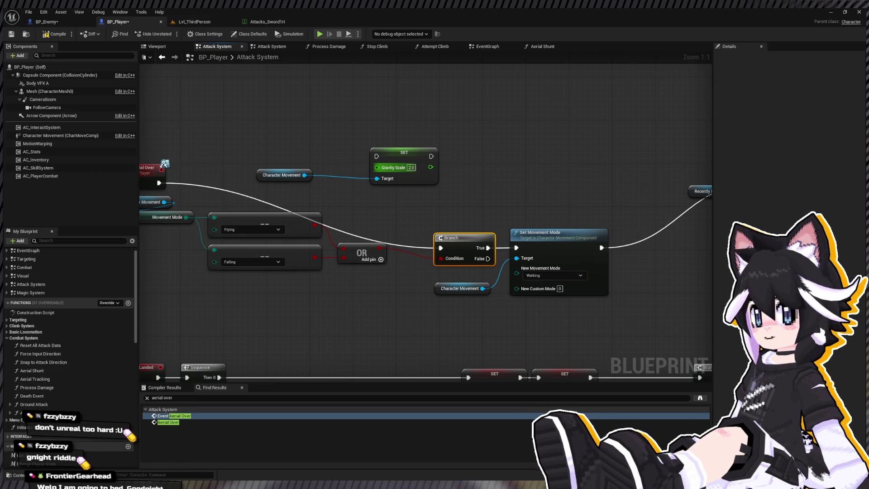
- Wire Event Aerial Over through the Gravity Scale setter into the For Each Loop
left_click_drag(240, 144, 288, 158)
left_click(288, 157)
mouse_move(206, 196)
left_mouse_down()
mouse_move(485, 191)
mouse_move(423, 169)
left_mouse_up()
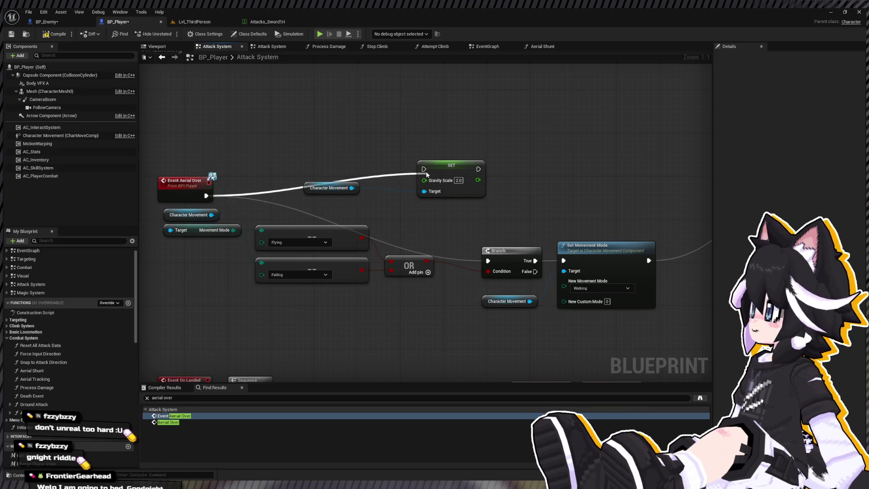
mouse_move(302, 157)
left_mouse_down()
mouse_move(422, 203)
mouse_move(261, 182)
mouse_move(546, 203)
left_mouse_up()
key("q")
scroll(261, 182, "down", 1)
scroll(546, 203, "down", 2)
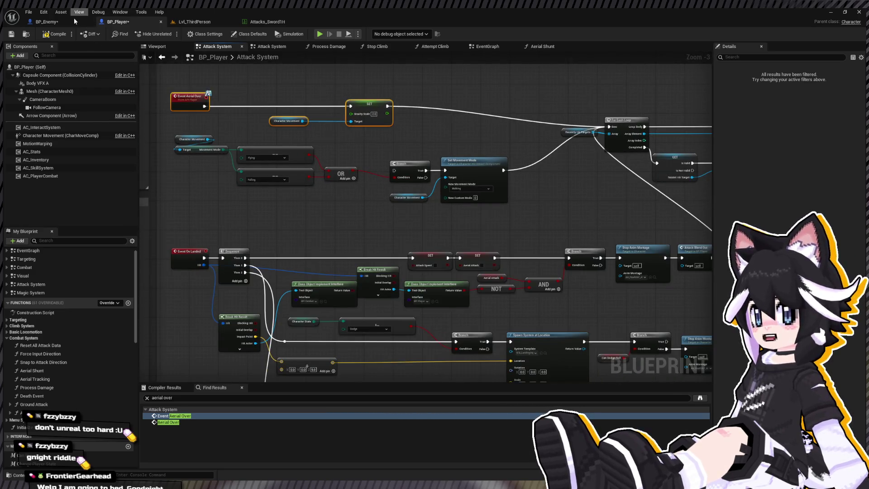
mouse_move(355, 231)
left_mouse_down()
mouse_move(305, 111)
mouse_move(324, 166)
left_mouse_up()
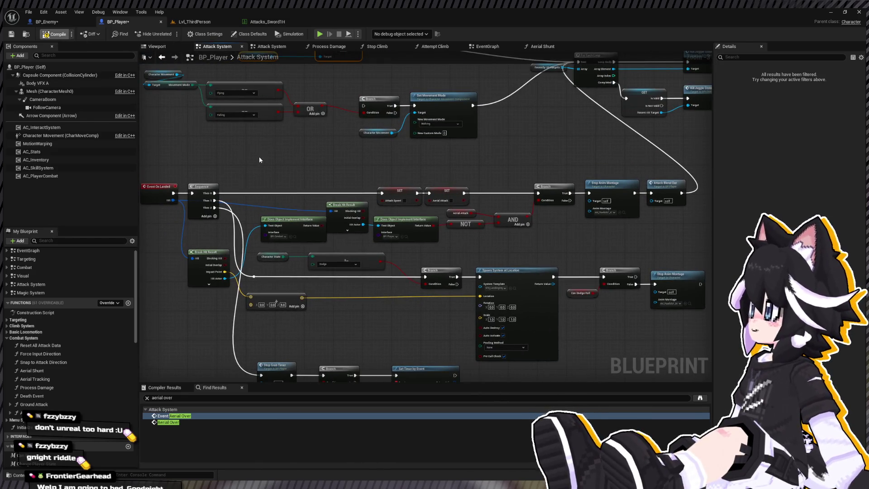
left_click(182, 25)
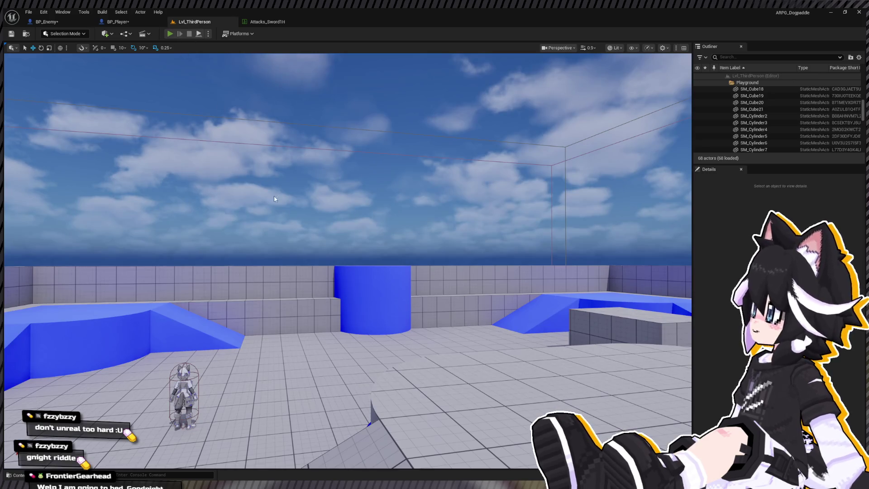
- Play-test by chasing the Dummy and landing repeated combos, then stop
key("alt+p")
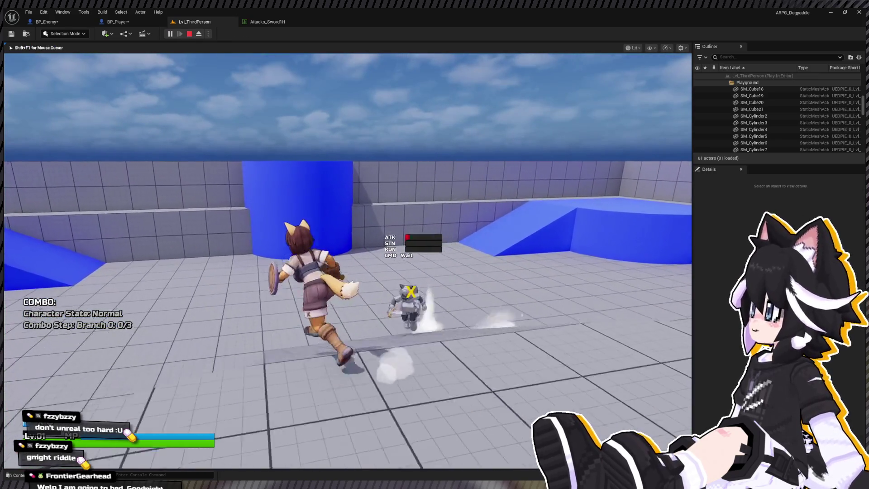
key("w")
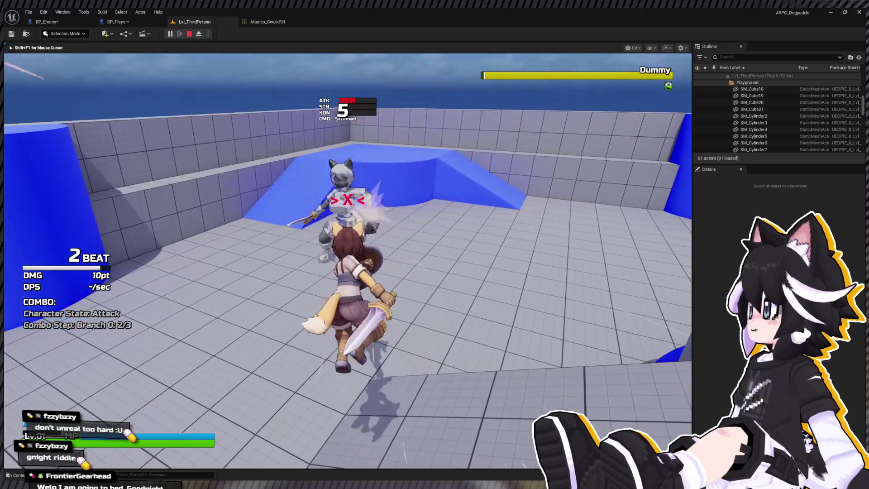
key("w")
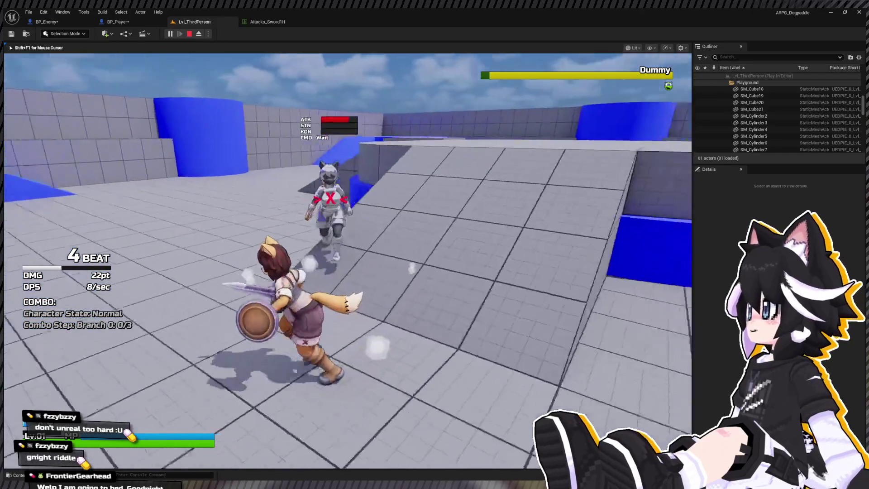
key("w")
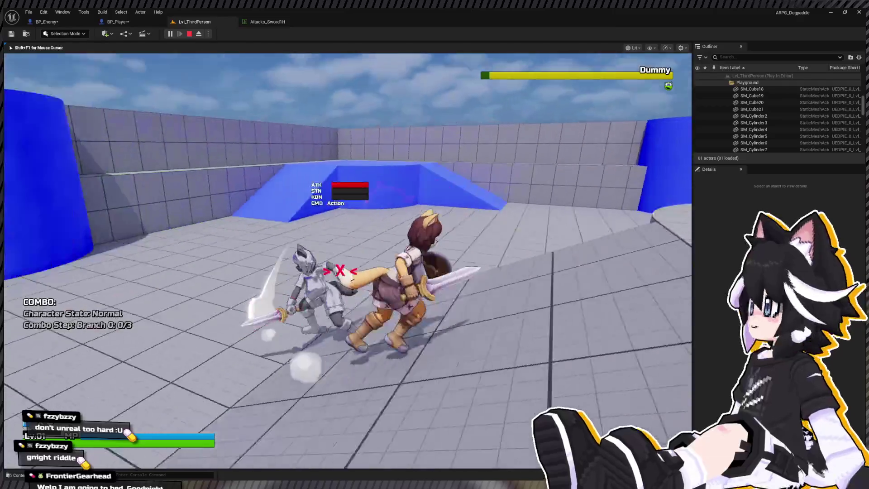
key("w")
key("y")
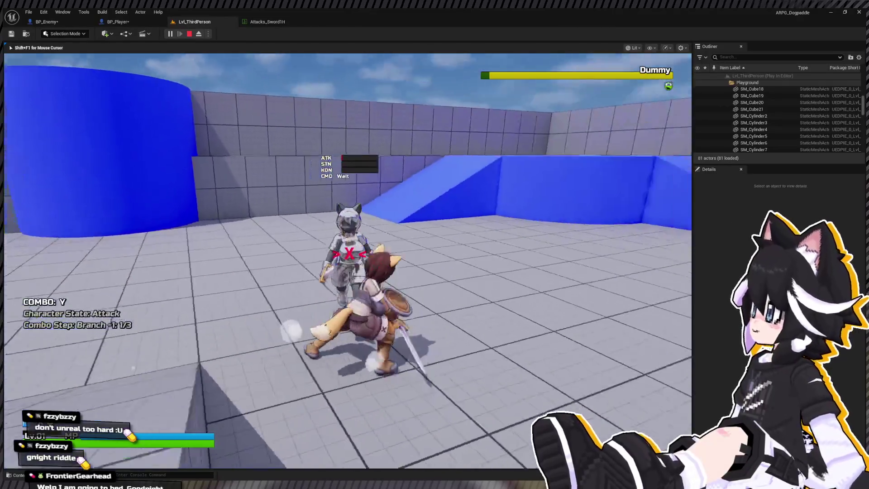
key("x")
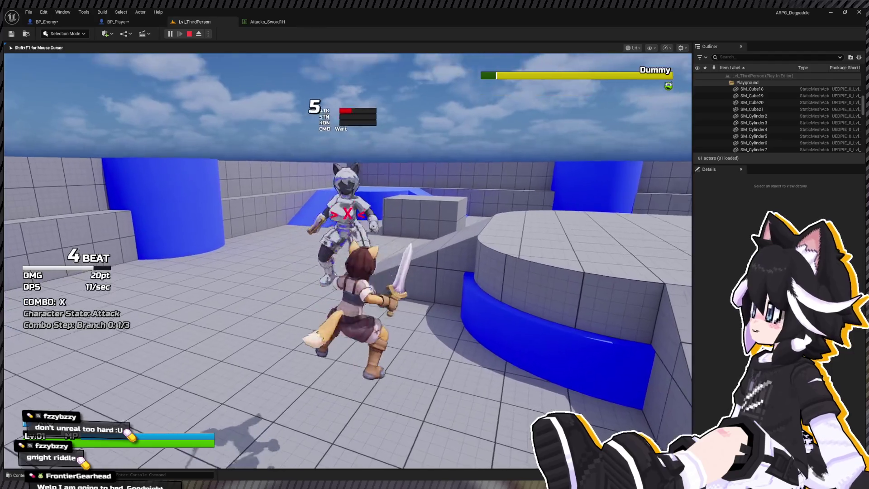
key("w")
key("y")
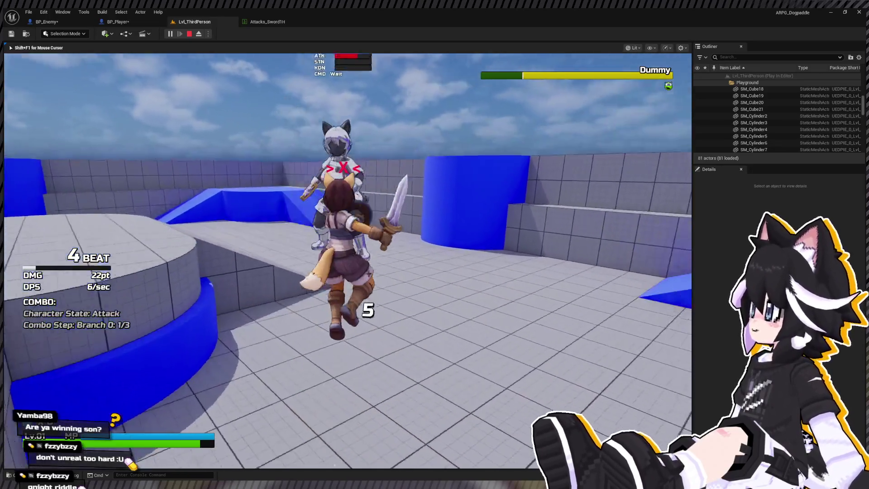
left_click(347, 260)
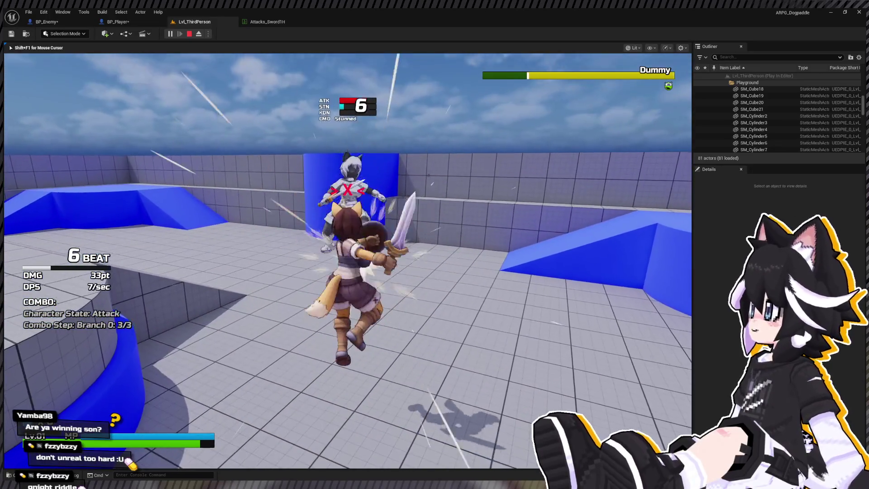
key("Escape")
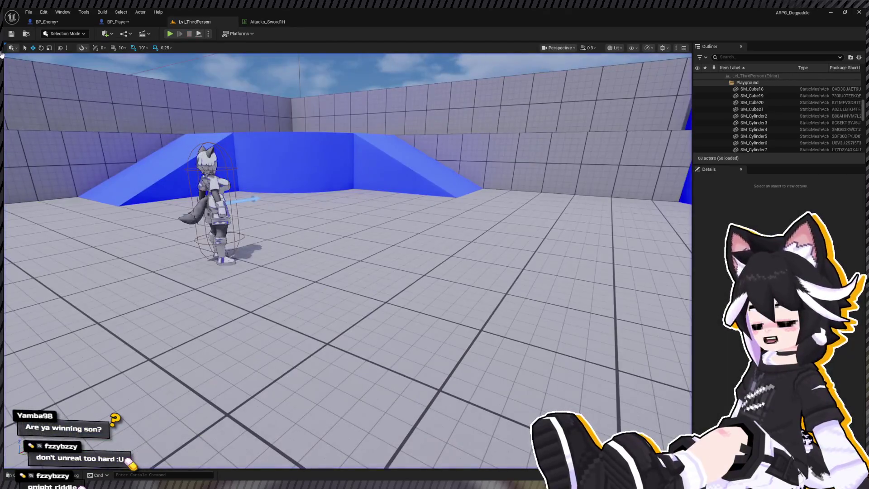
- Play again with a six-hit combo on the Dummy, then return to BP_Player's graph
left_click(170, 34)
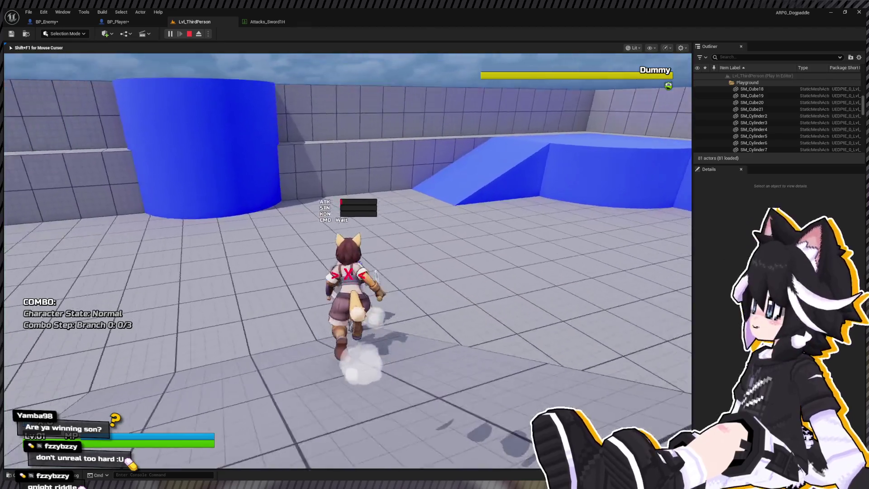
left_click(348, 261)
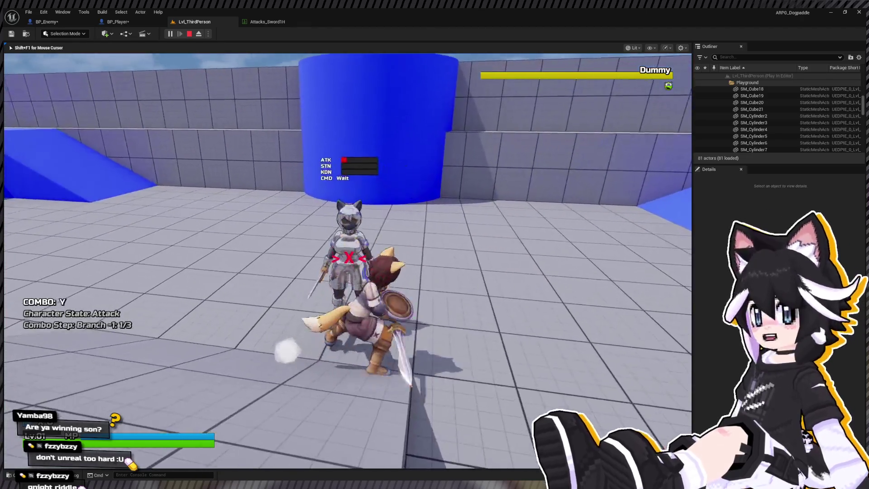
left_click(348, 261)
left_click(348, 261)
left_click(348, 260)
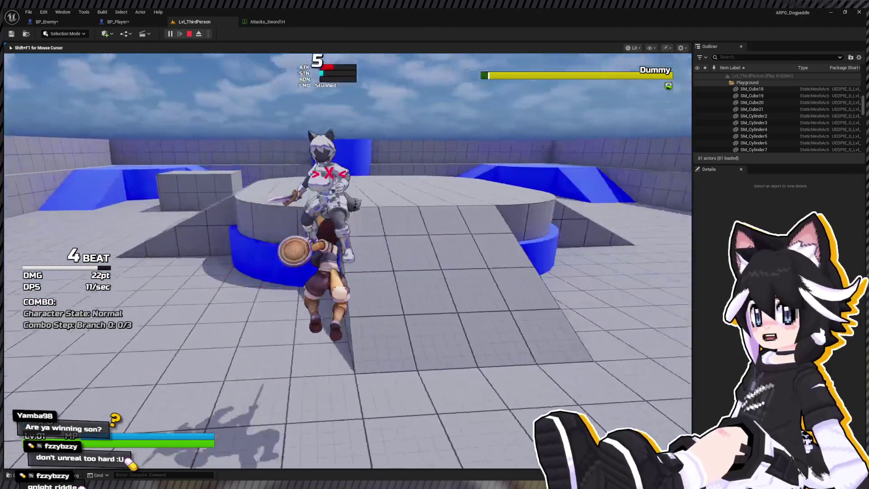
left_click(348, 261)
left_click(348, 260)
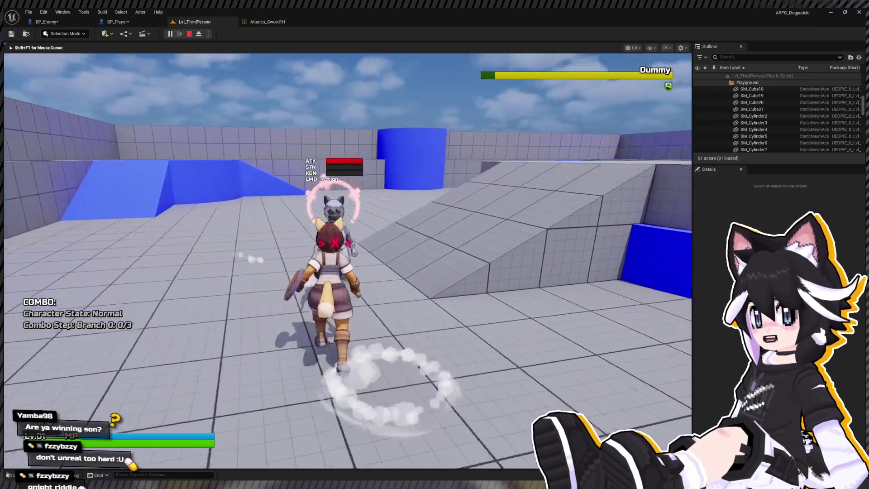
key("Escape")
left_click(117, 21)
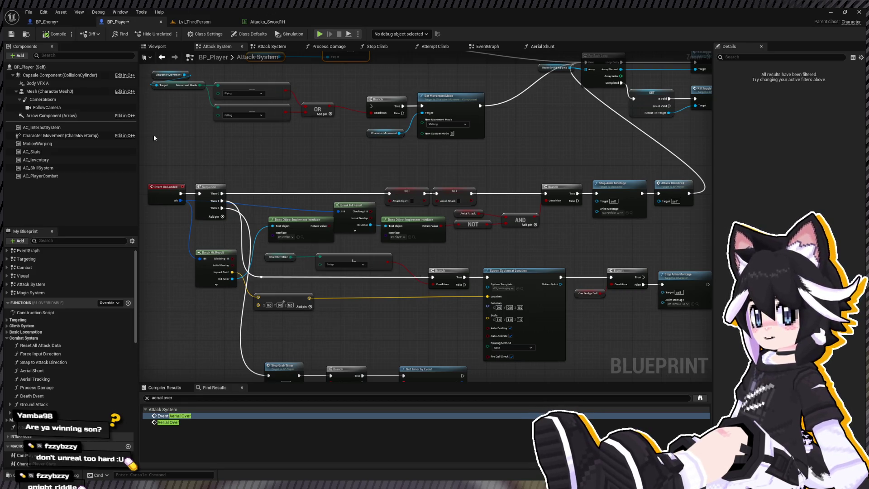
- Open the Aerial Shunt function and review its projectile velocity, Launch Character and Branch nodes
double_click(31, 370)
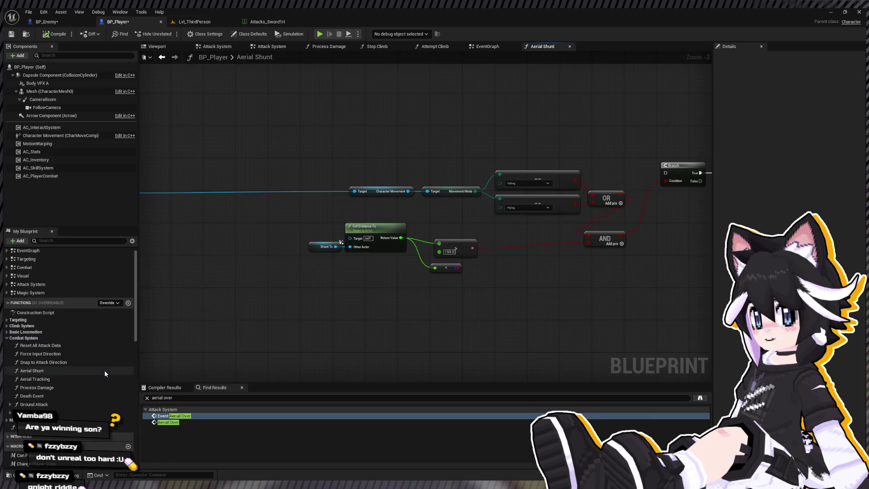
left_click_drag(357, 310, 139, 294)
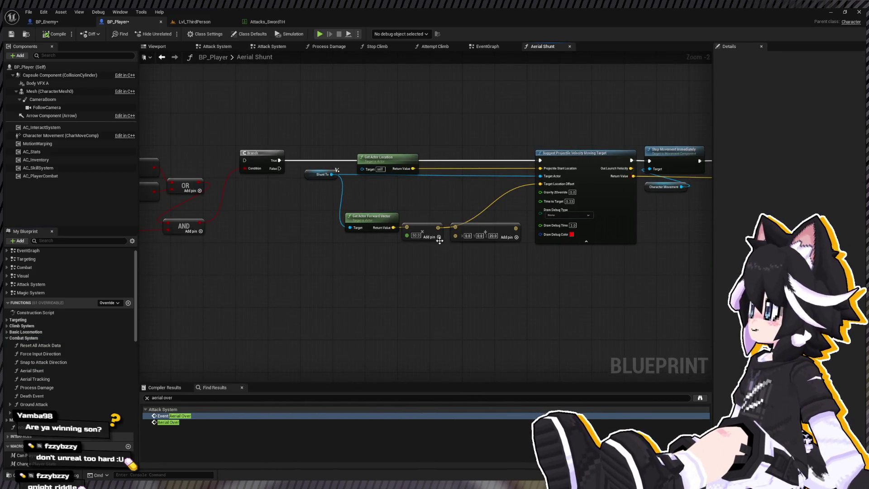
mouse_move(440, 240)
left_mouse_down()
mouse_move(324, 266)
mouse_move(347, 259)
left_mouse_up()
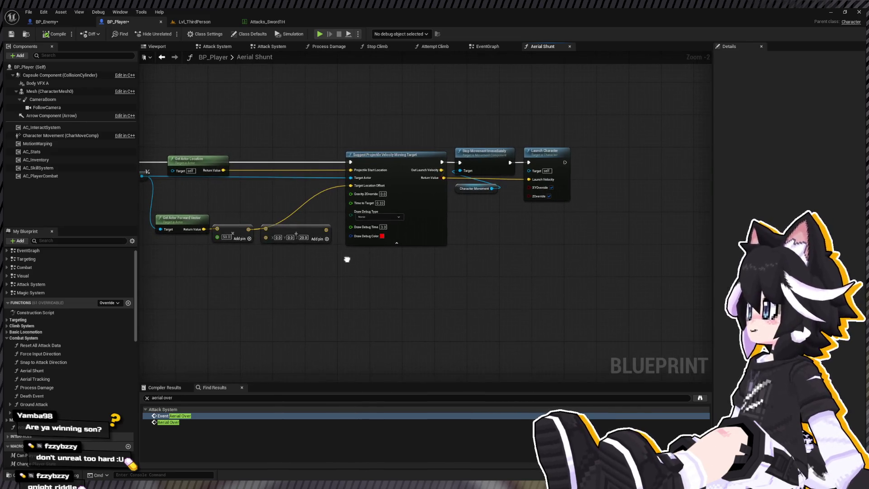
mouse_move(270, 232)
left_mouse_down()
mouse_move(520, 258)
mouse_move(345, 223)
mouse_move(192, 251)
mouse_move(443, 244)
left_mouse_up()
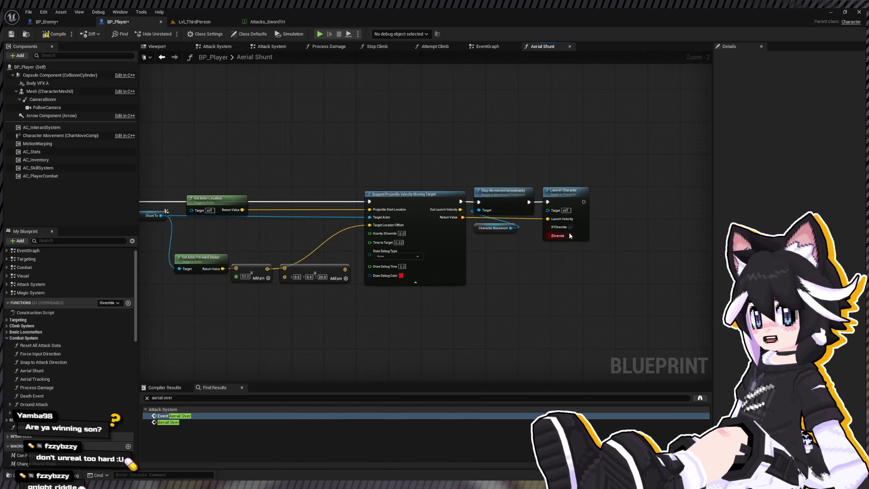
- Switch from the EventGraph back to Aerial Shunt, then return to the EventGraph
double_click(44, 250)
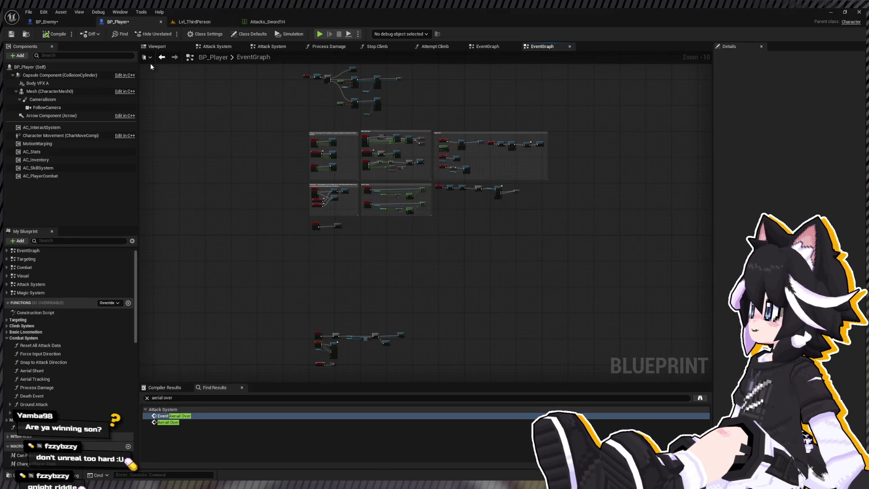
left_click(162, 58)
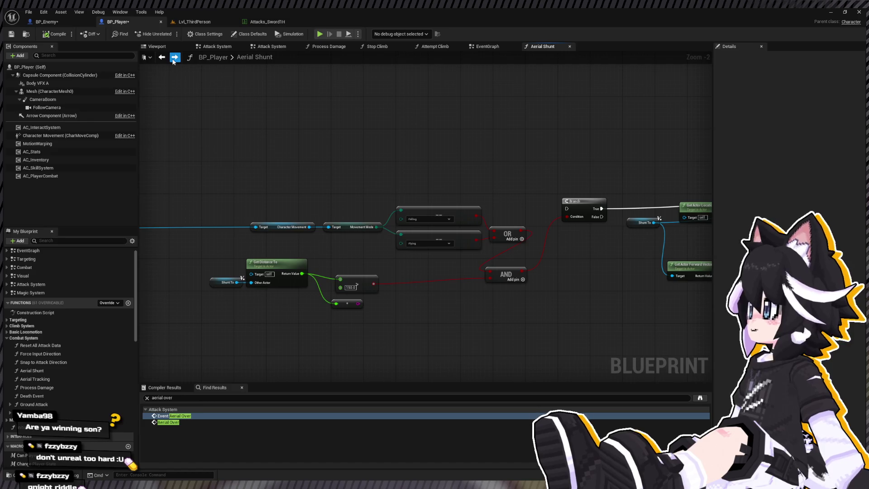
scroll(220, 188, "down", 4)
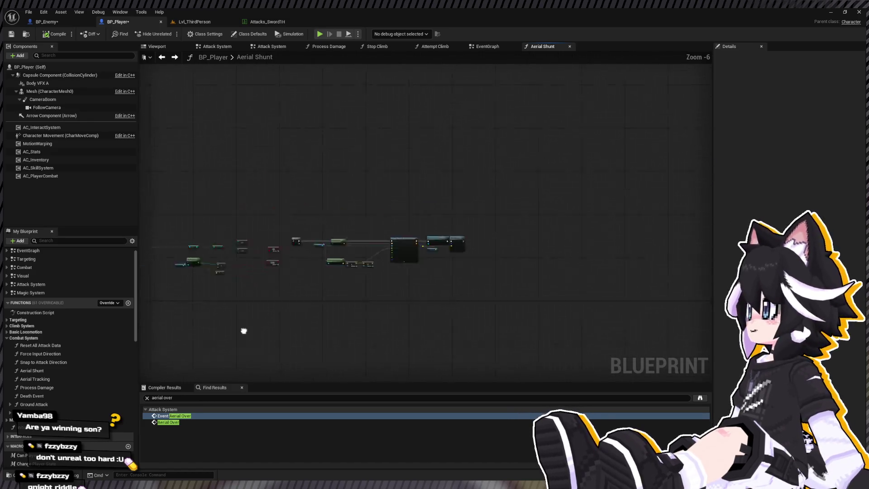
scroll(63, 271, "up", 1)
double_click(27, 261)
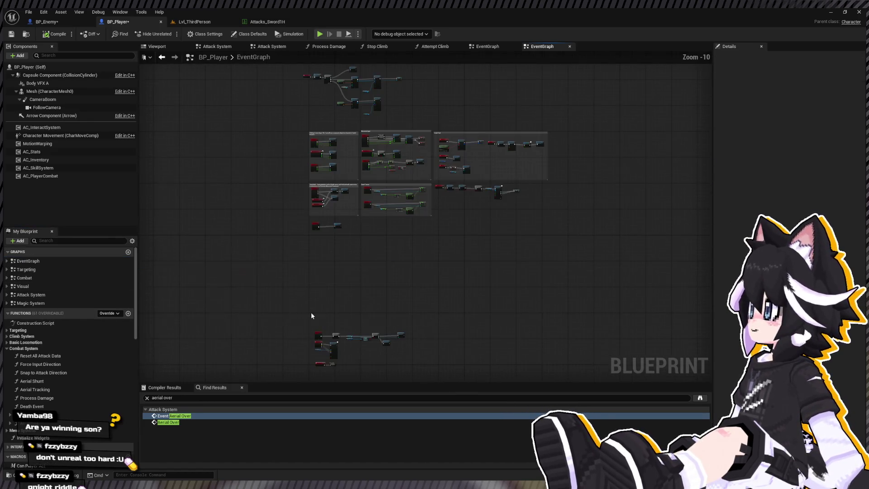
- Trim the Find Results search from 'aerial over' down to 'aerial'
left_click(210, 398)
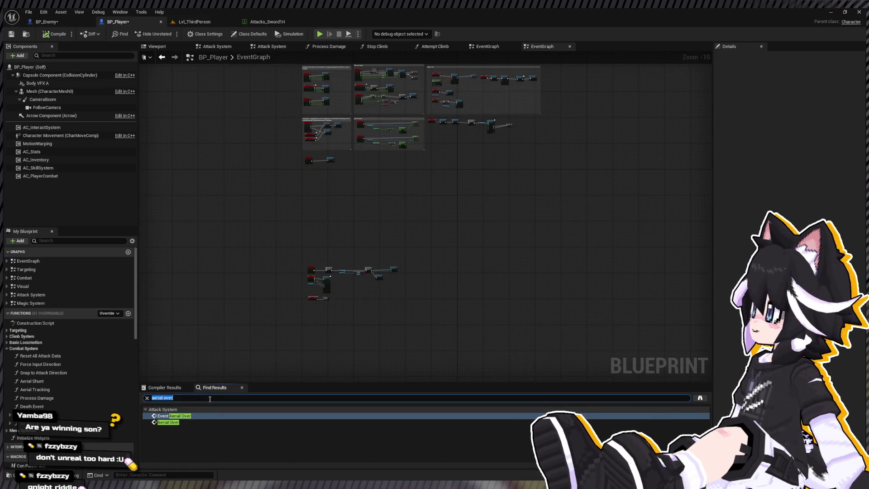
key("BackSpace")
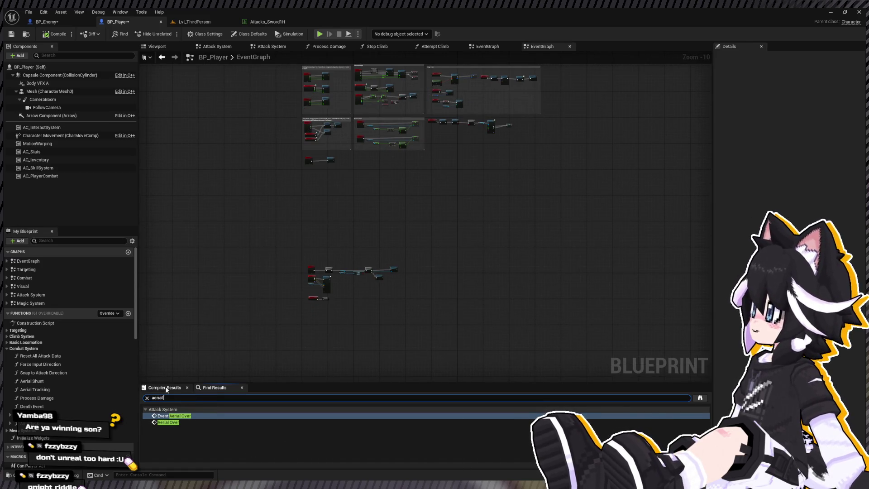
key("Return")
- Align On Aerial Attack Confirm, the Gravity Scale setter and Character Movement in Attack System
double_click(31, 295)
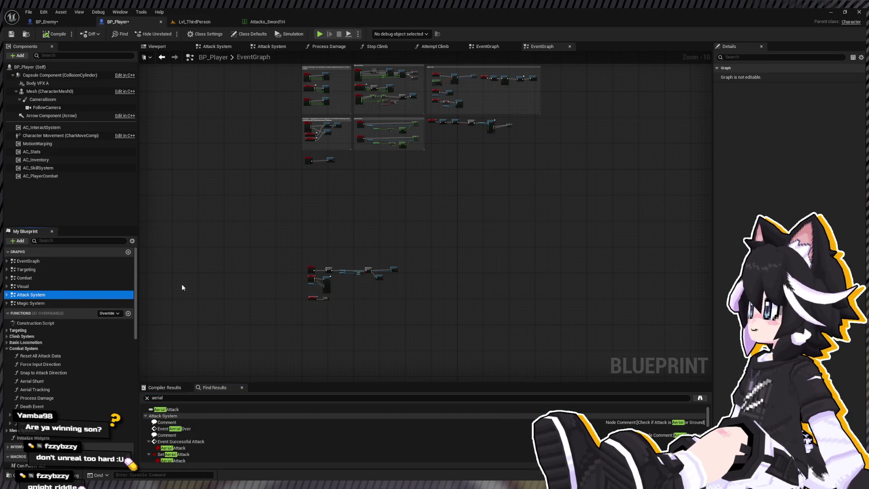
scroll(463, 233, "up", 5)
scroll(252, 227, "down", 3)
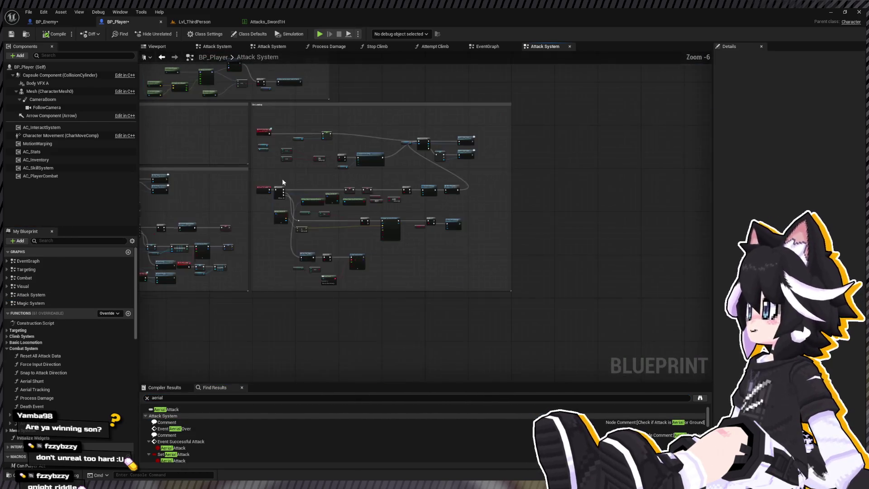
scroll(263, 204, "up", 7)
mouse_move(263, 204)
left_mouse_down()
mouse_move(249, 237)
mouse_move(256, 233)
left_mouse_up()
left_click_drag(444, 245, 438, 239)
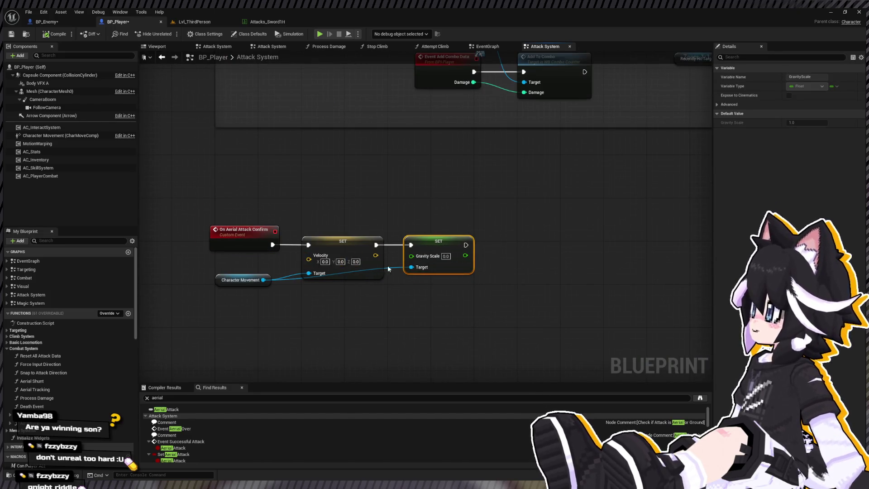
left_click_drag(224, 284, 217, 306)
- Route the Character Movement wire through a reroute point placed to the right
double_click(292, 297)
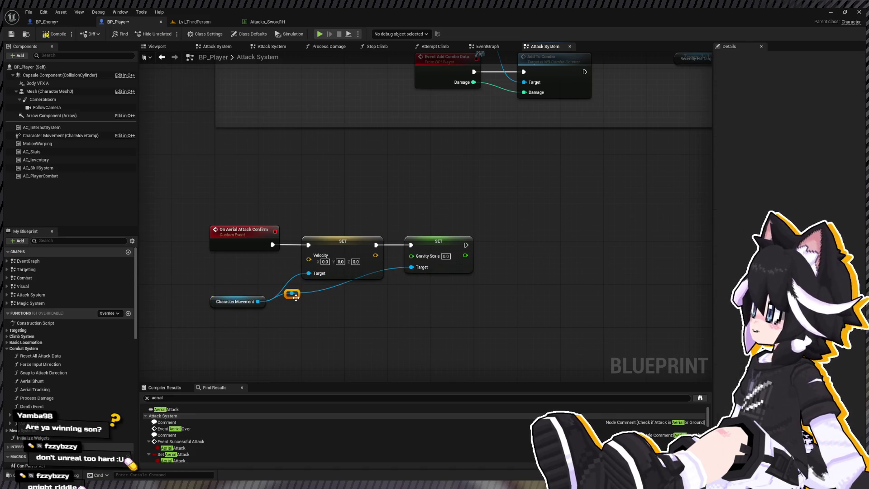
mouse_move(292, 297)
left_mouse_down()
mouse_move(343, 309)
mouse_move(393, 303)
left_mouse_up()
left_click_drag(246, 319, 398, 294)
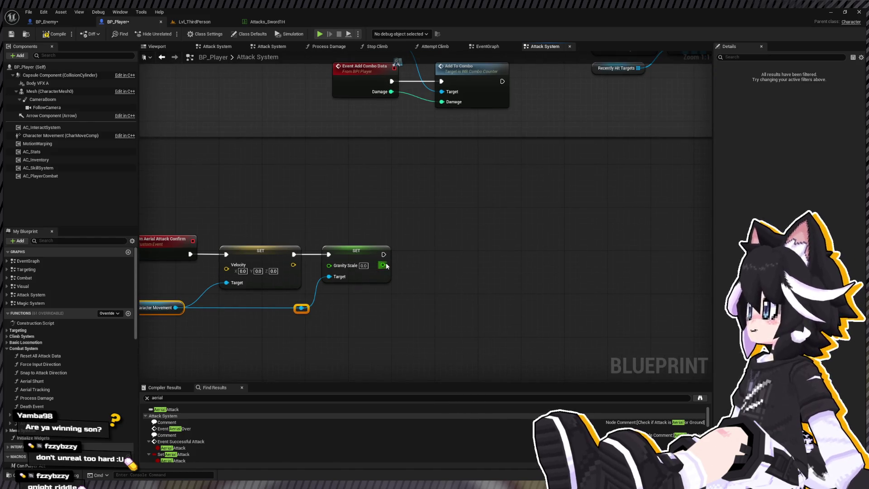
left_click(403, 224)
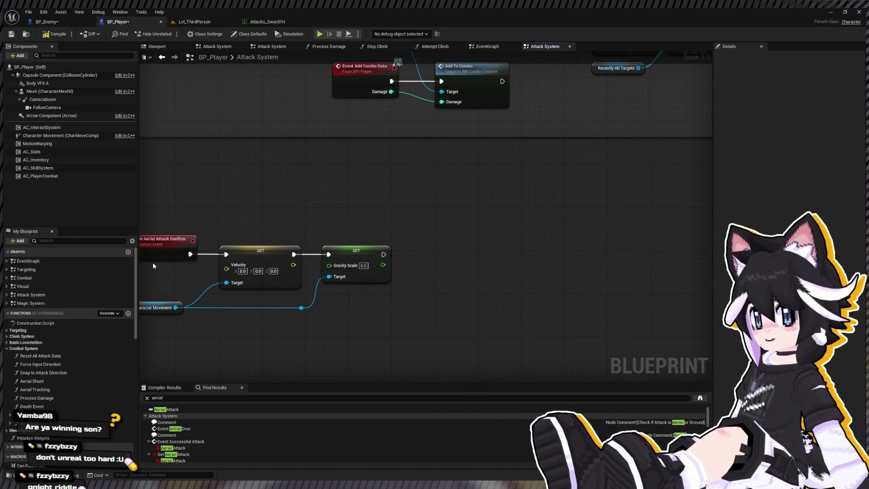
- Create a new function, then delete it as unwanted
left_click(128, 313)
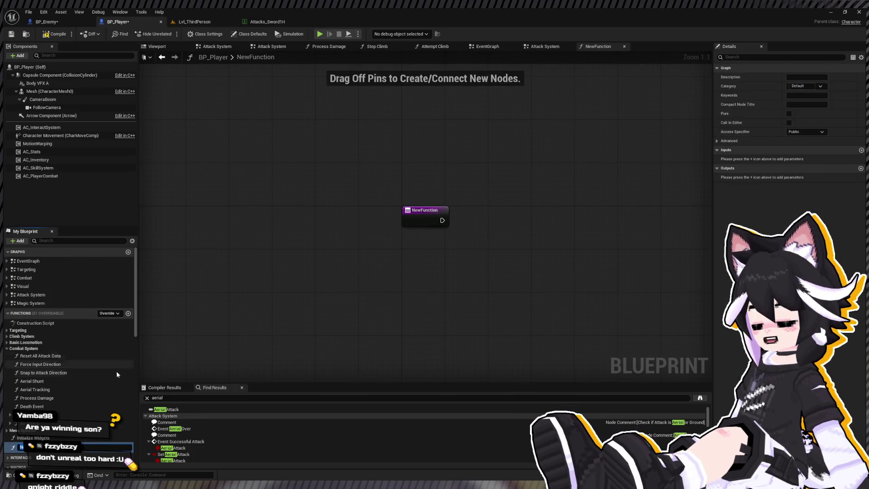
key("Return")
key("Delete")
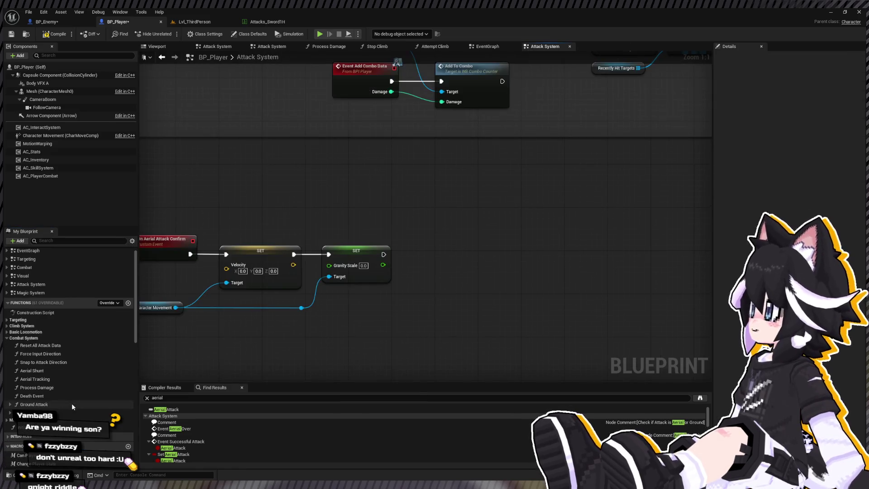
scroll(59, 323, "down", 4)
scroll(68, 362, "down", 3)
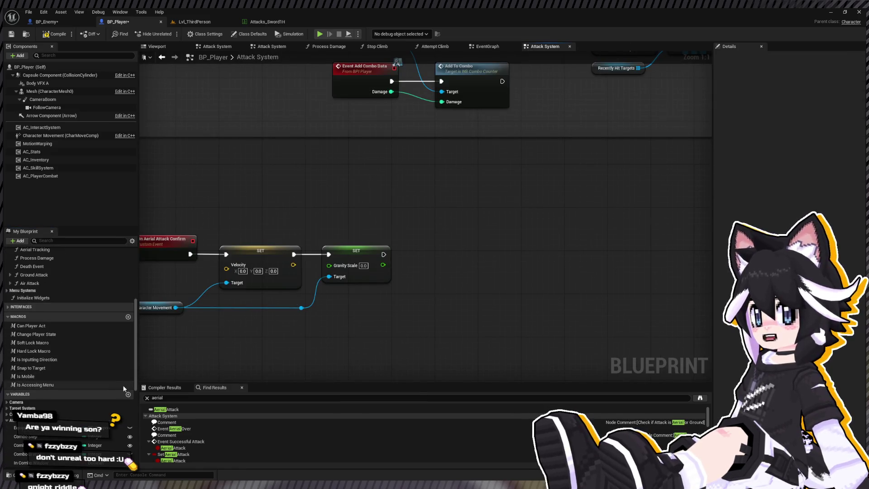
- Add a Boolean variable In Air Combo and set it after the aerial-attack Gravity Scale step
left_click(129, 396)
type("In Air C")
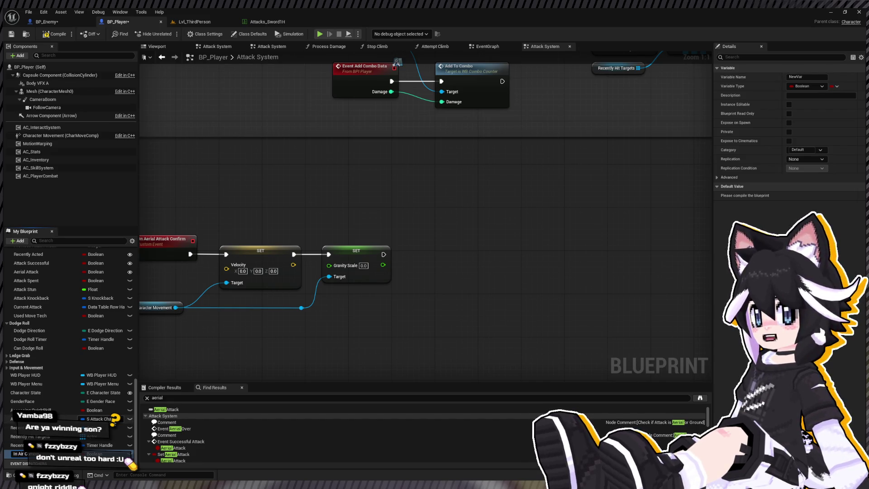
type("ombo")
key("Return")
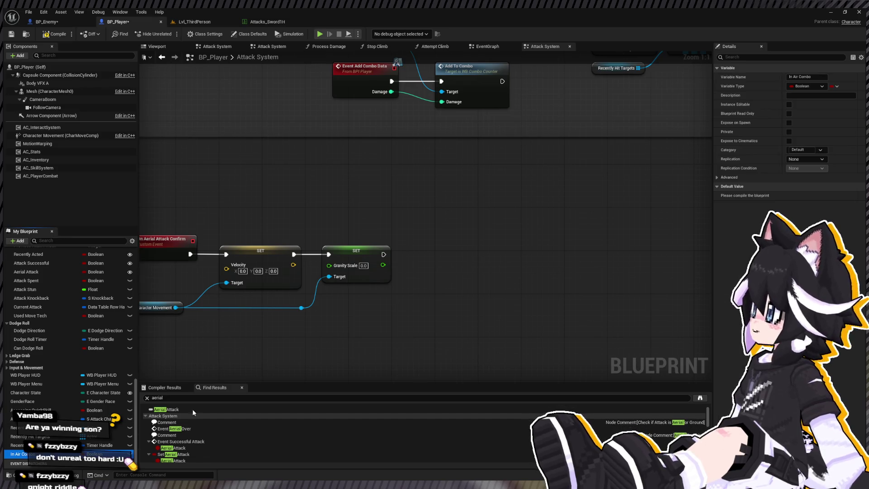
left_click_drag(395, 253, 438, 250)
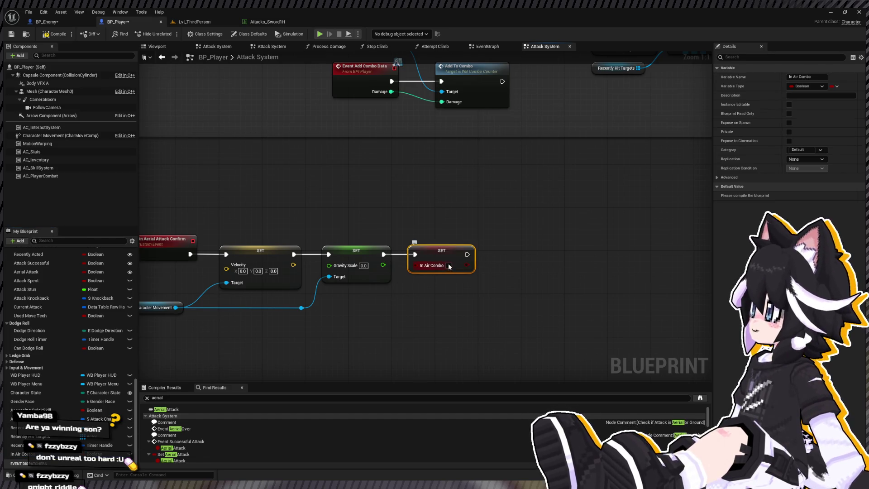
scroll(548, 226, "down", 6)
scroll(347, 126, "up", 4)
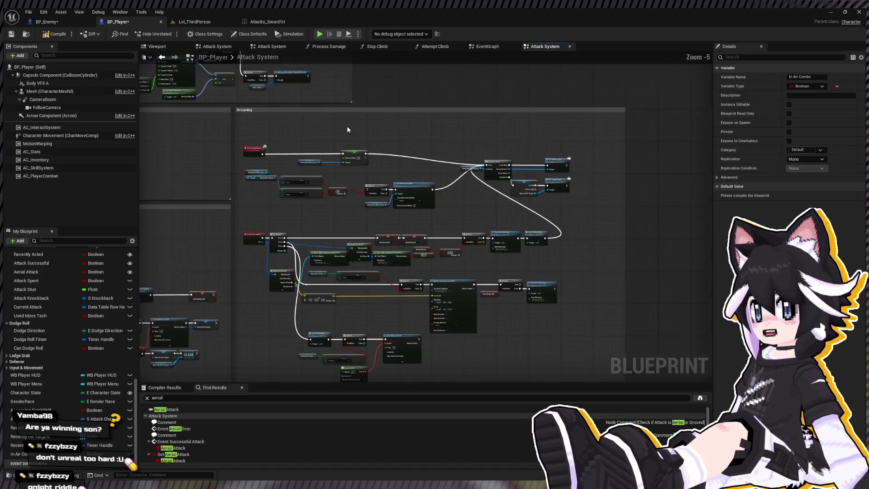
- Add an In Air Combo setter to the landing chain and continue execution from it
key("ctrl+y")
scroll(392, 172, "up", 2)
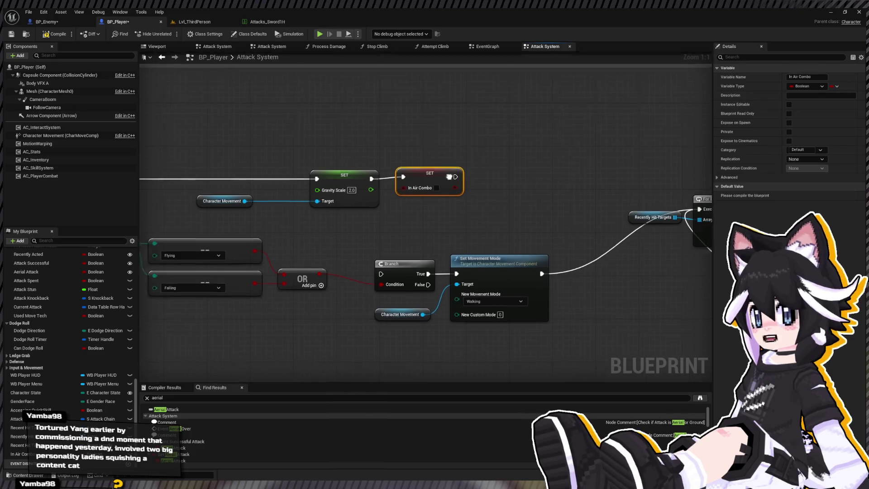
left_click_drag(373, 175, 607, 208)
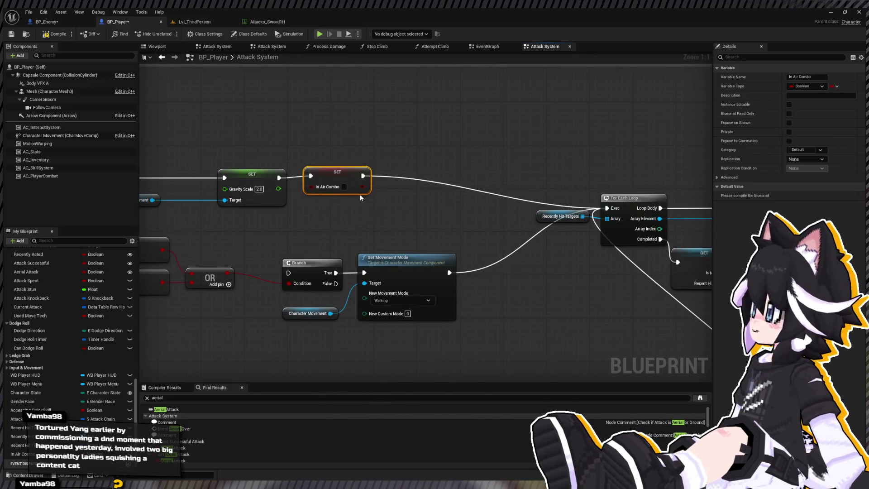
scroll(360, 194, "down", 2)
left_click_drag(229, 146, 574, 195)
left_click(406, 165)
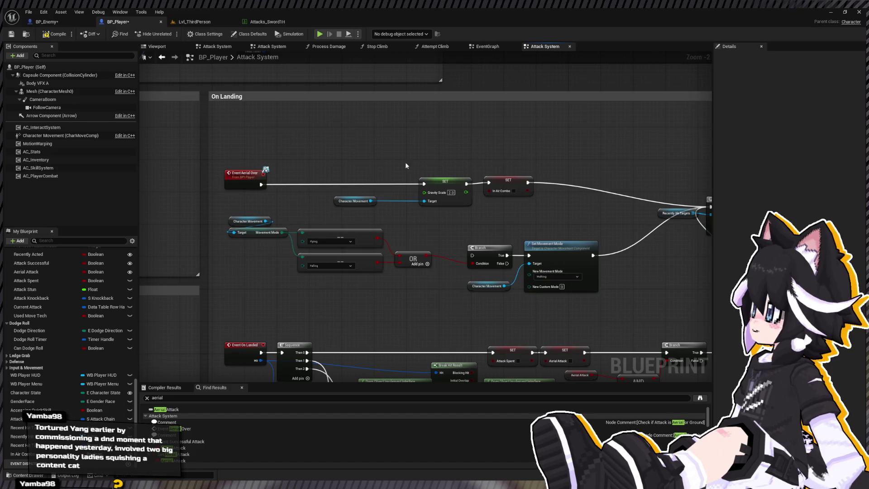
left_click_drag(246, 161, 561, 197)
left_click(559, 133)
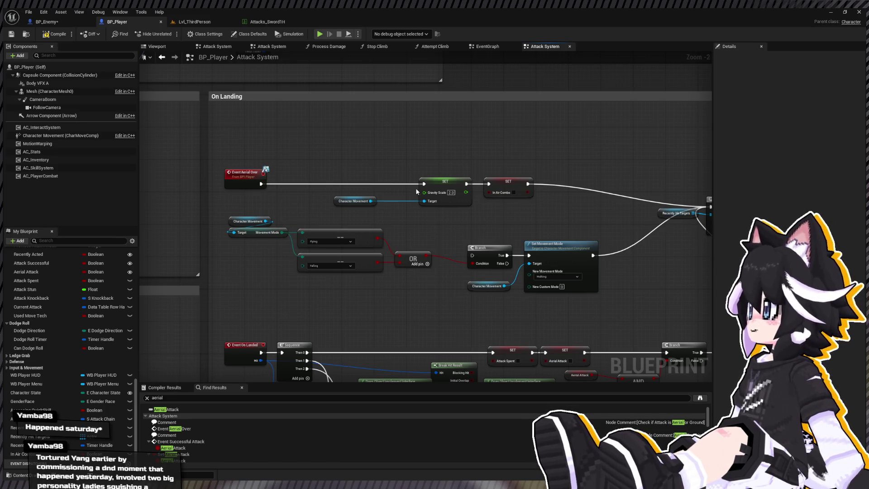
scroll(416, 191, "down", 5)
scroll(311, 196, "up", 7)
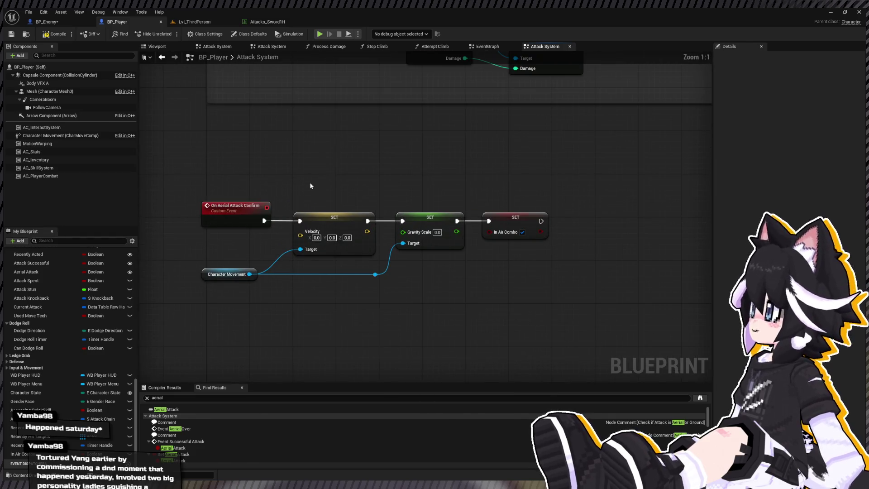
scroll(298, 171, "down", 5)
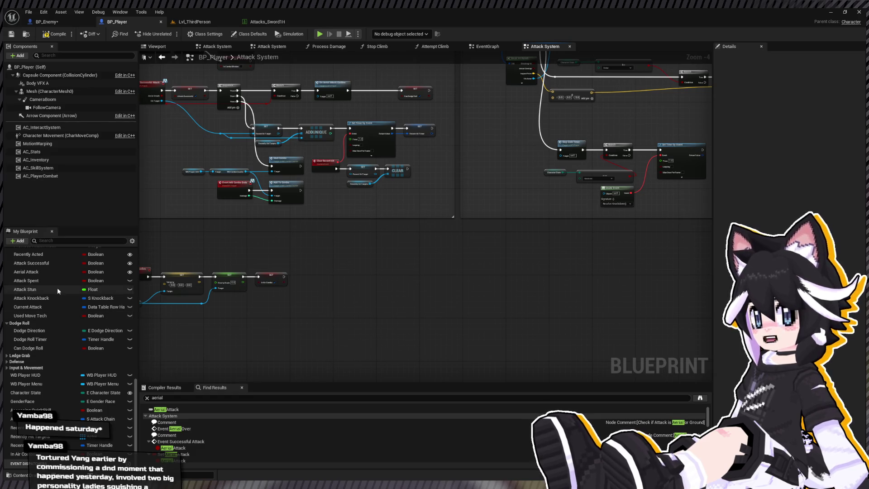
scroll(53, 282, "up", 10)
scroll(52, 282, "up", 3)
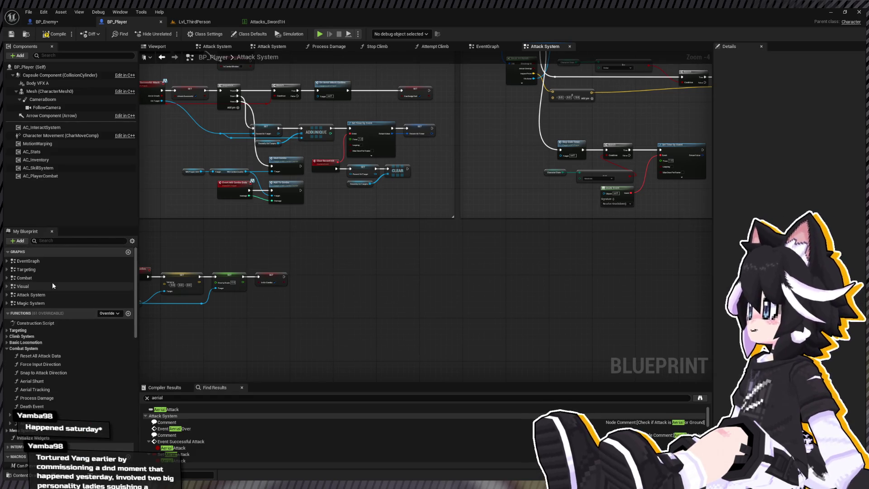
- Center the view on Aerial Tracking and shift its node down slightly
mouse_move(306, 254)
left_mouse_down()
mouse_move(423, 304)
mouse_move(322, 337)
mouse_move(295, 315)
left_mouse_up()
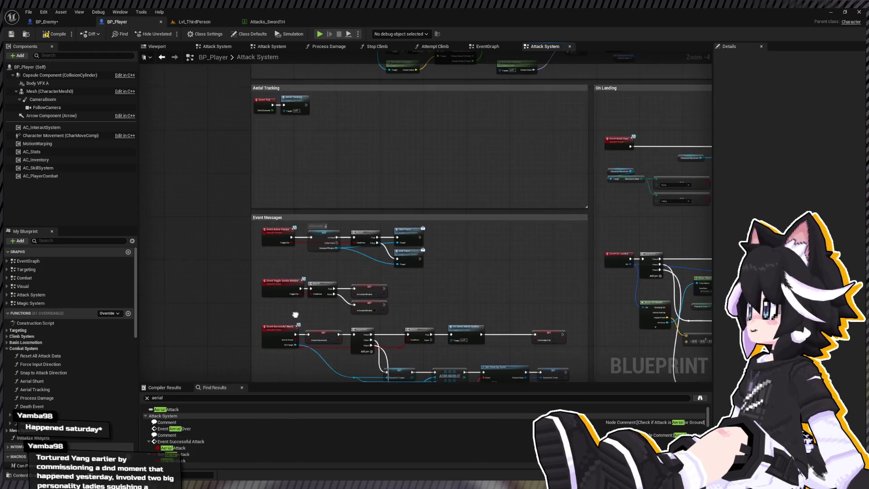
left_click_drag(222, 95, 218, 143)
scroll(218, 144, "up", 4)
left_click(368, 159)
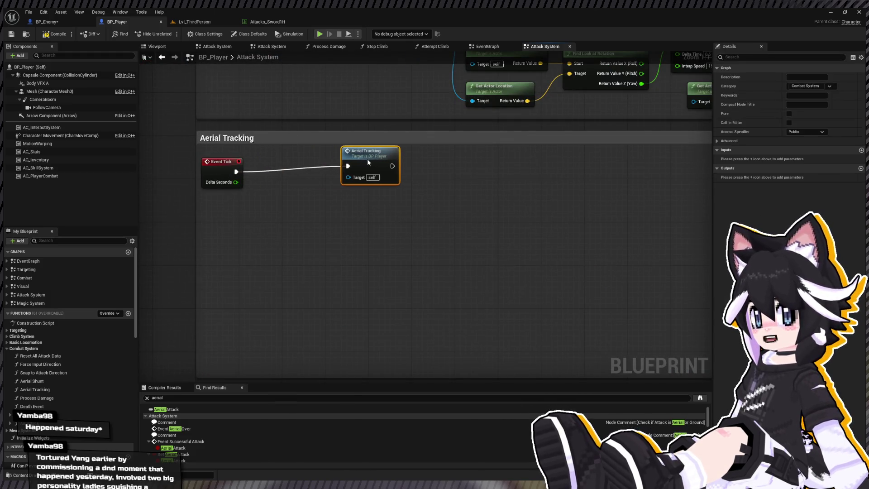
left_click_drag(367, 158, 364, 162)
left_click_drag(236, 170, 262, 170)
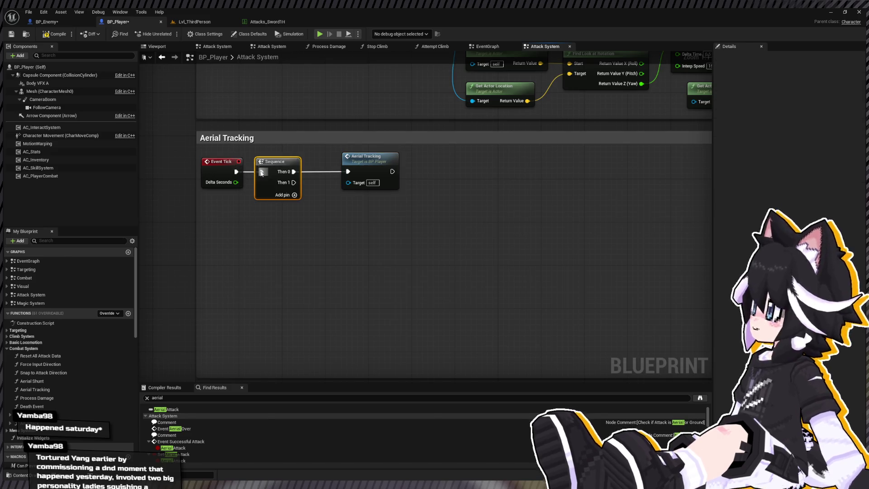
- Feed an In Air Combo getter into a Branch run from the Sequence's Then 1
scroll(83, 415, "down", 10)
scroll(83, 415, "down", 6)
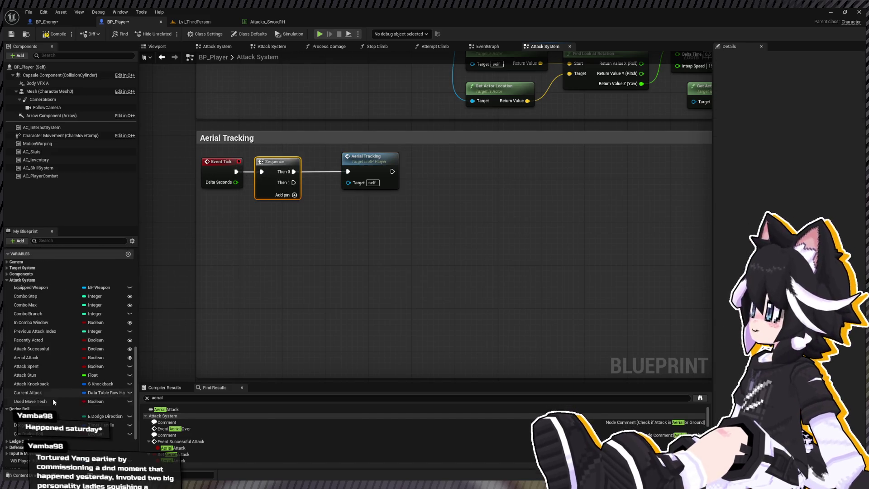
scroll(68, 362, "down", 3)
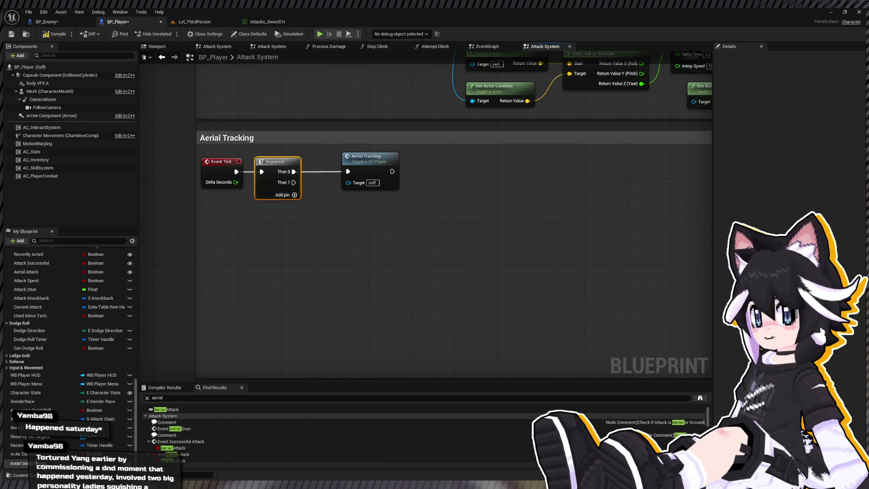
left_click(19, 454)
mouse_move(253, 234)
left_mouse_down()
mouse_move(268, 243)
mouse_move(254, 231)
mouse_move(304, 224)
mouse_move(320, 210)
mouse_move(270, 230)
left_mouse_up()
left_click_drag(294, 181, 321, 220)
scroll(65, 276, "up", 3)
key("ctrl+z")
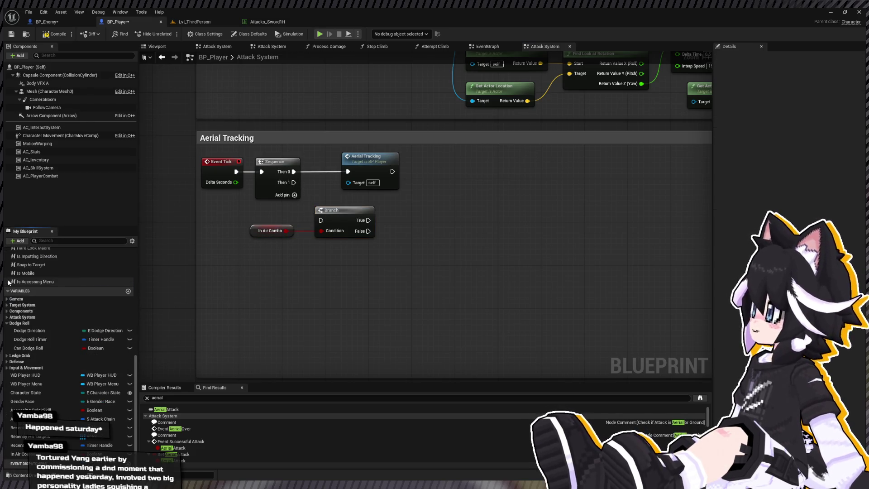
mouse_move(294, 182)
left_mouse_down()
mouse_move(320, 220)
mouse_move(367, 209)
left_mouse_up()
left_click_drag(285, 227, 264, 252)
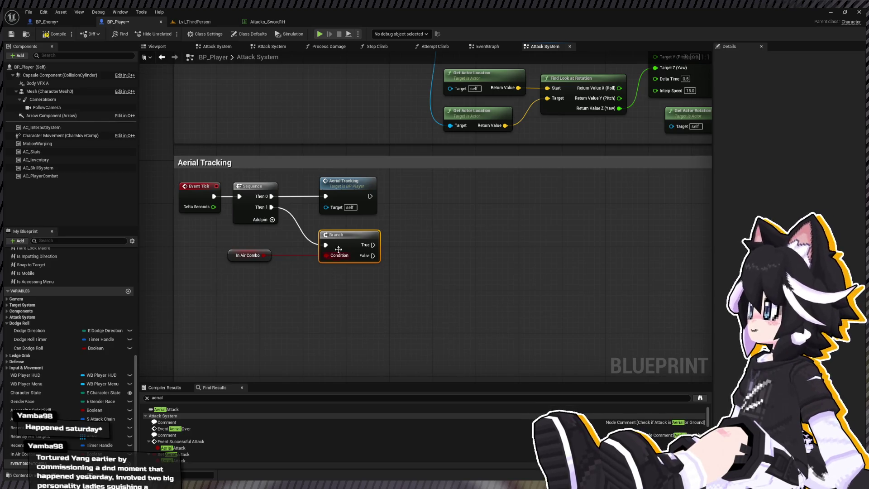
left_click(344, 188)
- Copy Aerial Tracking's target-check nodes into Attack System, driven by In Air Combo's True output
double_click(345, 190)
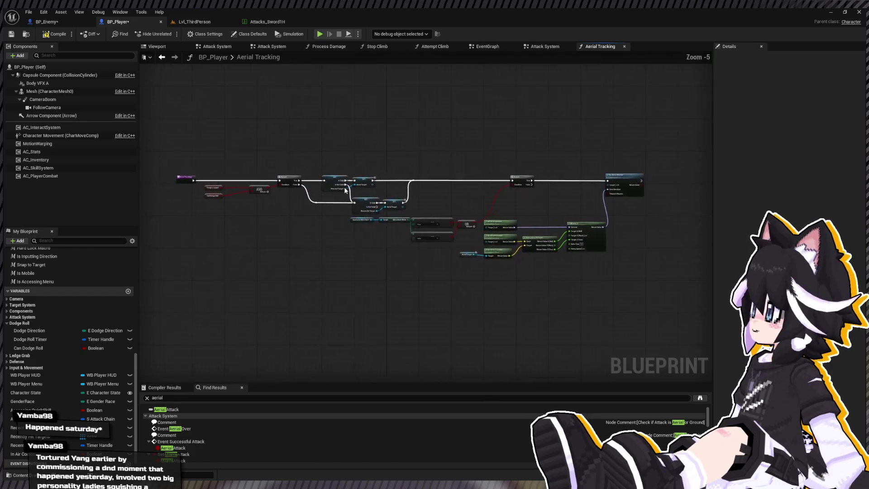
mouse_move(264, 232)
left_mouse_down()
mouse_move(209, 181)
mouse_move(271, 191)
left_mouse_up()
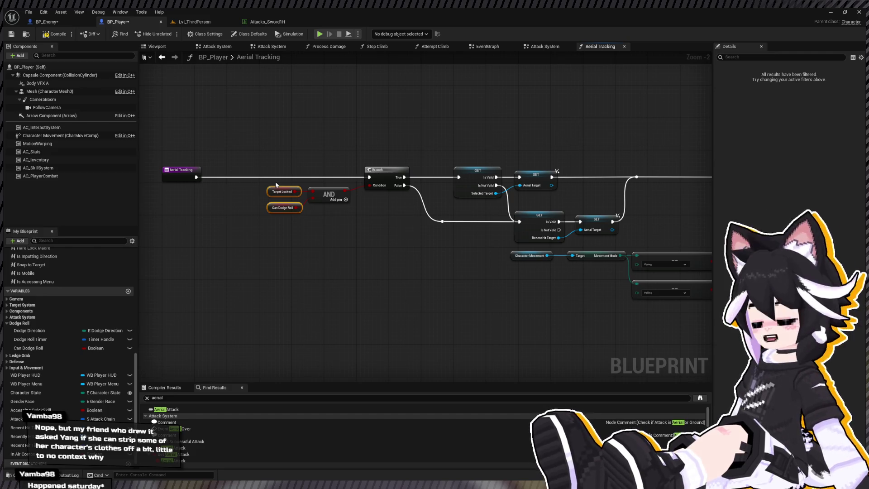
mouse_move(271, 156)
left_mouse_down()
mouse_move(563, 243)
mouse_move(558, 237)
left_mouse_up()
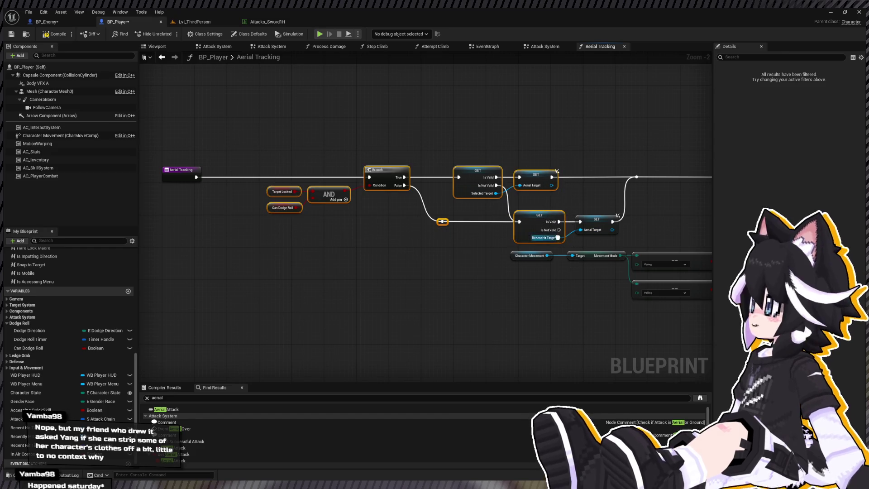
left_click(162, 57)
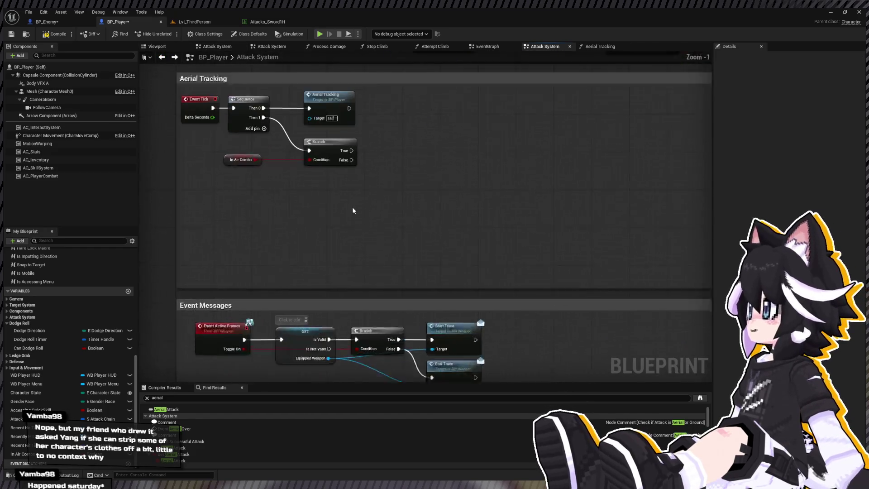
key("ctrl+v")
scroll(340, 204, "up", 1)
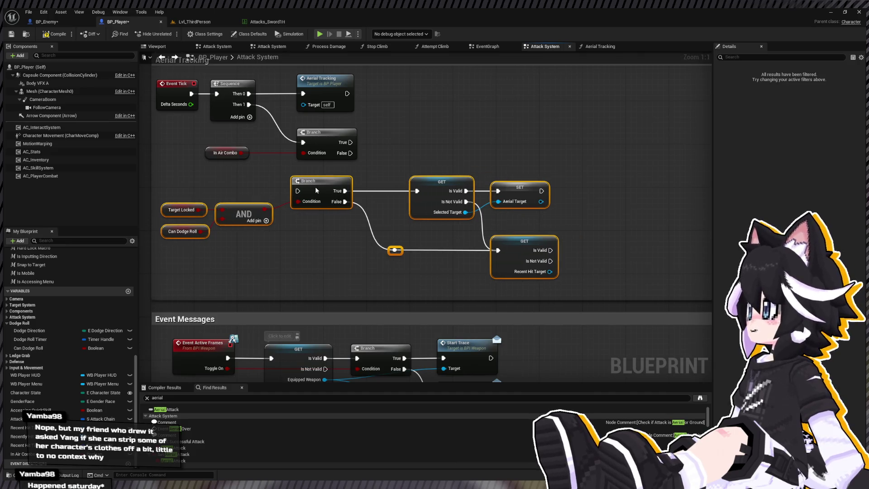
mouse_move(314, 178)
left_mouse_down()
mouse_move(366, 177)
mouse_move(351, 177)
mouse_move(358, 181)
left_mouse_up()
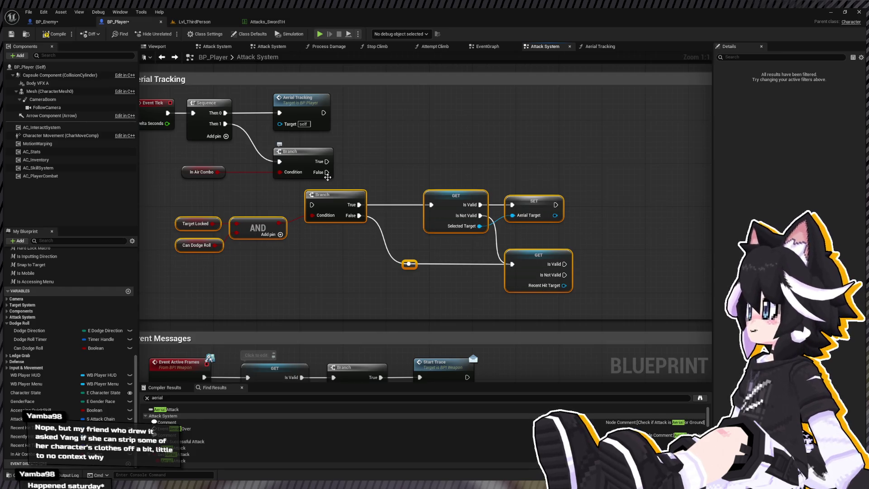
mouse_move(325, 161)
left_mouse_down()
mouse_move(350, 199)
mouse_move(312, 205)
left_mouse_up()
- Delete the AND and Can Dodge Roll nodes, wiring Target Locked straight into the branch
mouse_move(212, 204)
left_mouse_down()
mouse_move(285, 224)
mouse_move(226, 222)
mouse_move(293, 222)
left_mouse_up()
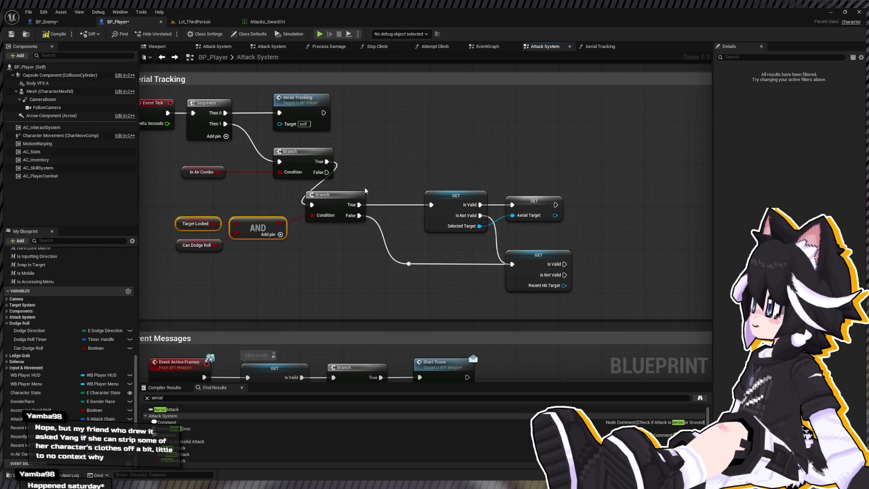
scroll(351, 205, "up", 2)
scroll(297, 230, "down", 2)
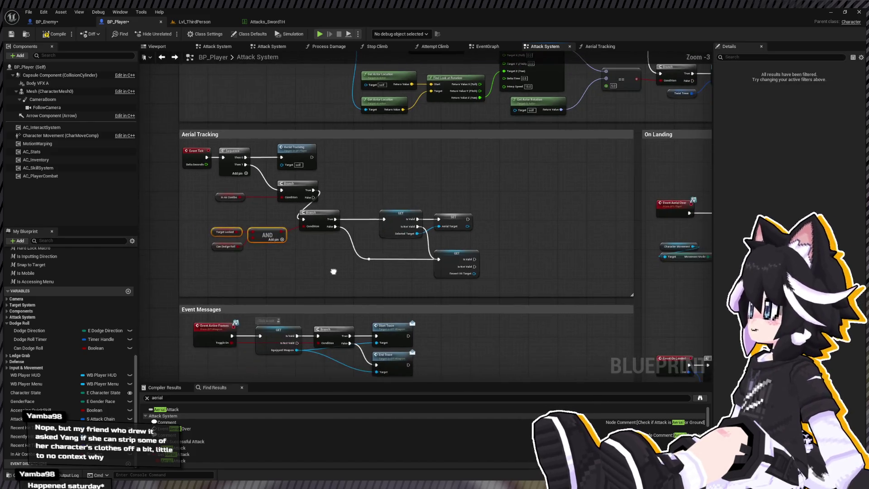
scroll(303, 191, "up", 2)
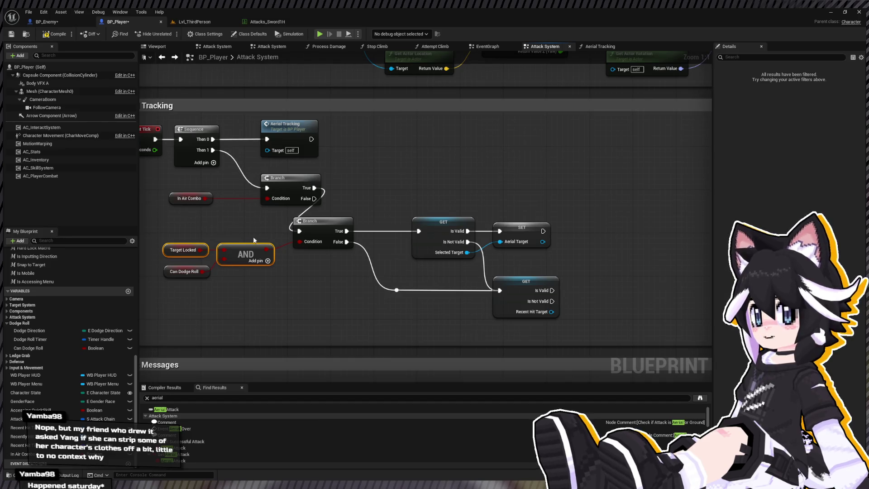
left_click(244, 255)
key("Delete")
left_click(184, 271)
key("Delete")
left_click_drag(205, 249, 300, 241)
mouse_move(169, 255)
left_mouse_down()
mouse_move(253, 243)
mouse_move(245, 244)
mouse_move(254, 231)
mouse_move(515, 246)
left_mouse_up()
- Reposition the branch group and delete the SET Aerial Target node
left_click_drag(231, 211, 621, 331)
mouse_move(320, 223)
left_mouse_down()
mouse_move(407, 191)
mouse_move(214, 237)
mouse_move(180, 233)
left_mouse_up()
left_click(384, 220)
scroll(384, 220, "down", 2)
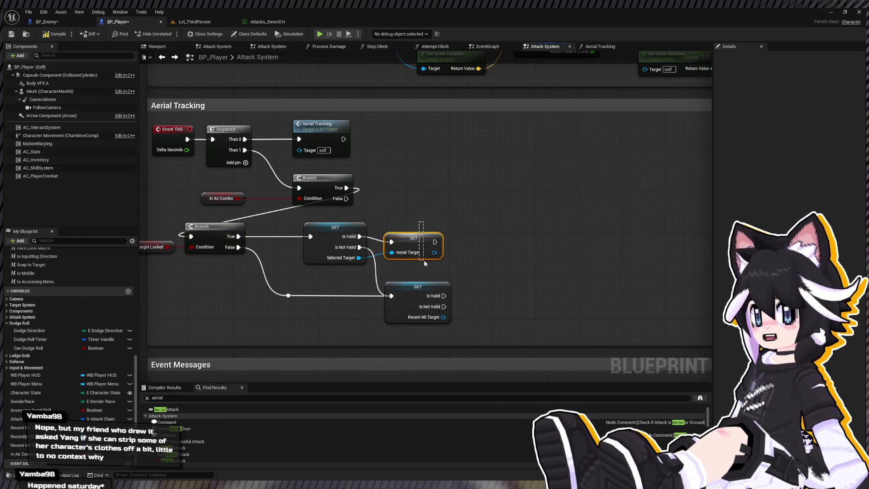
left_click(417, 247)
key("Delete")
- Move the tracking nodes out of the Aerial Tracking comment and reposition the target branch group
scroll(279, 222, "down", 1)
left_click_drag(198, 218, 426, 284)
left_click(297, 225)
left_click_drag(177, 218, 421, 287)
mouse_move(307, 232)
left_mouse_down()
mouse_move(388, 228)
mouse_move(368, 229)
left_mouse_up()
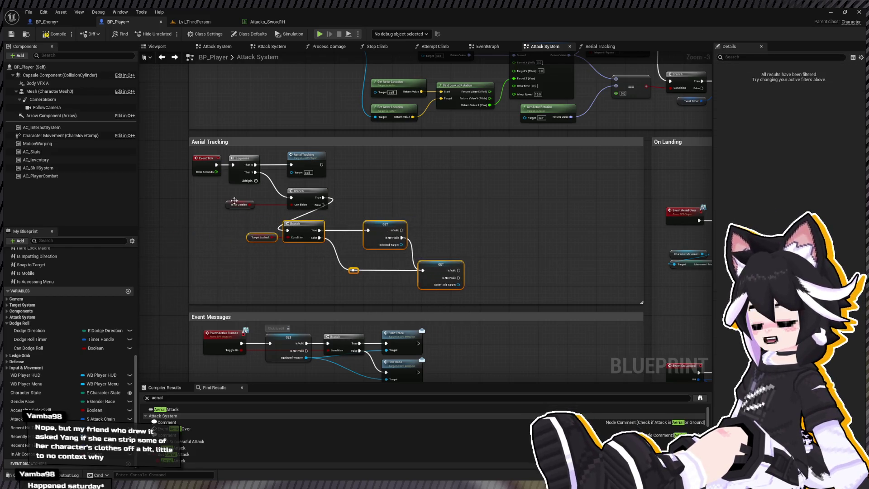
scroll(401, 227, "down", 3)
mouse_move(403, 200)
left_mouse_down()
mouse_move(327, 218)
mouse_move(169, 172)
left_mouse_up()
scroll(349, 196, "up", 3)
left_click_drag(350, 197, 215, 189)
left_click_drag(249, 252, 384, 288)
mouse_move(307, 273)
left_mouse_down()
mouse_move(332, 266)
mouse_move(414, 205)
mouse_move(410, 220)
mouse_move(385, 224)
mouse_move(442, 216)
mouse_move(407, 226)
mouse_move(433, 233)
left_mouse_up()
- Add a Get Actor Location for the selected target, split into X, Y and Z
left_click(450, 271)
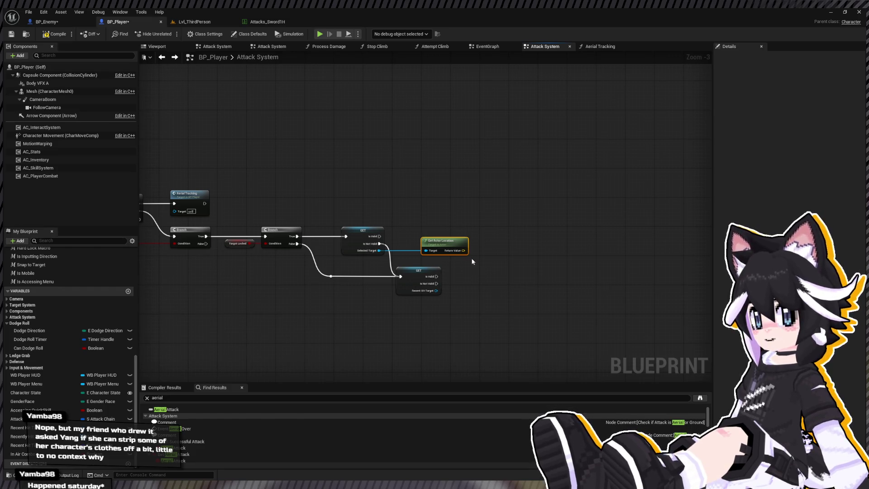
right_click(463, 250)
left_click(493, 271)
left_click_drag(448, 248, 483, 247)
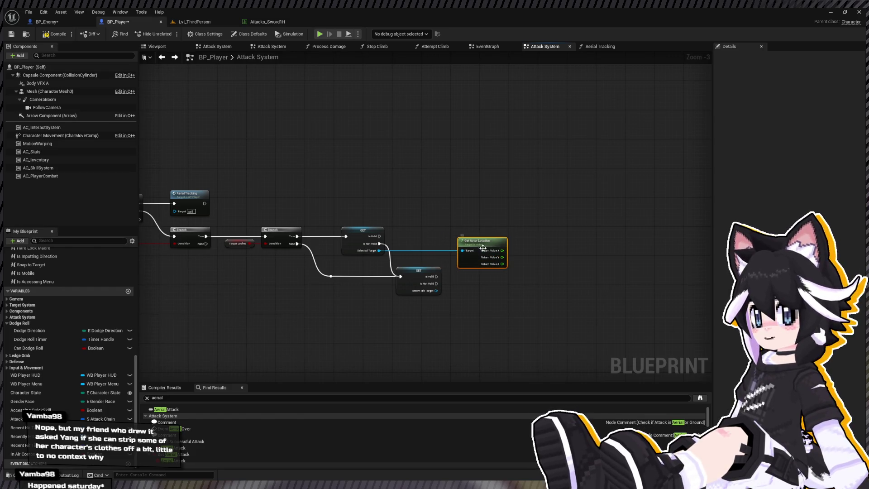
mouse_move(305, 330)
left_mouse_down()
mouse_move(437, 277)
mouse_move(434, 314)
left_mouse_up()
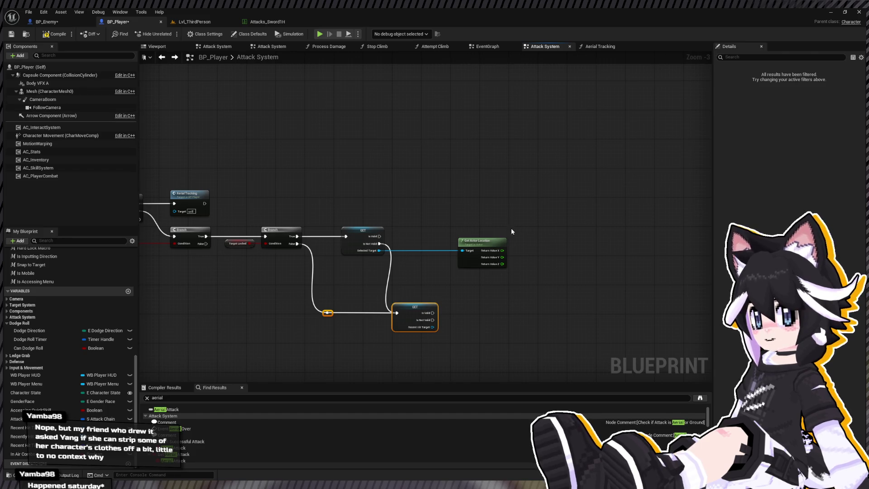
mouse_move(413, 309)
left_mouse_down()
mouse_move(431, 305)
mouse_move(422, 313)
left_mouse_up()
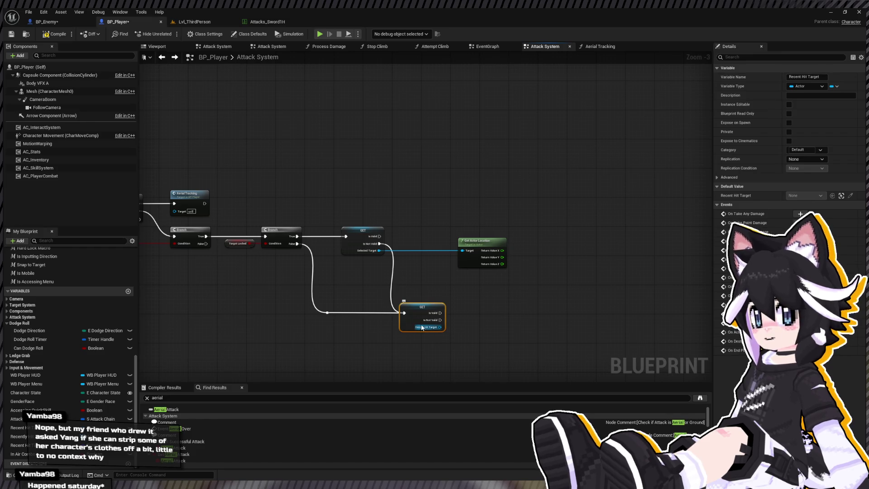
- Paste in a self Get Actor Location and a Set Actor Location node
left_click_drag(466, 180, 443, 195)
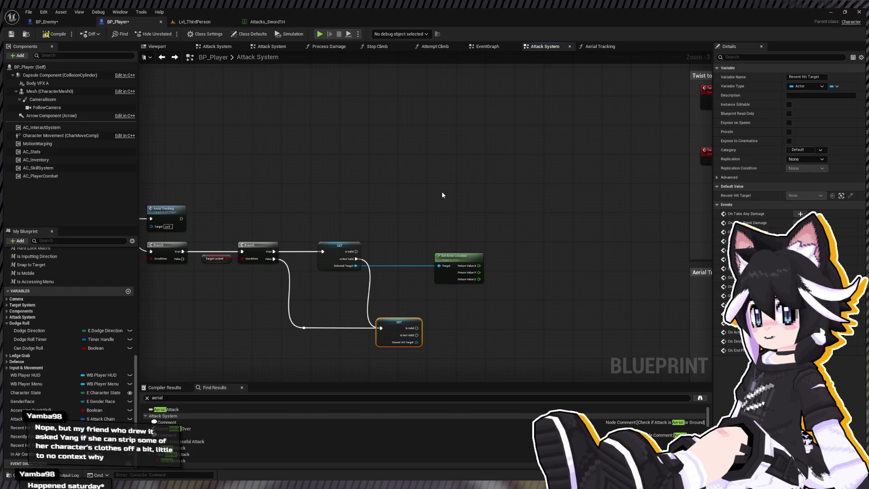
key("ctrl+v")
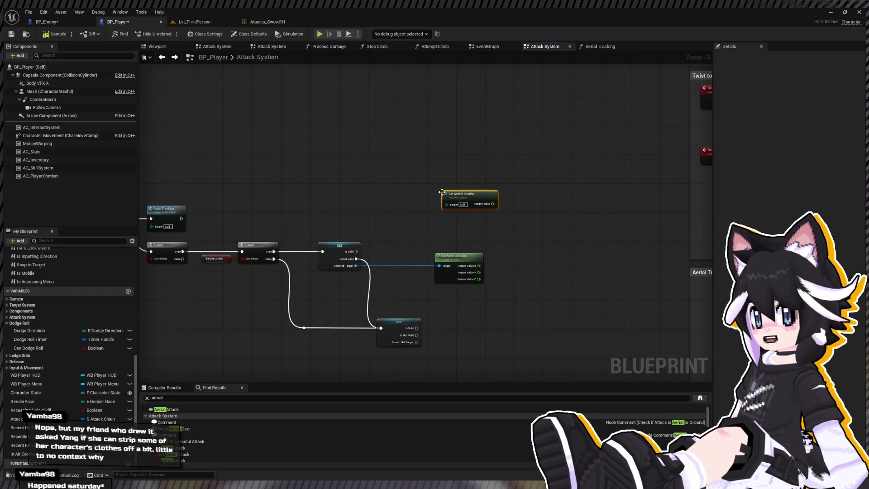
left_click_drag(442, 195, 353, 209)
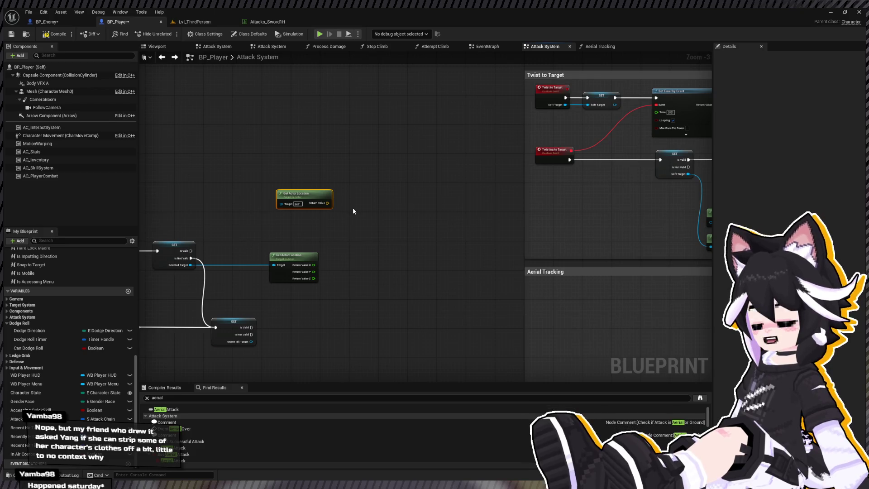
key("ctrl+v")
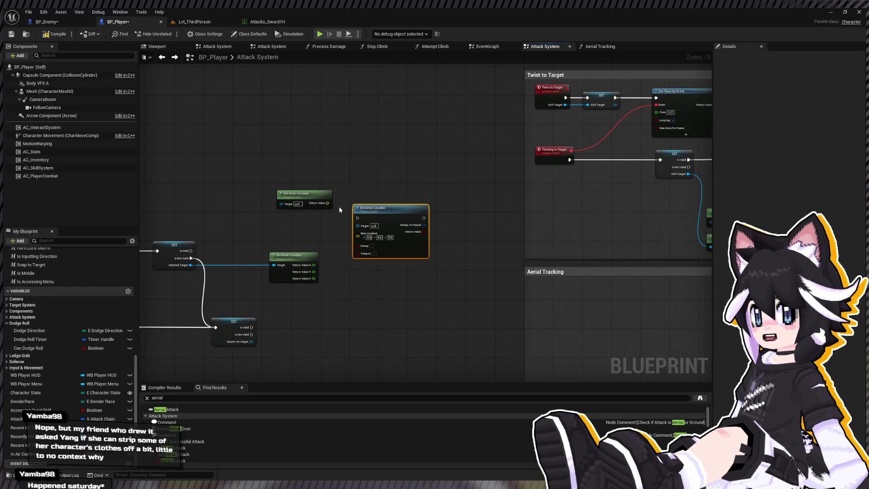
left_click_drag(301, 198, 293, 223)
scroll(299, 235, "up", 3)
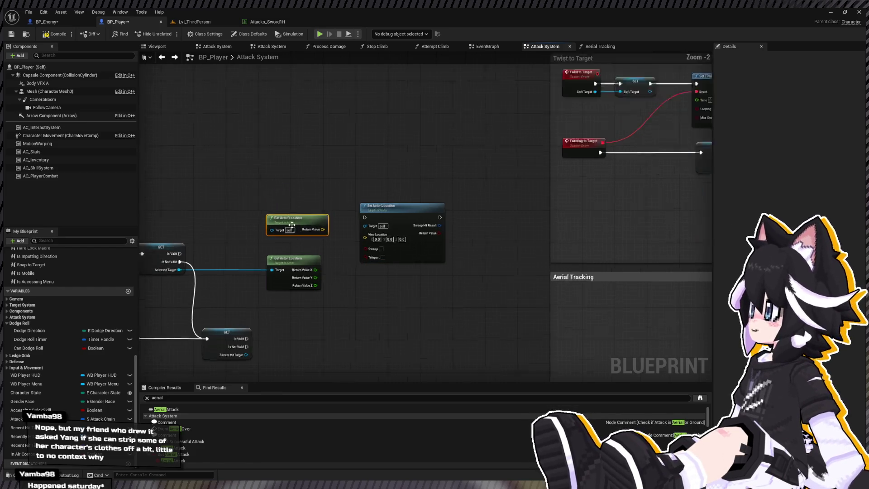
left_click_drag(427, 206, 449, 206)
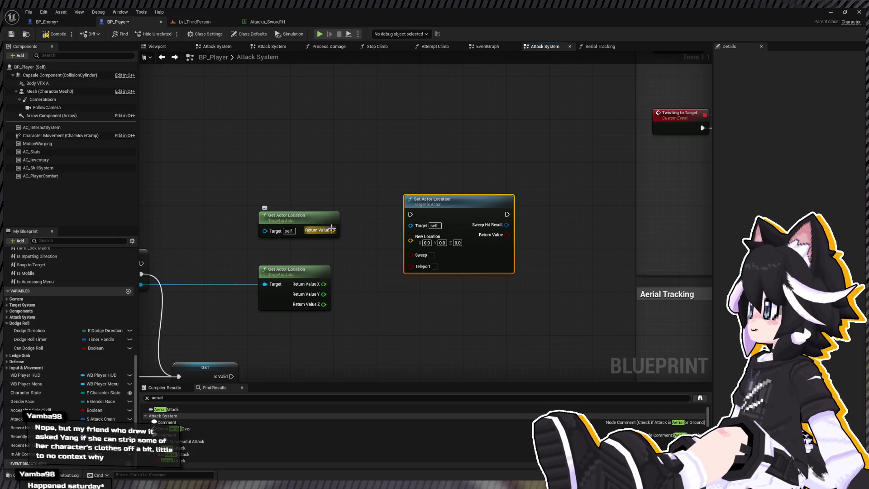
- Split the player's location into X, Y, Z and drag a wire from Set Actor Location's New Location
left_click(321, 223)
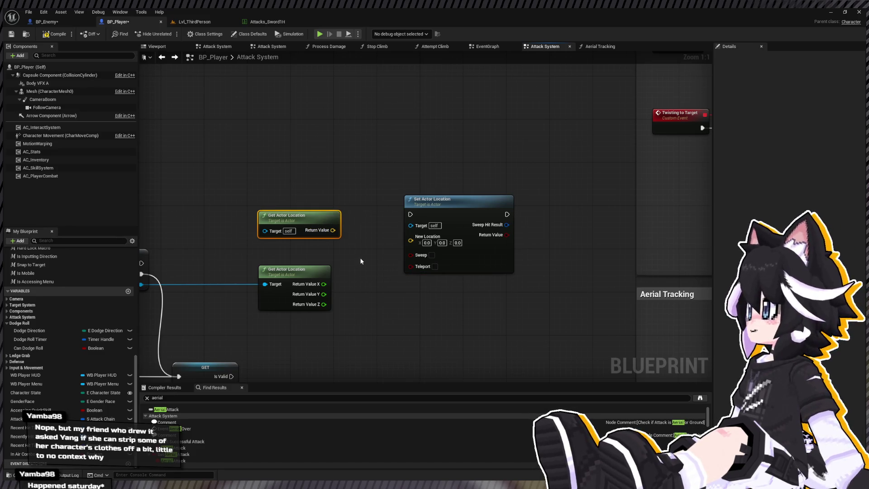
key("ctrl+z")
left_click(444, 267)
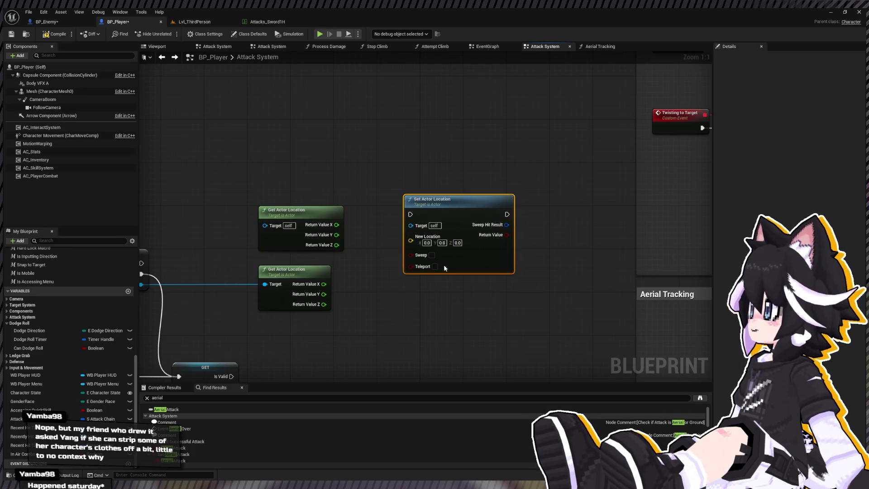
key("ctrl+z")
mouse_move(451, 220)
left_mouse_down()
mouse_move(510, 162)
mouse_move(538, 154)
left_mouse_up()
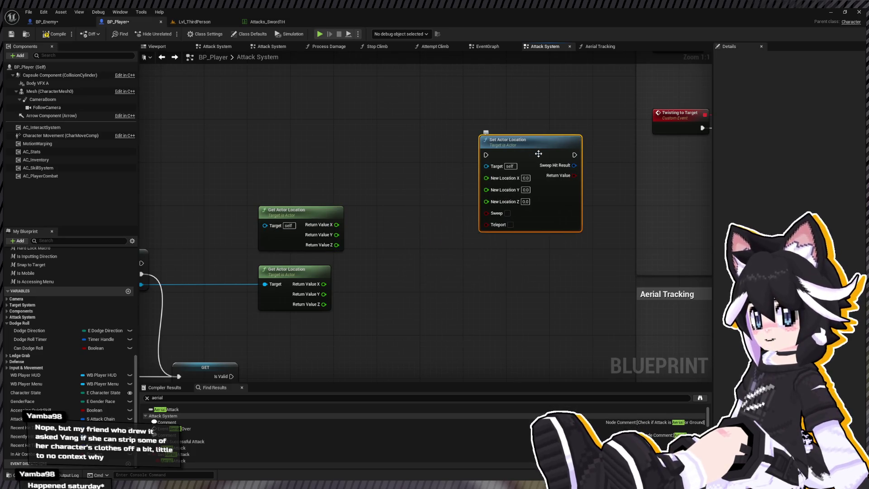
key("ctrl+z")
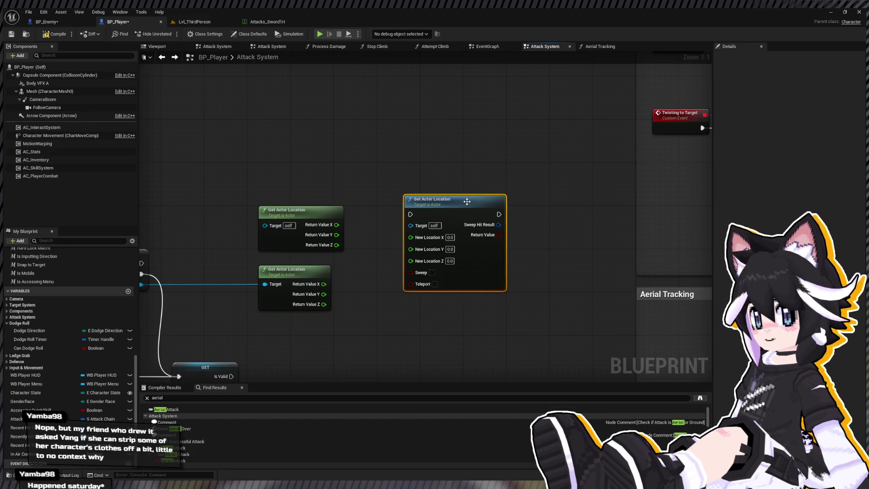
key("ctrl+z")
left_click_drag(455, 201, 558, 163)
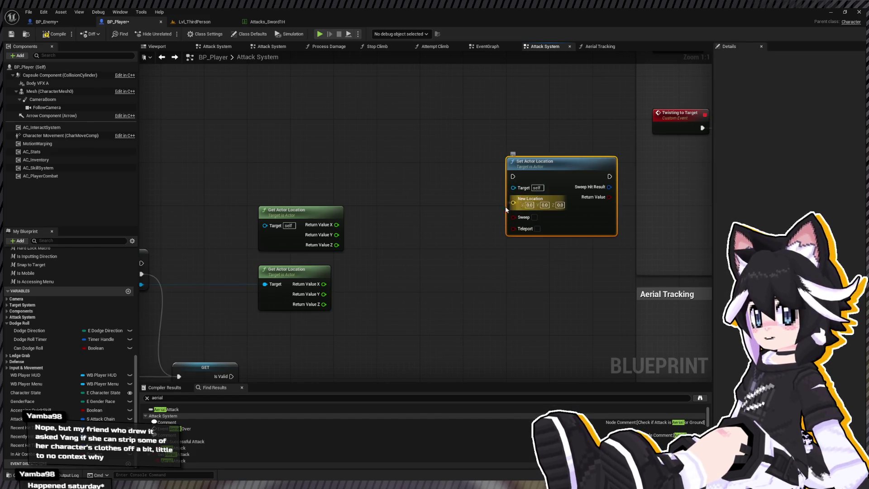
left_click_drag(513, 203, 423, 224)
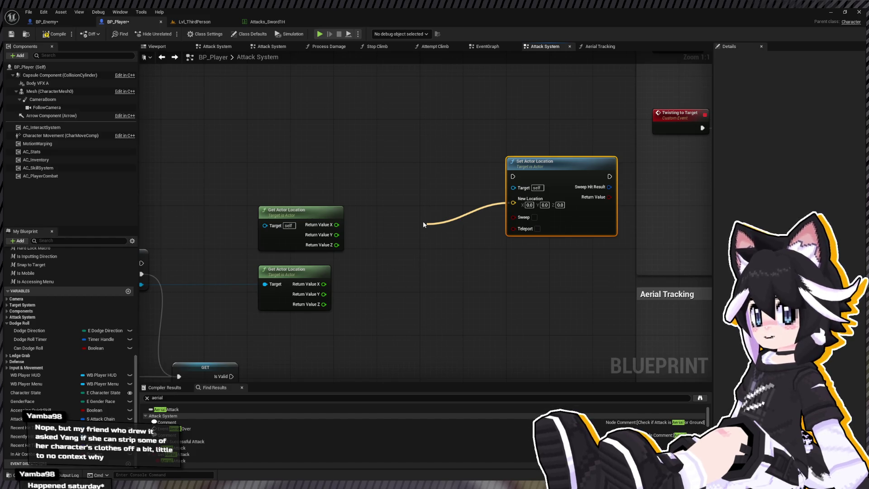
- Replace the VInterp To Constant with a VInterp To feeding New Location, using Event Tick's Delta Seconds
left_click(475, 275)
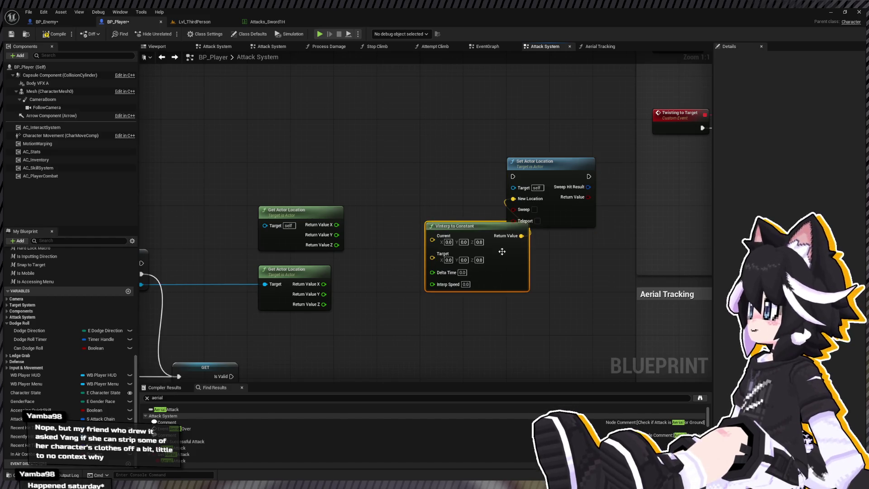
left_click_drag(474, 227, 434, 221)
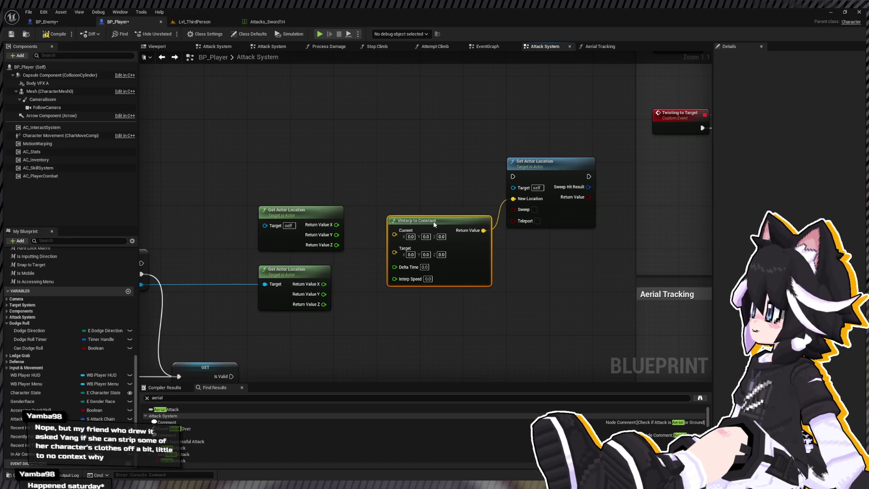
key("Delete")
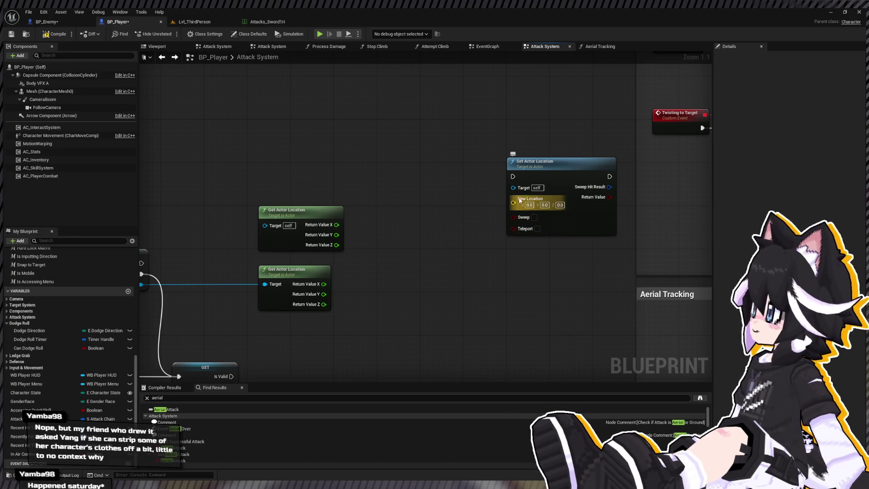
mouse_move(514, 200)
left_mouse_down()
mouse_move(435, 237)
mouse_move(453, 239)
mouse_move(390, 216)
left_mouse_up()
scroll(389, 217, "down", 2)
mouse_move(239, 206)
left_mouse_down()
mouse_move(288, 215)
mouse_move(466, 206)
mouse_move(427, 211)
left_mouse_up()
mouse_move(221, 207)
left_mouse_down()
mouse_move(665, 192)
mouse_move(688, 262)
mouse_move(500, 230)
left_mouse_up()
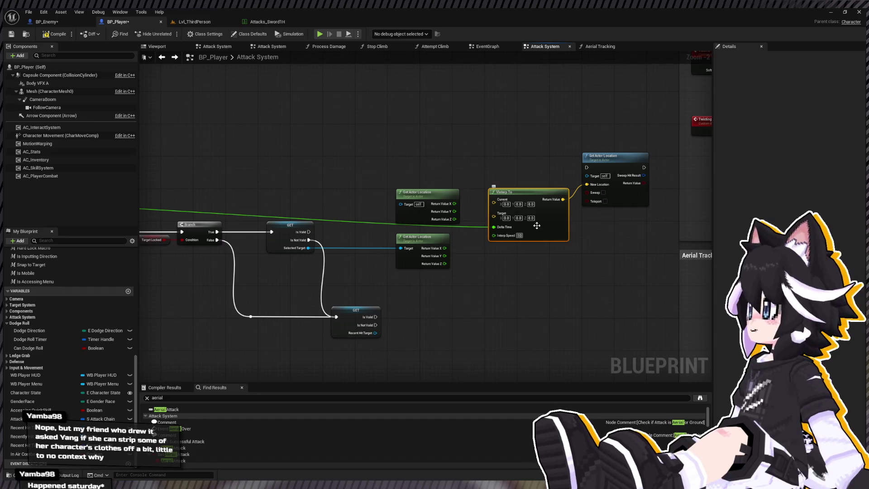
- Connect the player's own Get Actor Location to VInterp To's Current input
scroll(534, 222, "up", 2)
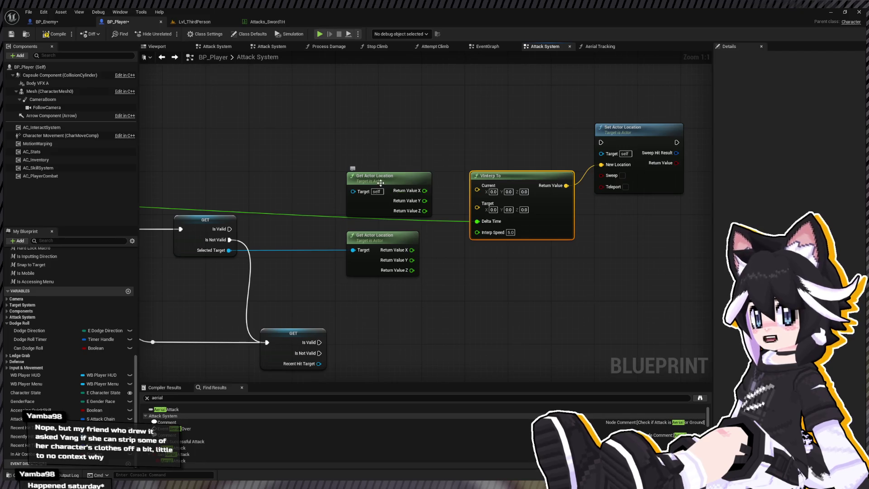
left_click(422, 194)
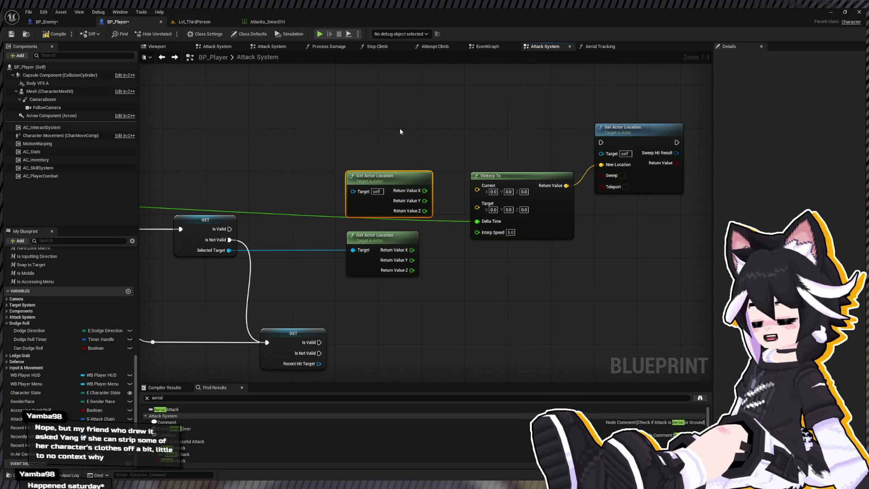
key("ctrl+d")
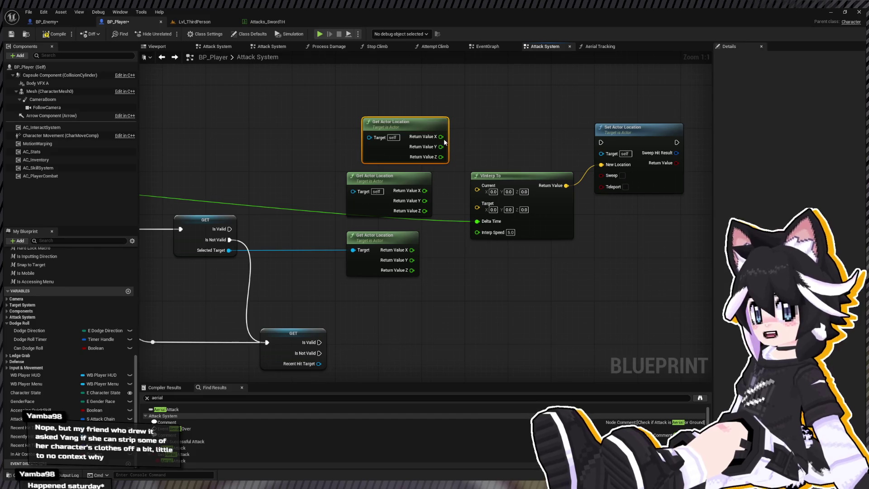
right_click(440, 137)
left_click(452, 151)
left_click(529, 129)
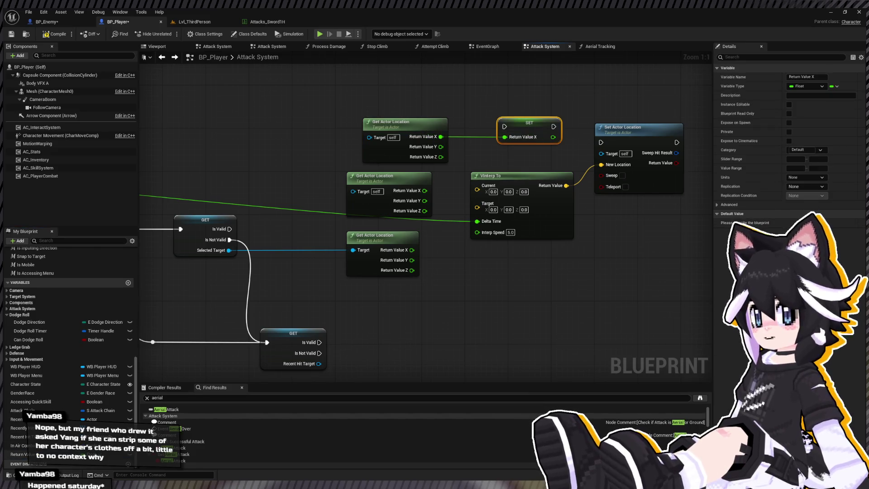
key("Delete")
key("Delete")
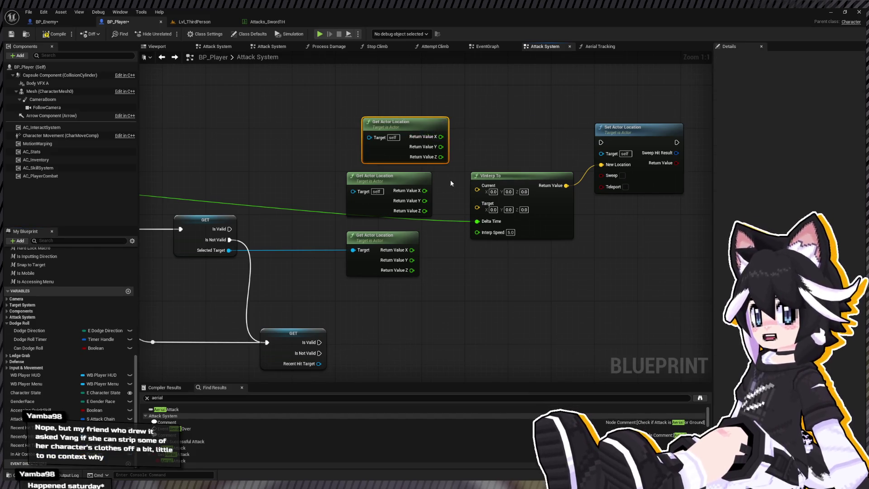
right_click(440, 137)
left_click(457, 165)
left_click_drag(437, 137, 477, 185)
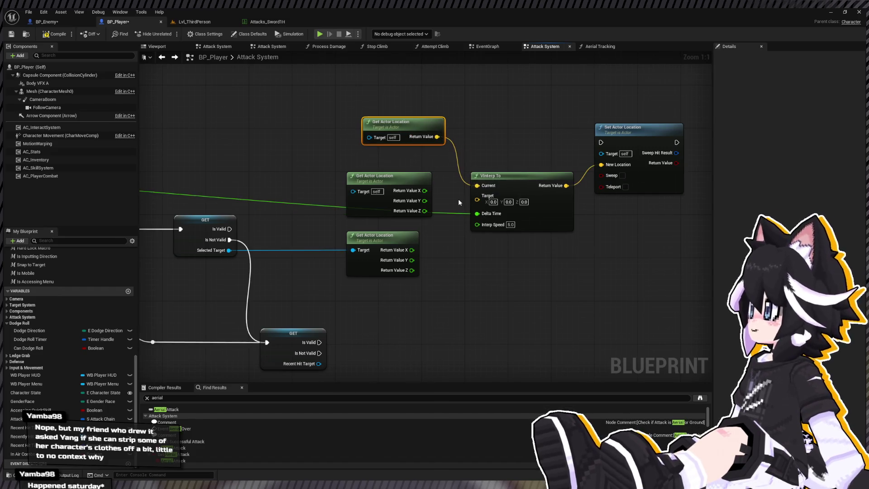
- Split VInterp To's Target into X, Y, Z, wire the target's coordinates, and run it from Is Valid
left_click_drag(366, 174, 414, 190)
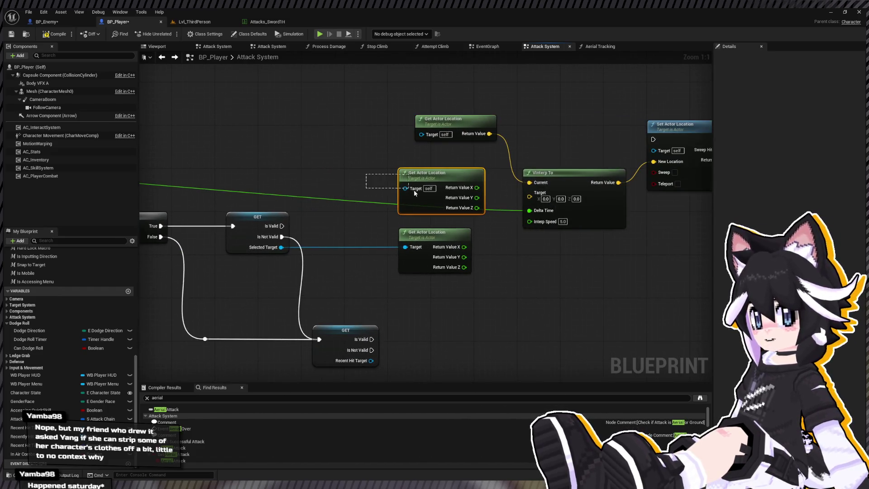
key("Delete")
key("Delete")
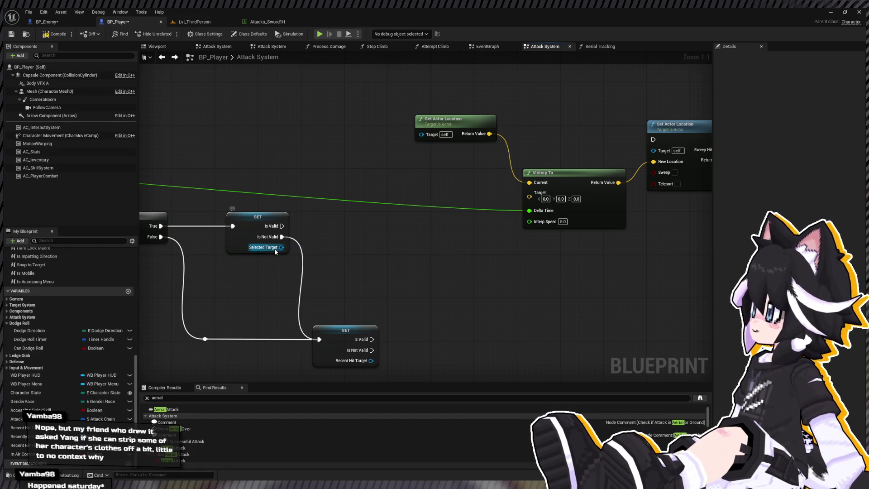
left_click_drag(498, 189, 337, 181)
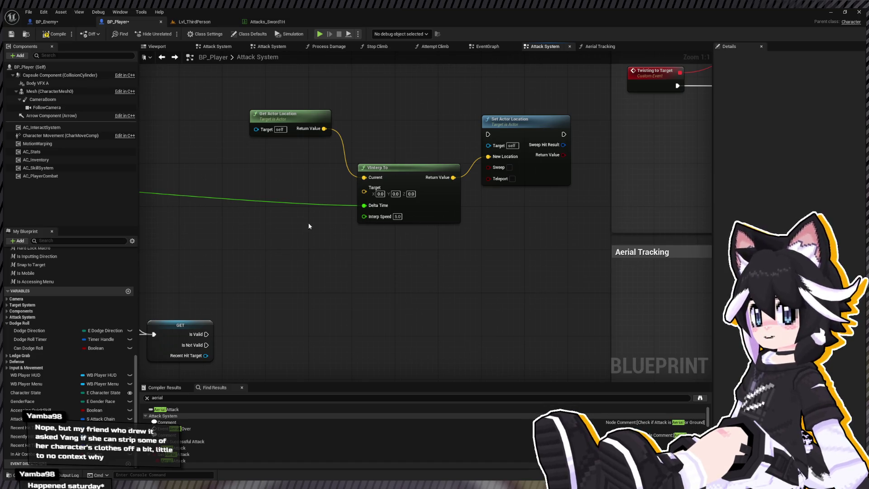
key("ctrl+z")
key("ctrl+z")
key("ctrl+z")
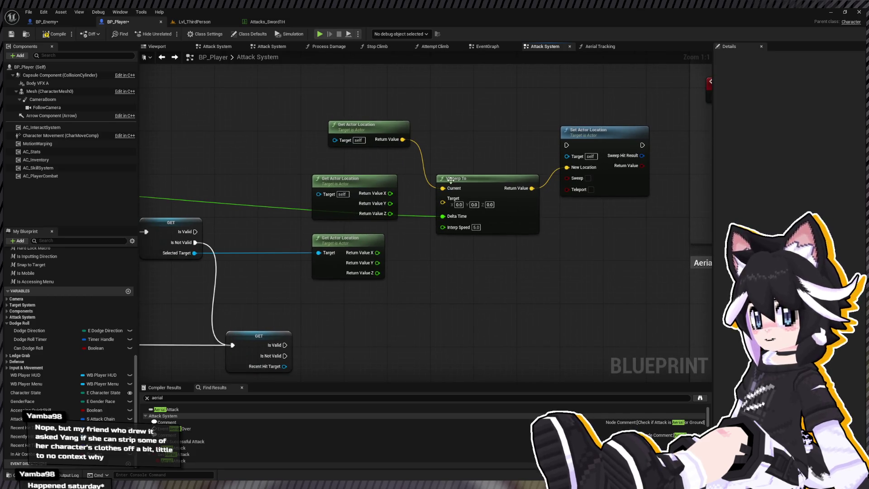
key("ctrl+z")
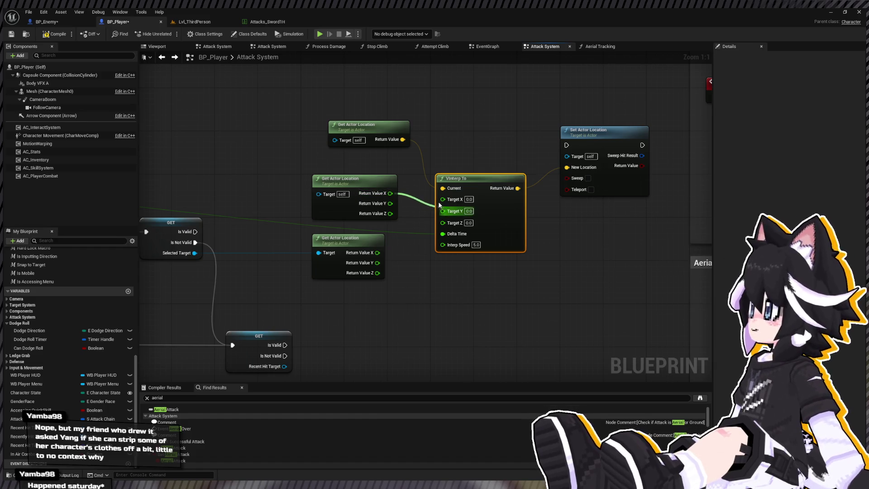
left_click_drag(439, 205, 391, 203)
mouse_move(375, 278)
left_mouse_down()
mouse_move(446, 235)
mouse_move(394, 277)
mouse_move(381, 276)
left_mouse_up()
scroll(452, 233, "down", 2)
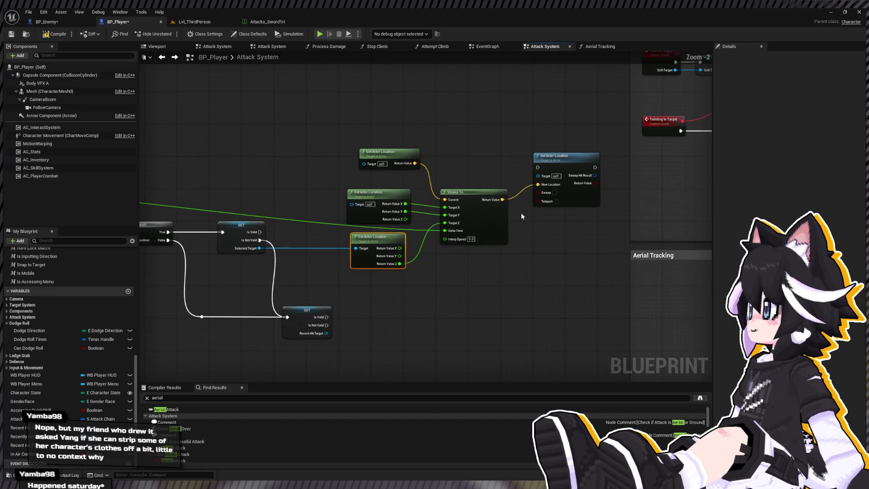
mouse_move(538, 167)
left_mouse_down()
mouse_move(267, 237)
mouse_move(261, 232)
left_mouse_up()
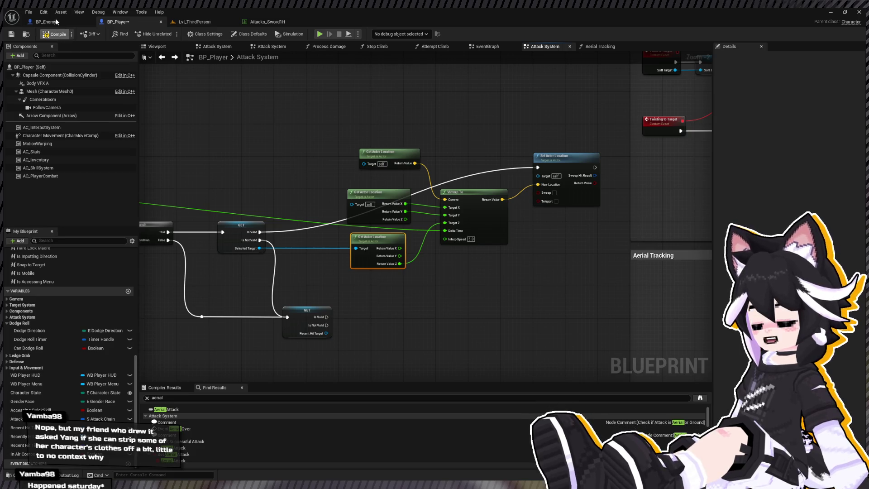
left_click(185, 21)
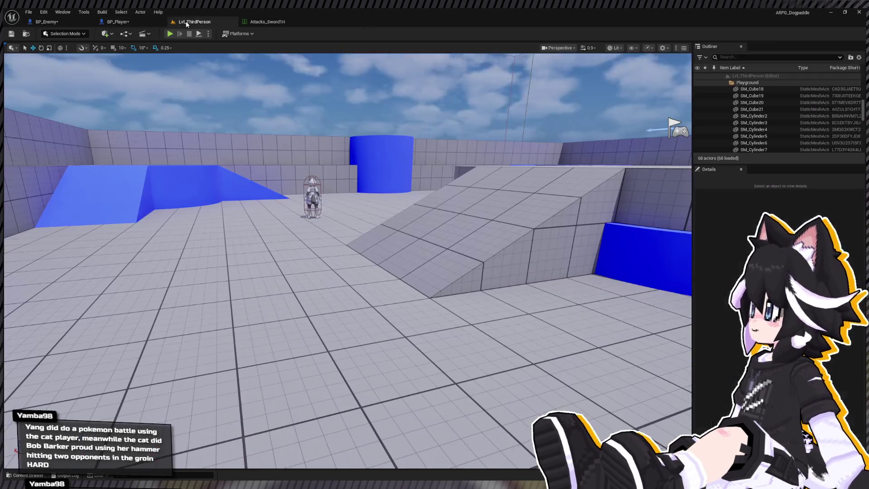
left_click(169, 34)
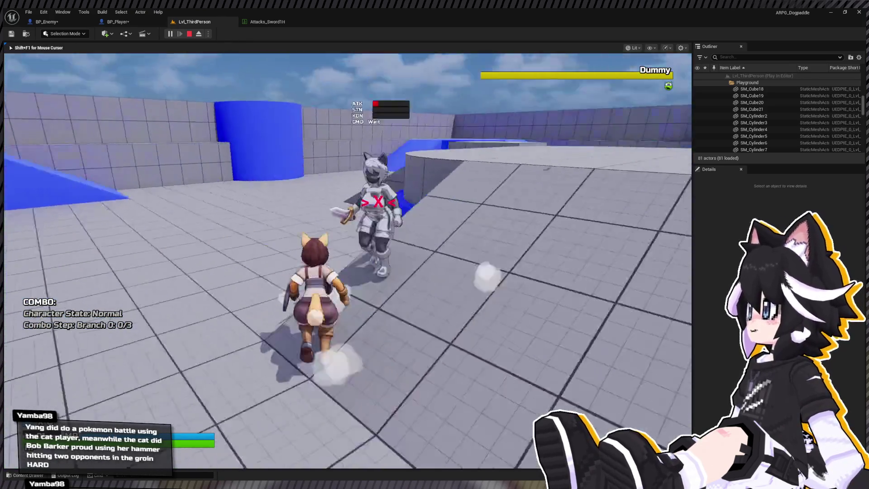
left_click(347, 260)
key("w")
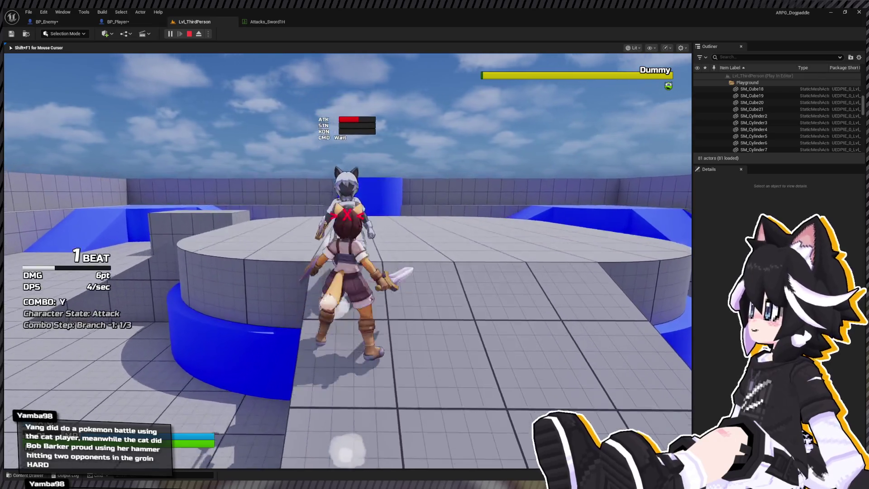
left_click(347, 260)
left_click(347, 260)
left_click(348, 260)
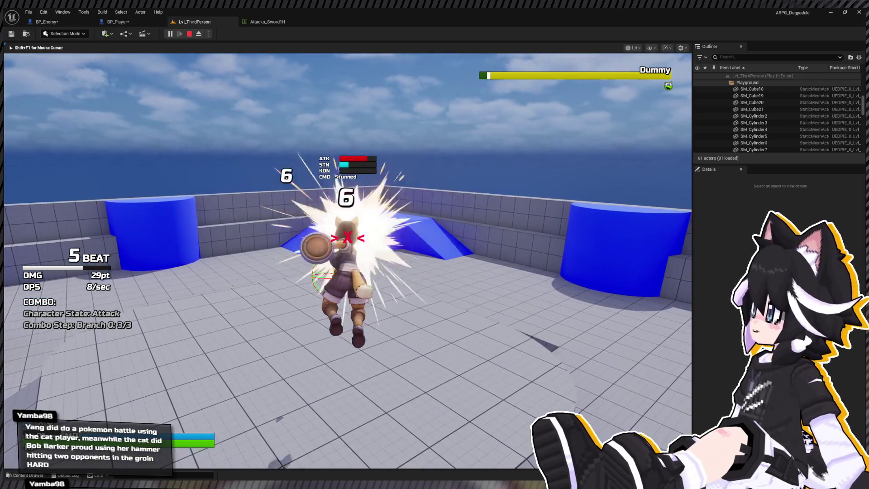
key("w")
key("w")
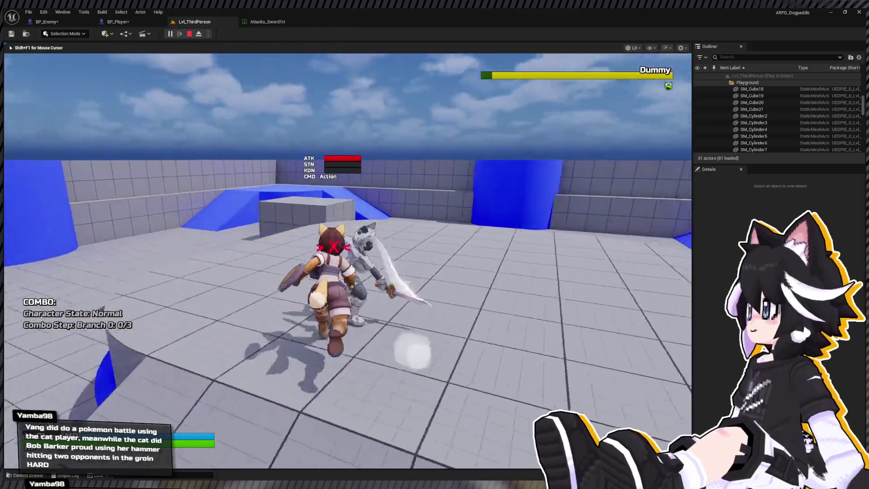
right_click(348, 260)
left_click(348, 260)
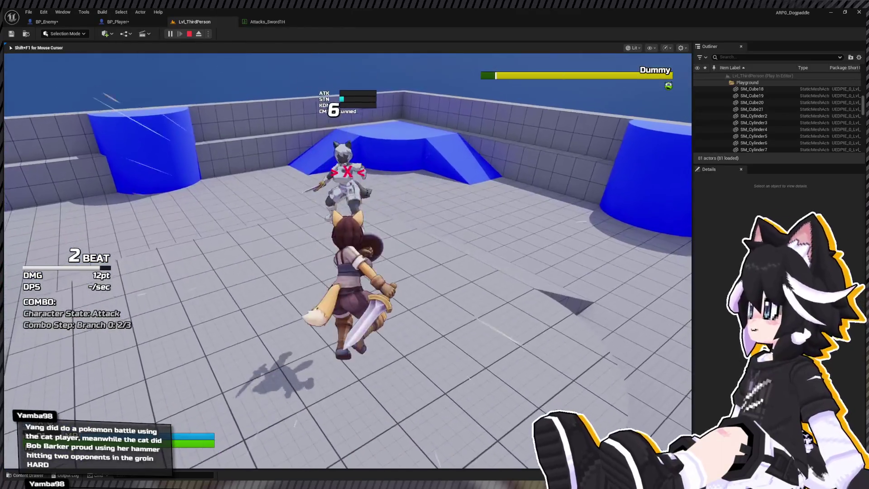
key("w")
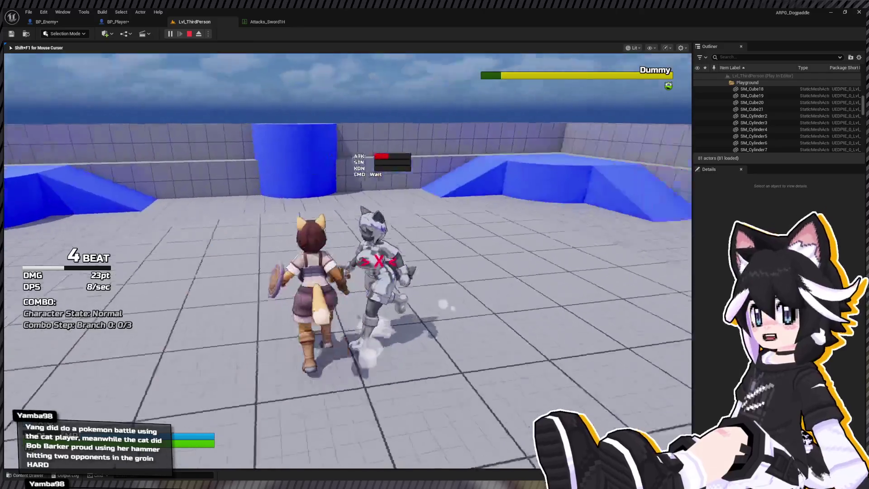
left_click(348, 261)
left_click(348, 260)
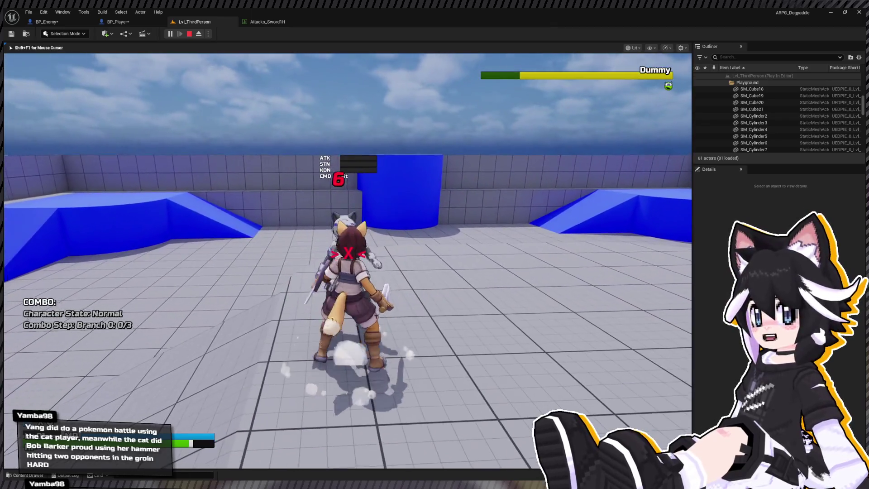
left_click(348, 260)
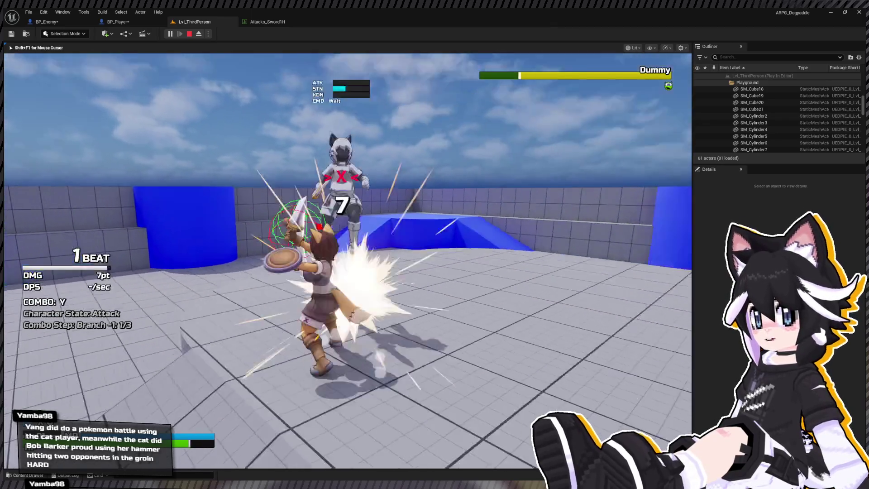
left_click(347, 261)
left_click(347, 261)
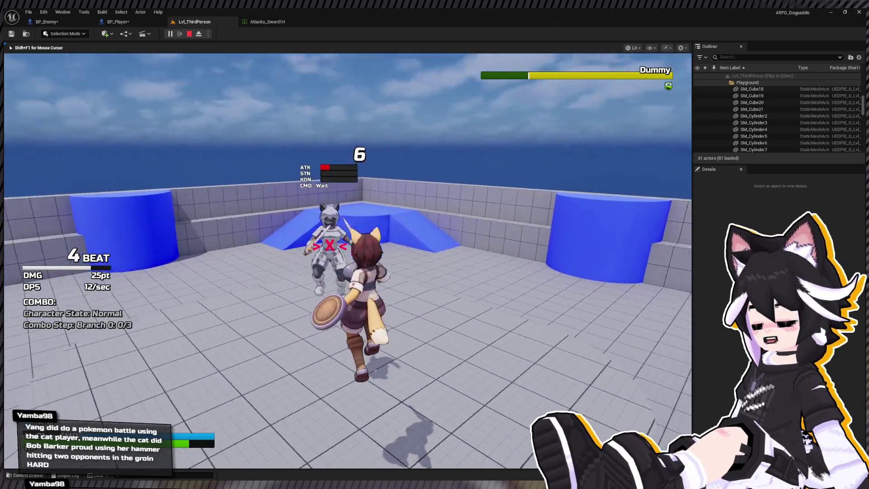
key("d")
key("w")
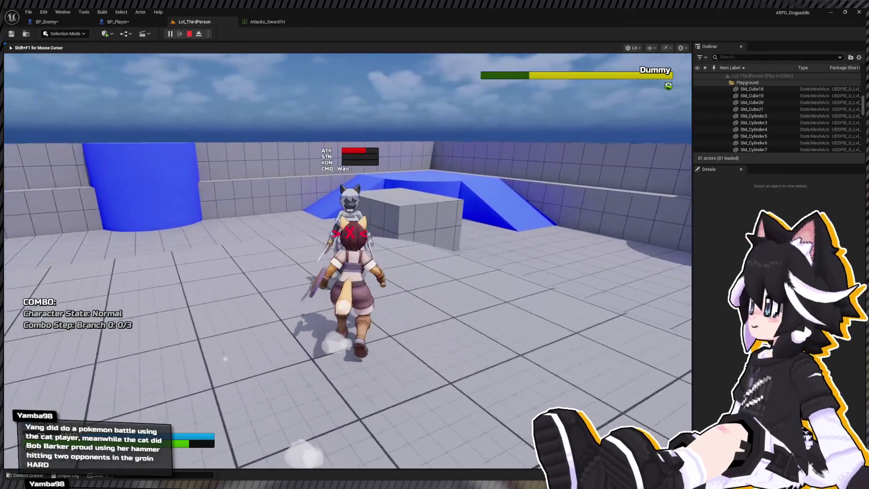
right_click(347, 260)
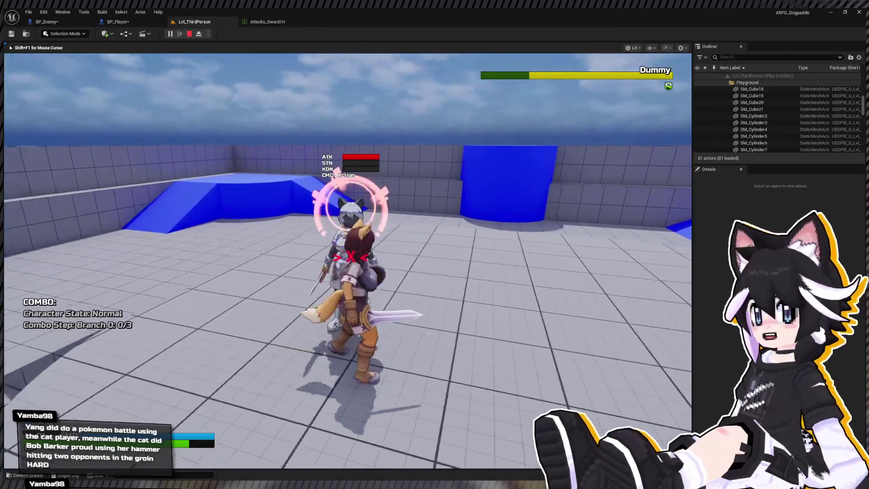
left_click(348, 260)
left_click(347, 261)
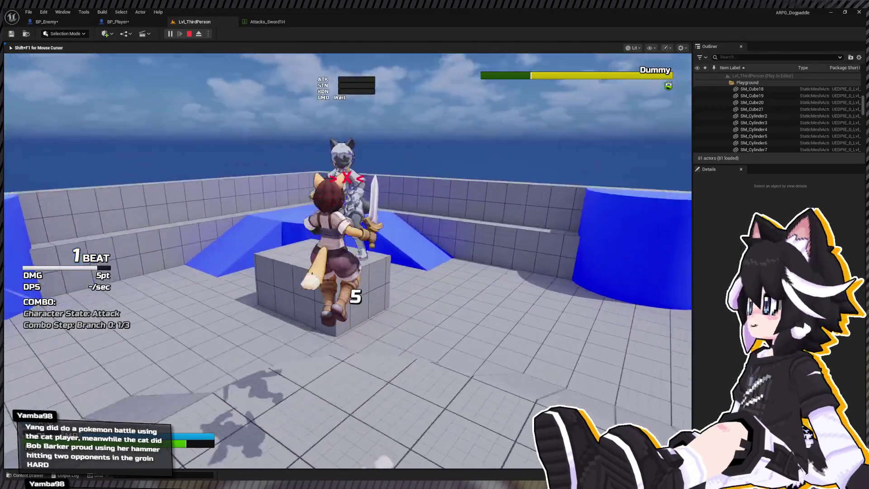
left_click(348, 261)
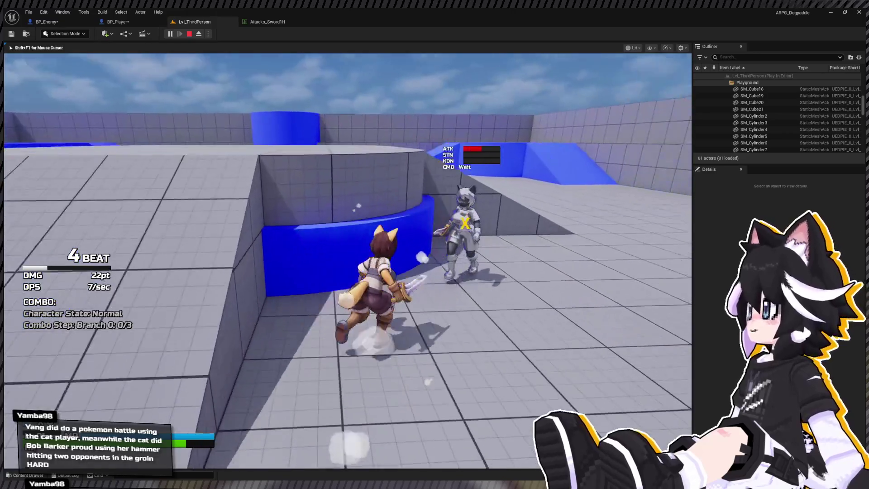
left_click(347, 261)
left_click(348, 261)
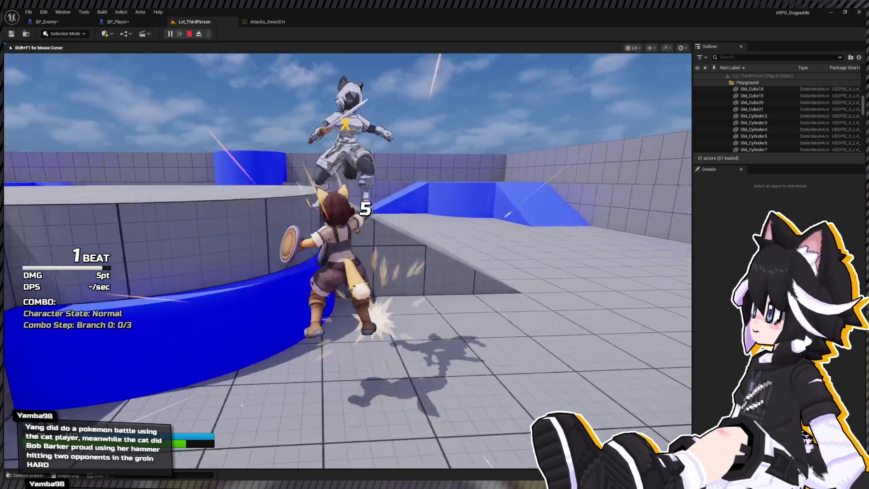
left_click(347, 260)
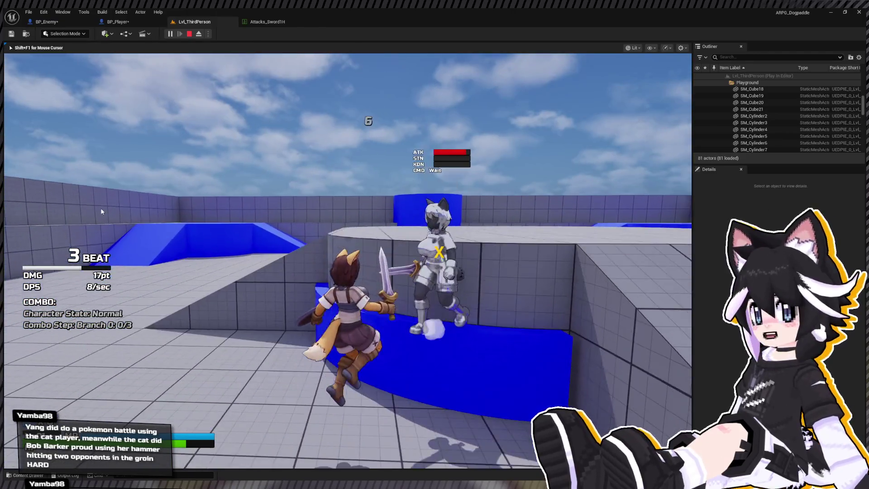
key("Escape")
left_click(126, 20)
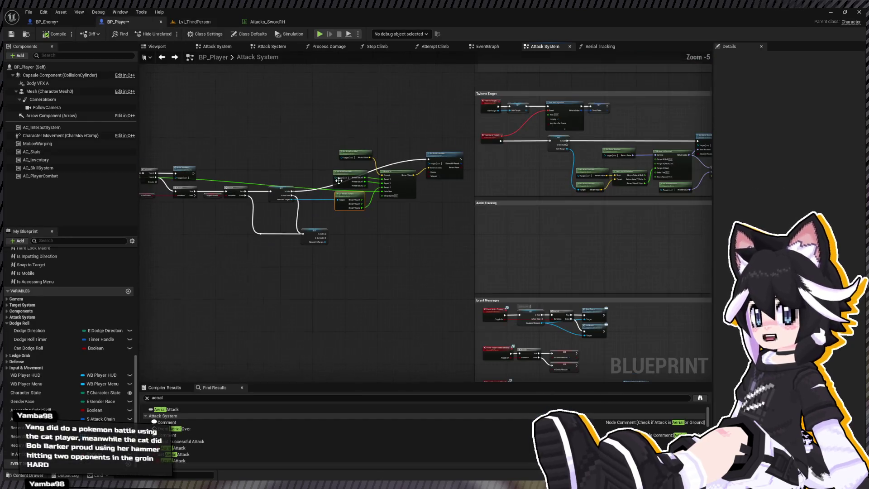
- Move the Event Tick node up toward the top left of the graph
scroll(337, 177, "up", 3)
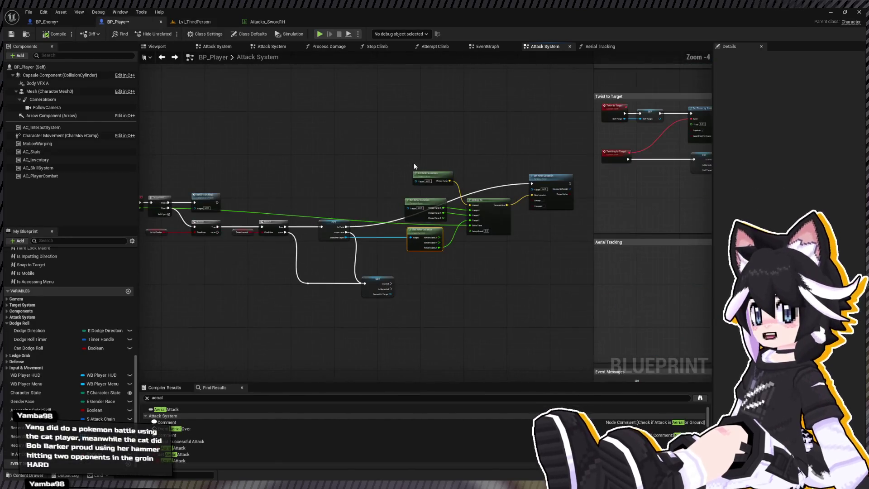
scroll(386, 107, "down", 3)
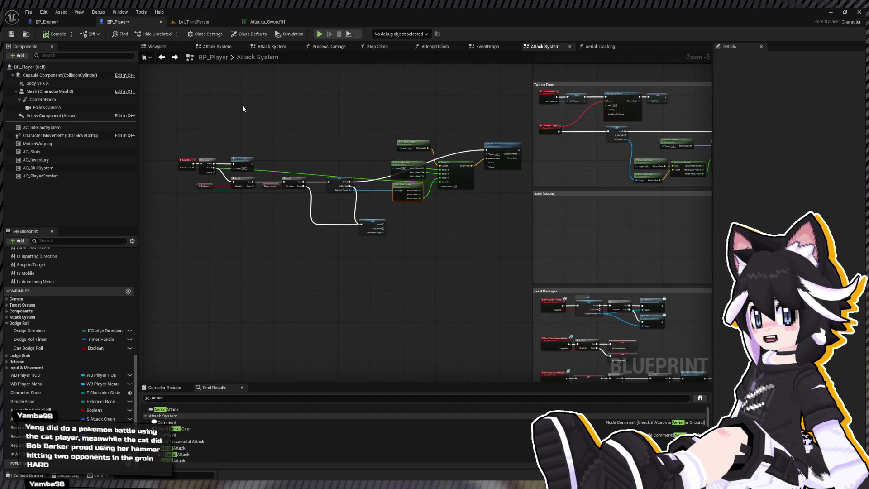
scroll(243, 109, "up", 3)
scroll(378, 145, "down", 2)
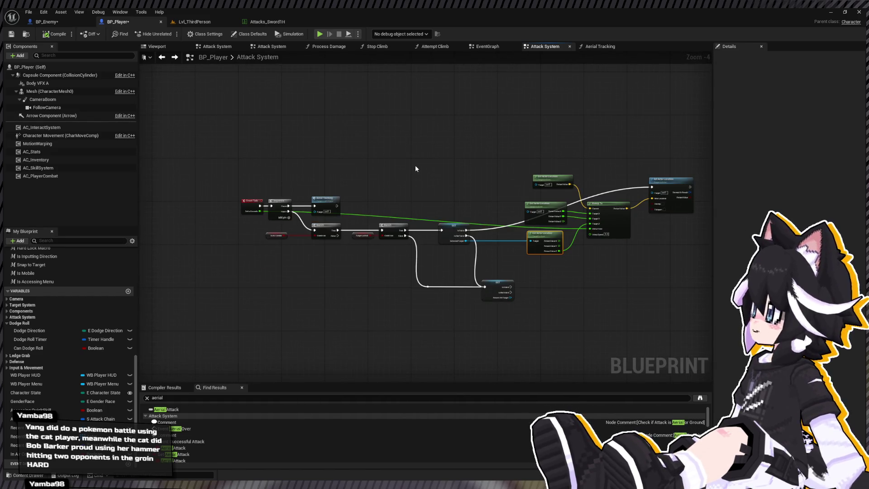
mouse_move(249, 206)
left_mouse_down()
mouse_move(201, 202)
mouse_move(230, 152)
mouse_move(204, 142)
left_mouse_up()
- Move Sequence and Aerial Tracking up beside Event Tick, then select the remaining target-tracking nodes
scroll(203, 142, "up", 1)
scroll(227, 158, "down", 2)
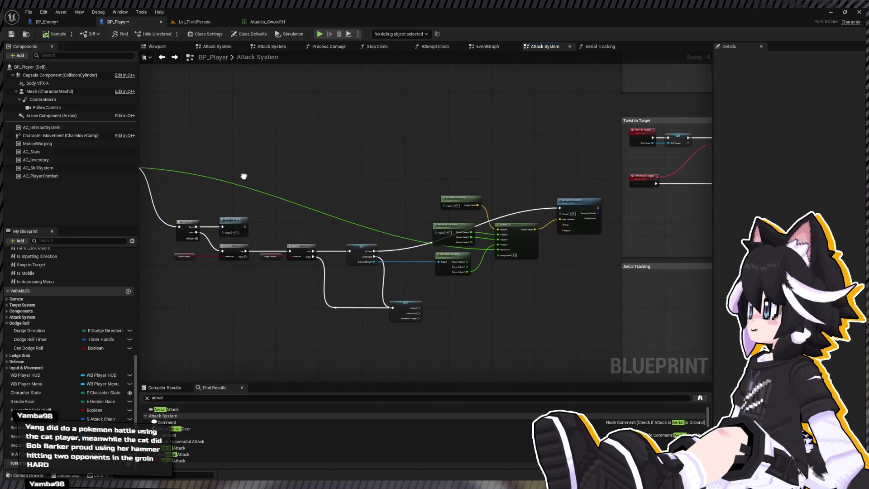
scroll(249, 174, "up", 1)
left_click(525, 199)
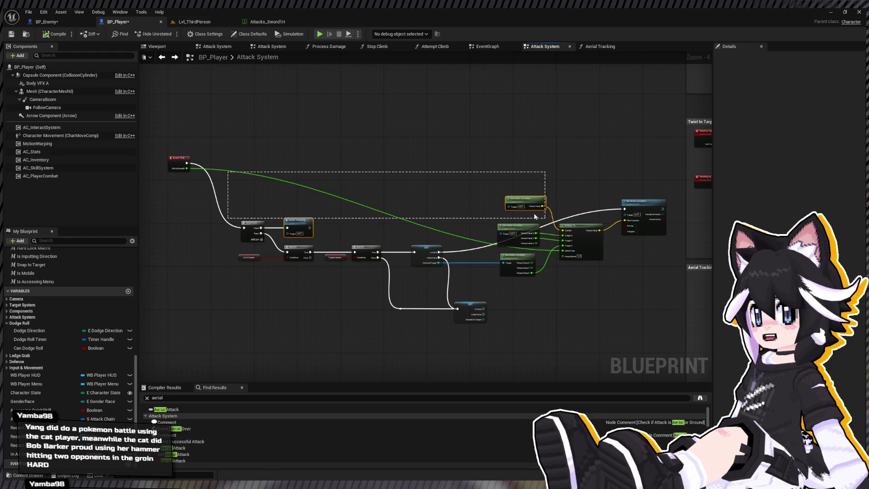
mouse_move(312, 189)
left_mouse_down()
mouse_move(421, 192)
mouse_move(130, 229)
mouse_move(314, 189)
mouse_move(489, 188)
left_mouse_up()
left_click(355, 216)
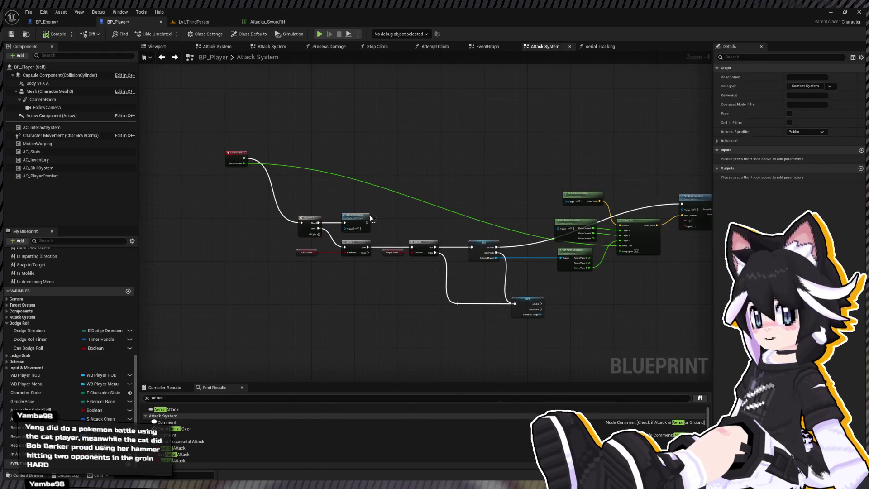
left_click(310, 226, "ctrl")
left_click_drag(364, 224, 347, 159)
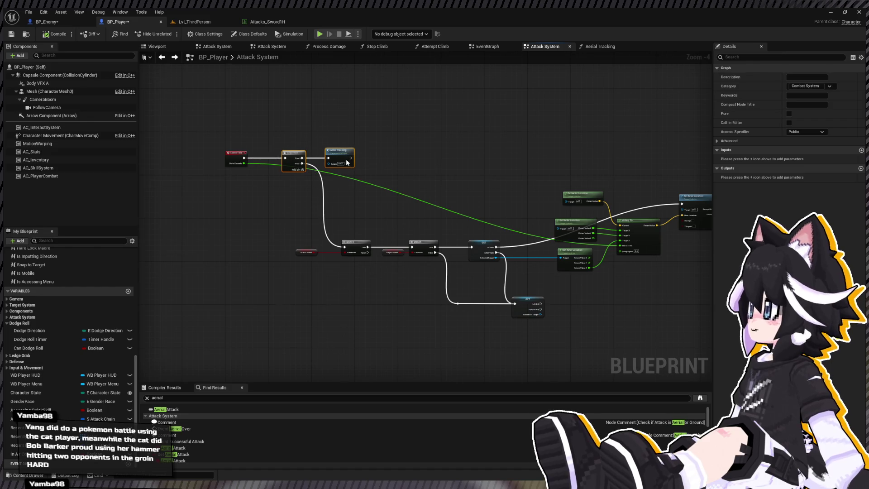
mouse_move(281, 194)
left_mouse_down()
mouse_move(466, 252)
mouse_move(633, 339)
mouse_move(704, 332)
mouse_move(670, 325)
left_mouse_up()
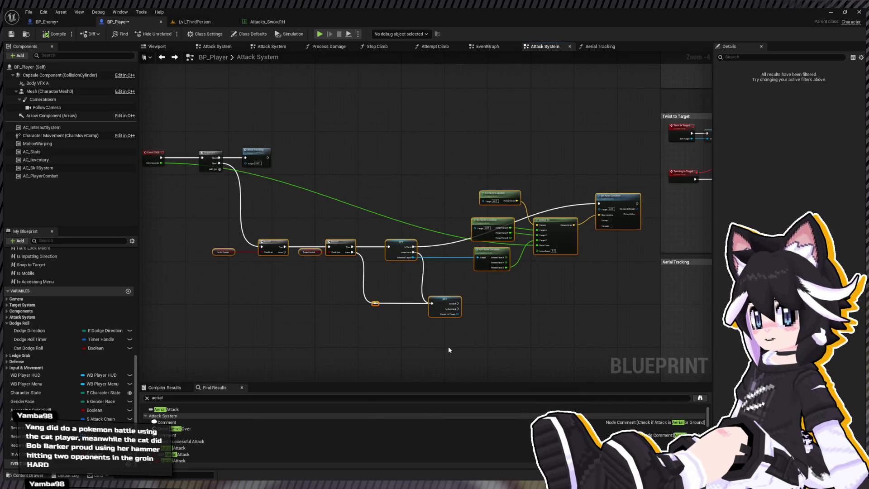
- Collapse the selected tracking nodes into a new function named 'Meet Target Z Level'
key("ctrl+shift+f")
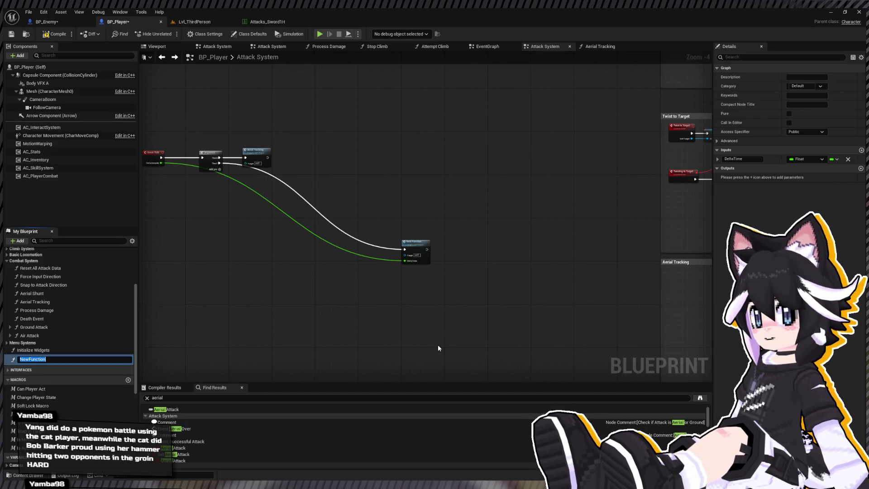
type("Meet A")
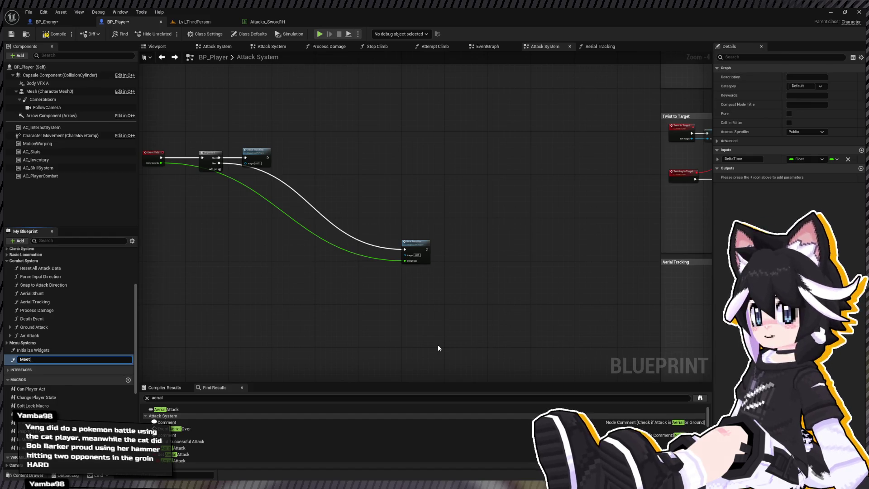
key("BackSpace")
type("Target Z Level")
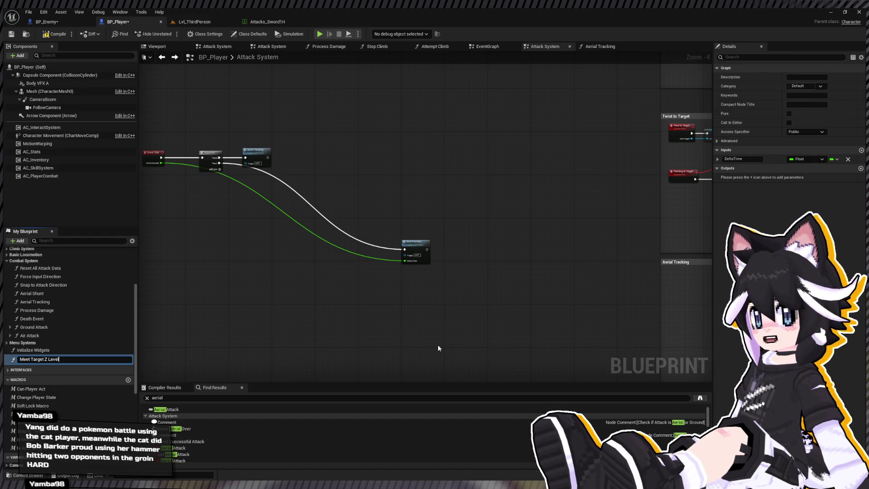
key("Return")
mouse_move(385, 229)
left_mouse_down()
mouse_move(497, 240)
mouse_move(451, 255)
mouse_move(371, 194)
left_mouse_up()
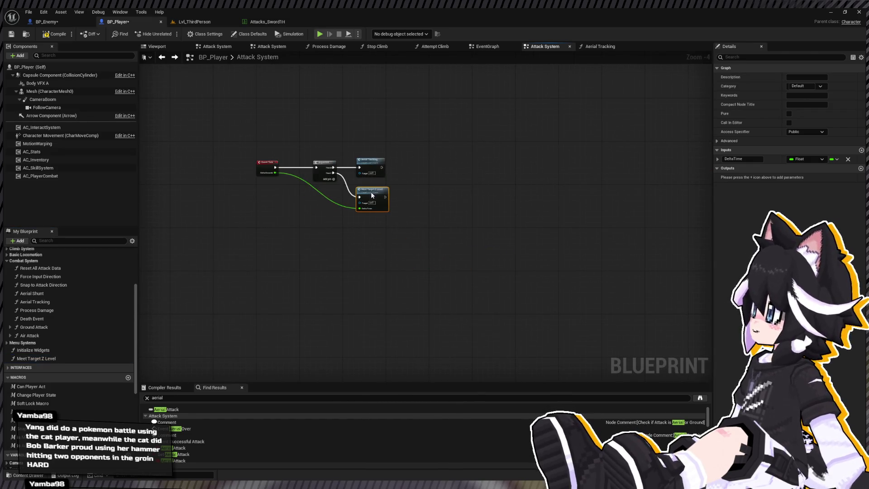
- Inside Meet Target Z Level, promote Selected Target to a new local variable named Target
double_click(370, 185)
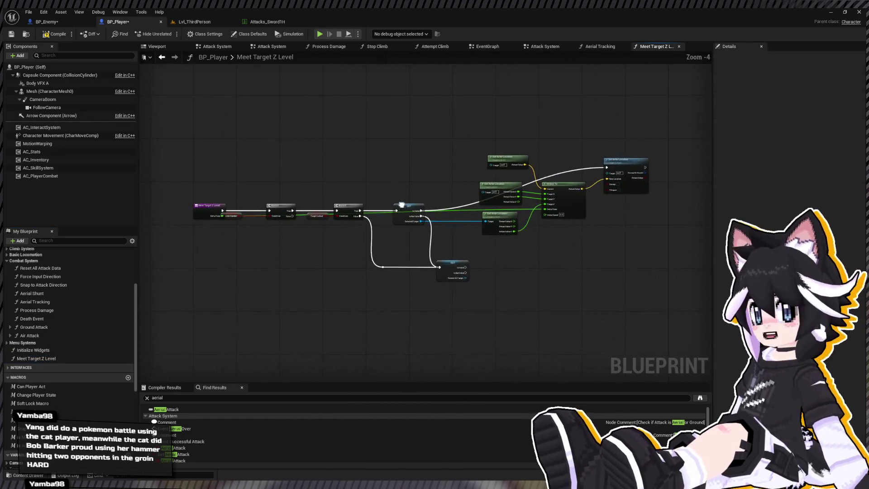
left_click_drag(342, 112, 522, 229)
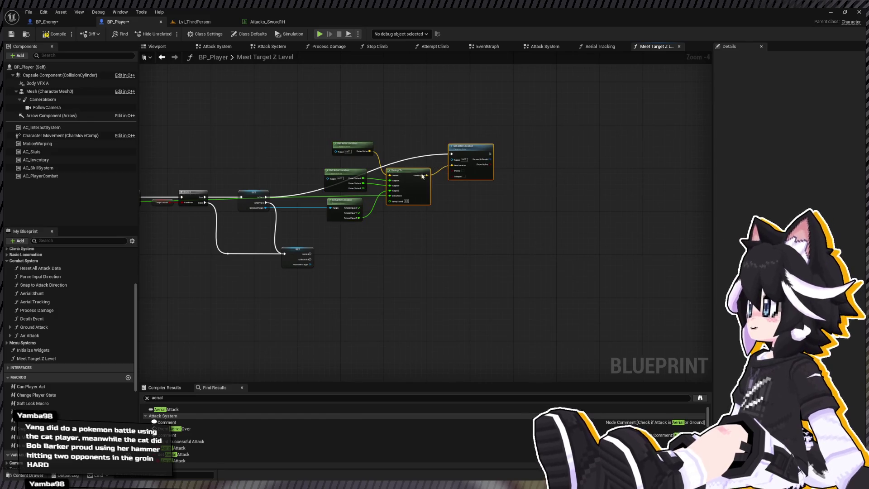
scroll(434, 192, "up", 5)
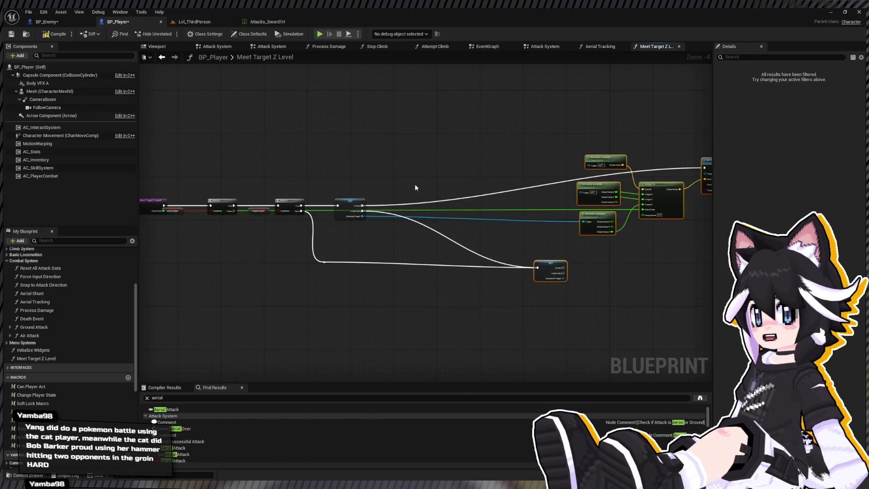
key("ctrl+z")
left_click(285, 233)
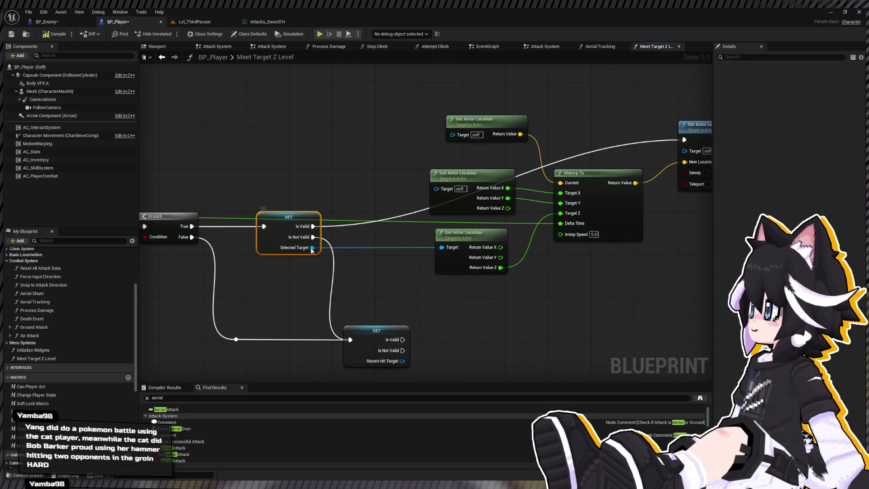
key("ctrl+shift+l")
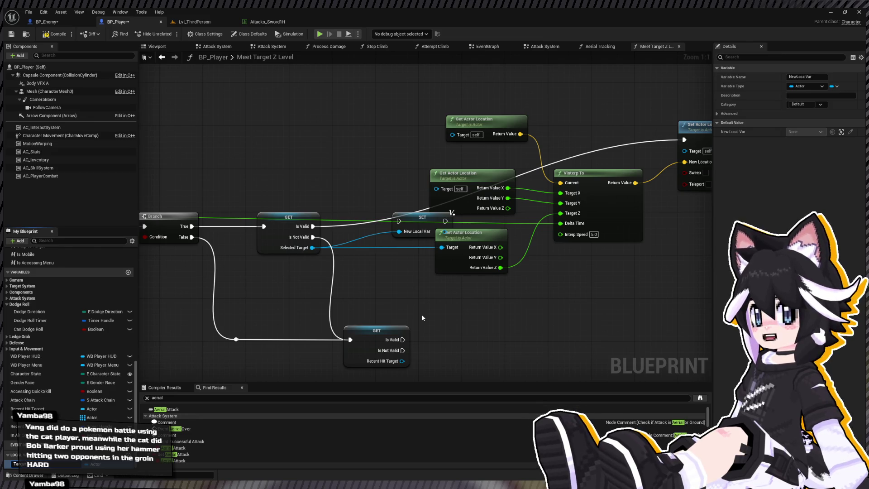
key("Return")
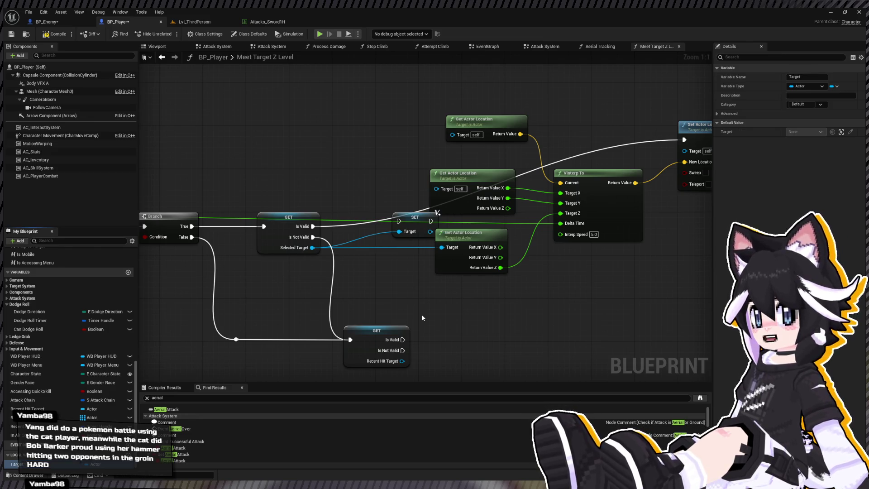
- Add a copy of SET Target after the Recent Hit Target check, wired from Recent Hit Target
left_click_drag(413, 221, 364, 227)
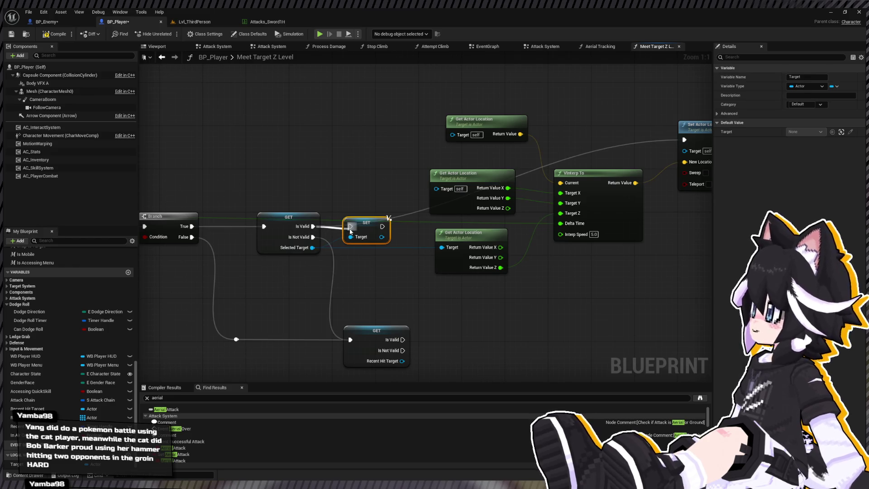
key("ctrl+c")
key("ctrl+v")
mouse_move(402, 339)
left_mouse_down()
mouse_move(441, 345)
mouse_move(451, 335)
mouse_move(402, 361)
left_mouse_up()
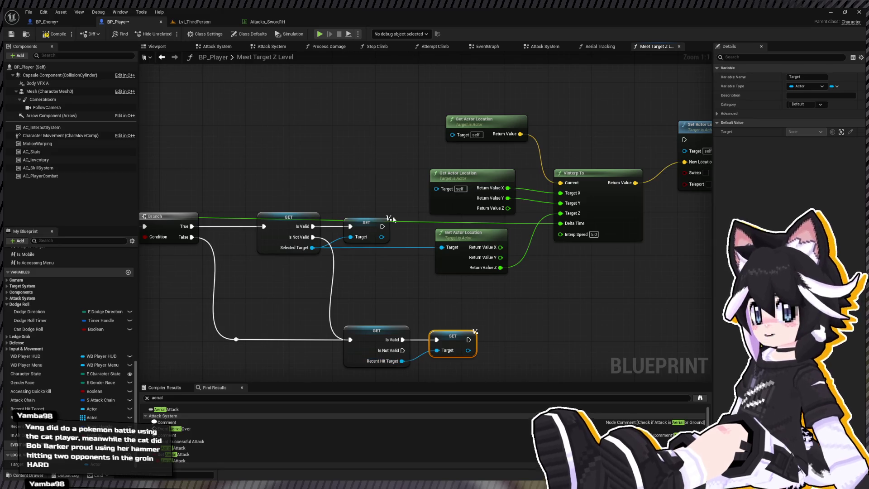
left_click_drag(431, 237, 324, 251)
left_click_drag(364, 103, 584, 246)
left_click_drag(387, 186, 477, 192)
left_click(14, 465)
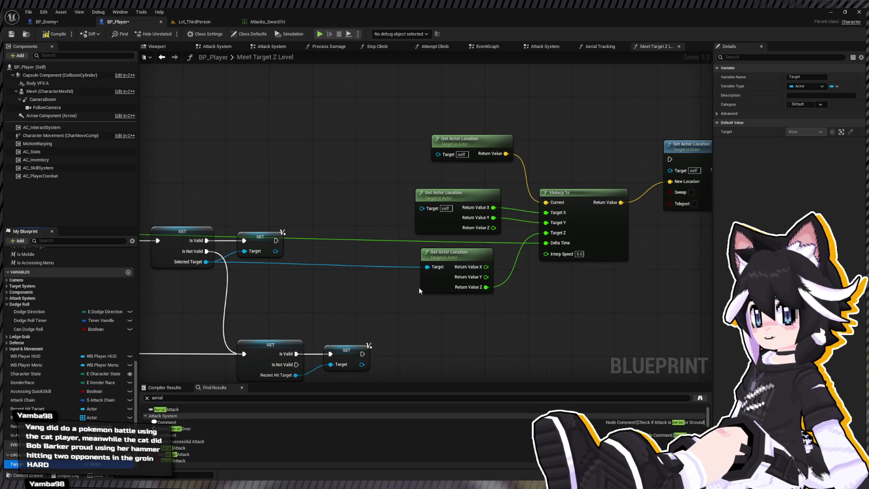
- Feed the local Target into Get Actor Location and Get World Delta Seconds into VInterp To's Delta Time
left_click_drag(419, 287, 425, 271)
scroll(360, 256, "down", 3)
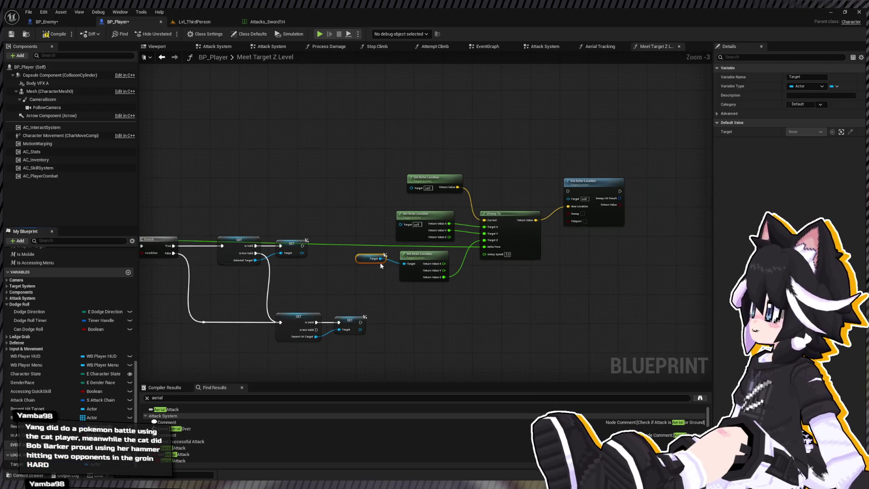
left_click(404, 267, "ctrl")
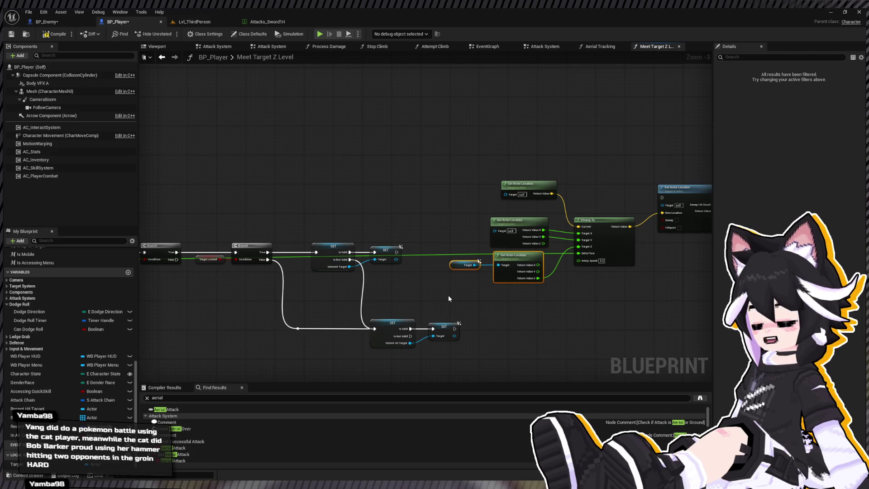
key("ctrl+v")
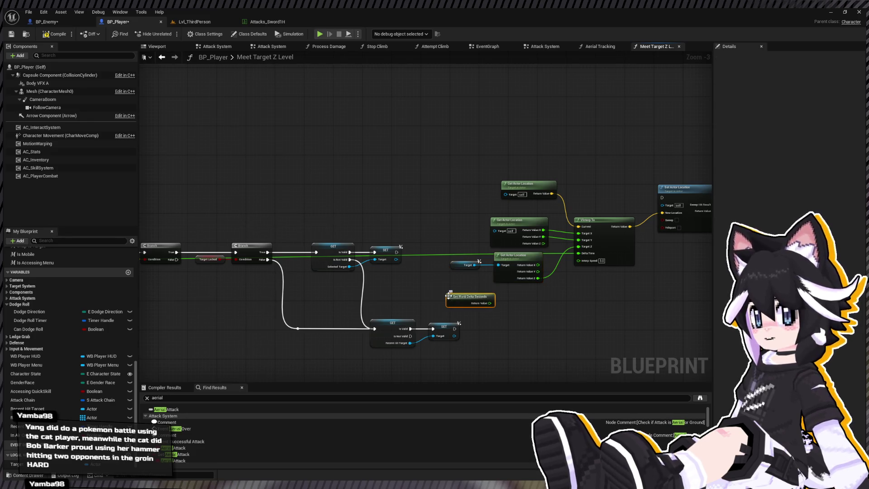
scroll(449, 295, "up", 3)
mouse_move(641, 234)
left_mouse_down()
mouse_move(508, 306)
mouse_move(454, 226)
left_mouse_up()
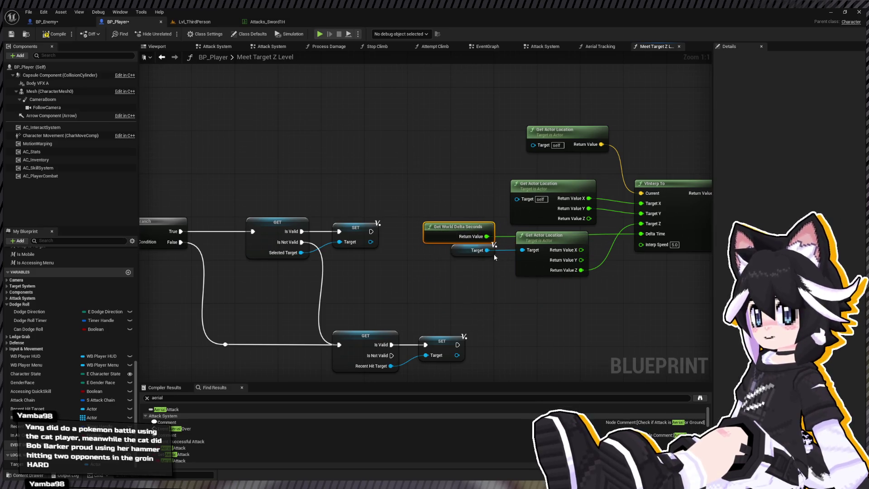
- Line up the Target getter, both Get Actor Location nodes and Set Actor Location, then lower the group
left_click_drag(494, 254, 357, 252)
left_click(412, 245)
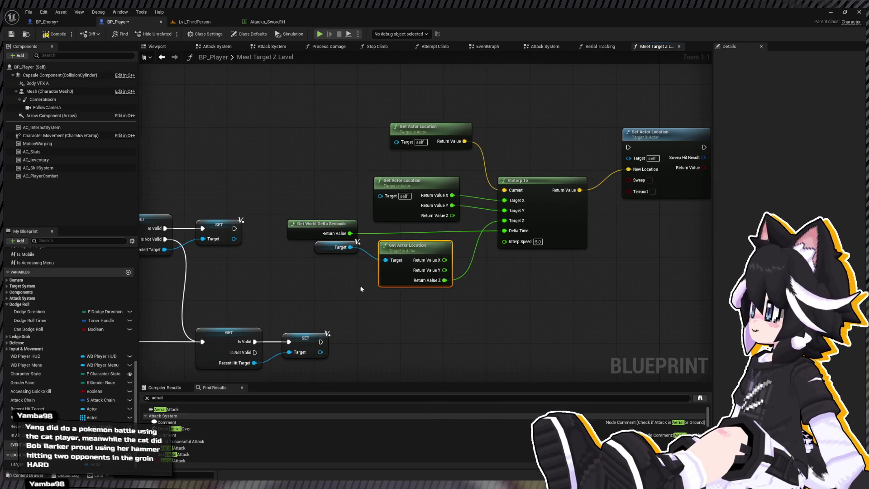
left_click_drag(453, 295, 348, 239)
left_click_drag(406, 247, 402, 248)
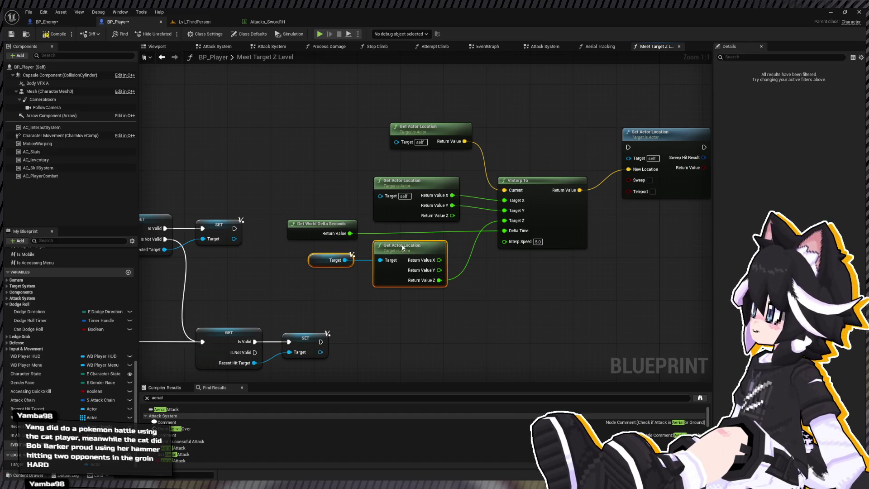
left_click_drag(426, 134, 410, 157)
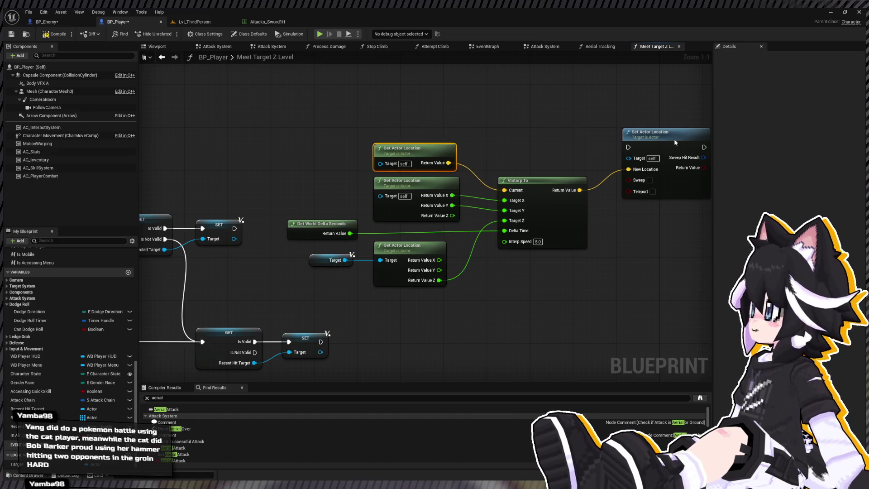
left_click_drag(674, 143, 675, 159)
scroll(400, 200, "down", 3)
scroll(390, 209, "up", 1)
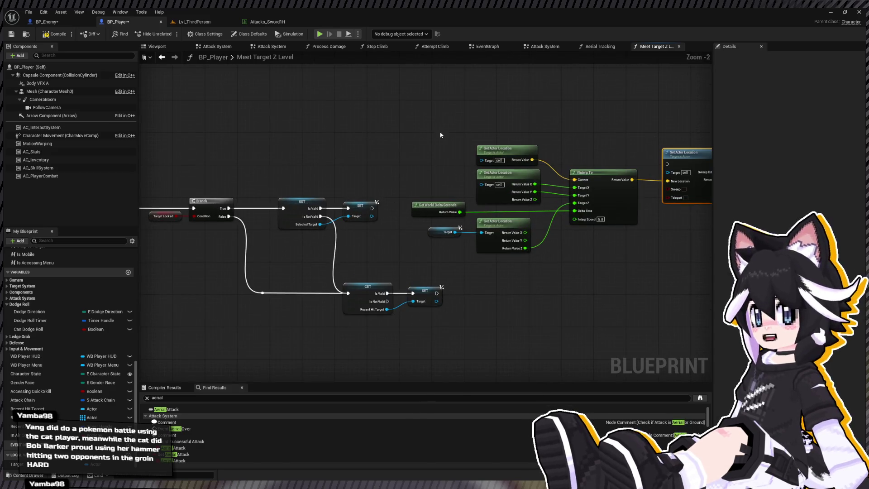
left_click_drag(440, 134, 664, 244)
mouse_move(697, 158)
left_mouse_down()
mouse_move(673, 255)
mouse_move(650, 308)
mouse_move(694, 250)
mouse_move(687, 258)
left_mouse_up()
left_click_drag(571, 233, 529, 234)
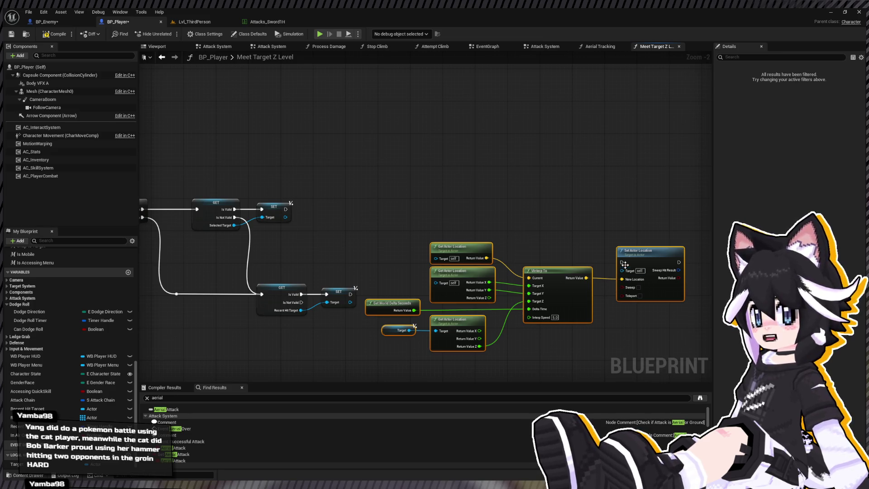
- Connect the lower SET to Set Actor Location and join the upper SET through a reroute point
mouse_move(623, 263)
left_mouse_down()
mouse_move(398, 302)
mouse_move(355, 295)
left_mouse_up()
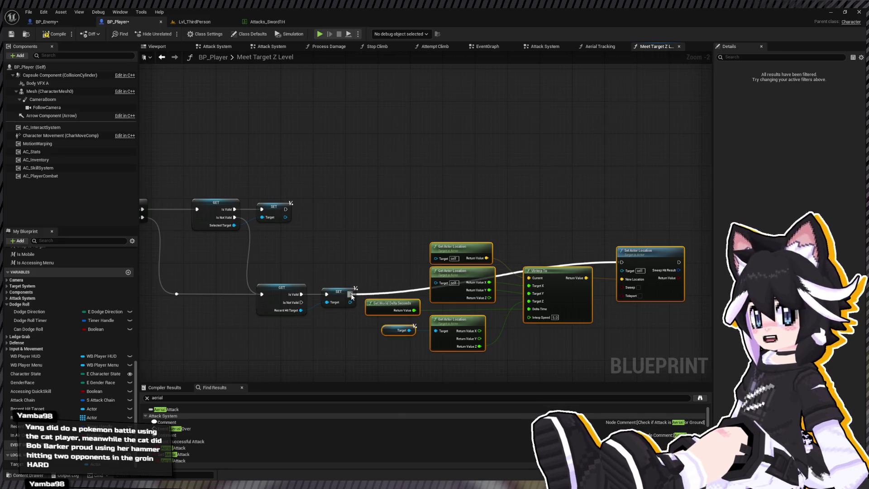
double_click(387, 290)
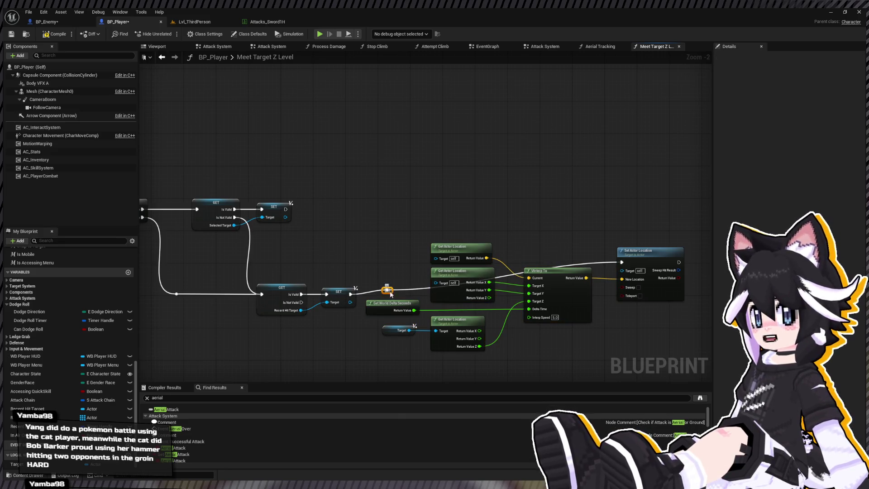
left_click_drag(390, 294, 377, 213)
left_click_drag(285, 209, 372, 211)
mouse_move(365, 205)
left_mouse_down()
mouse_move(396, 224)
mouse_move(385, 206)
mouse_move(286, 209)
left_mouse_up()
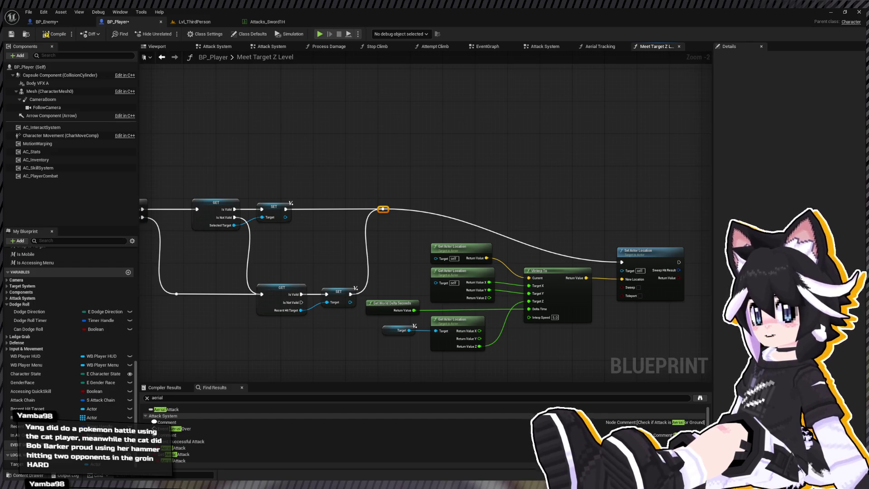
- Move the interpolation node group up and to the right
left_click_drag(314, 194, 191, 184)
left_click_drag(241, 198, 550, 359)
mouse_move(344, 237)
left_mouse_down()
mouse_move(356, 213)
mouse_move(349, 176)
left_mouse_up()
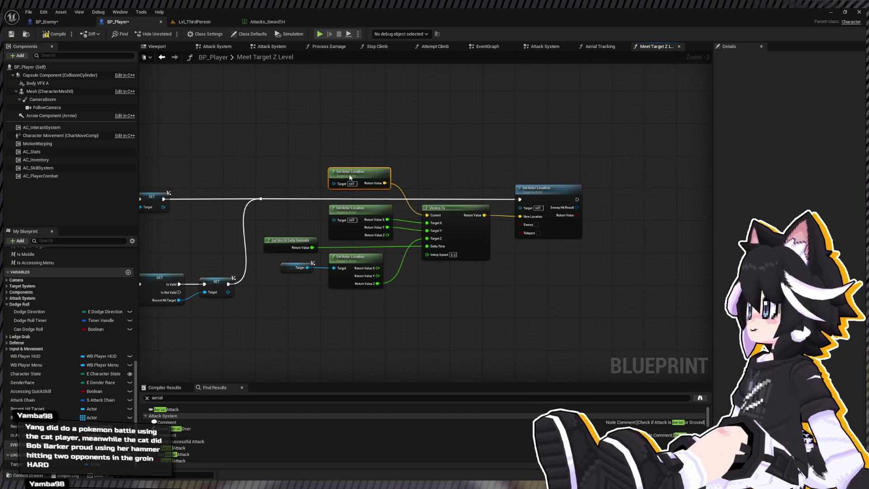
- Save all modified blueprints, BP_Player and BP_Enemy, with Ctrl+Shift+S
left_click(29, 11)
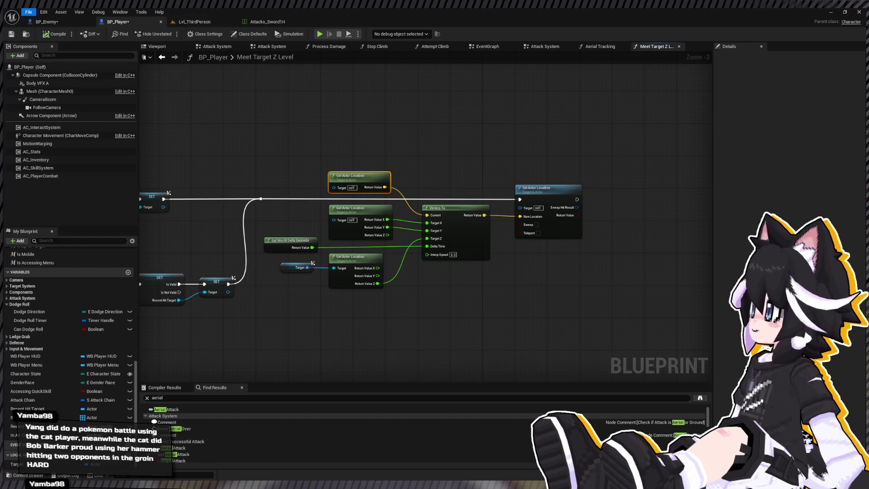
key("ctrl+shift+s")
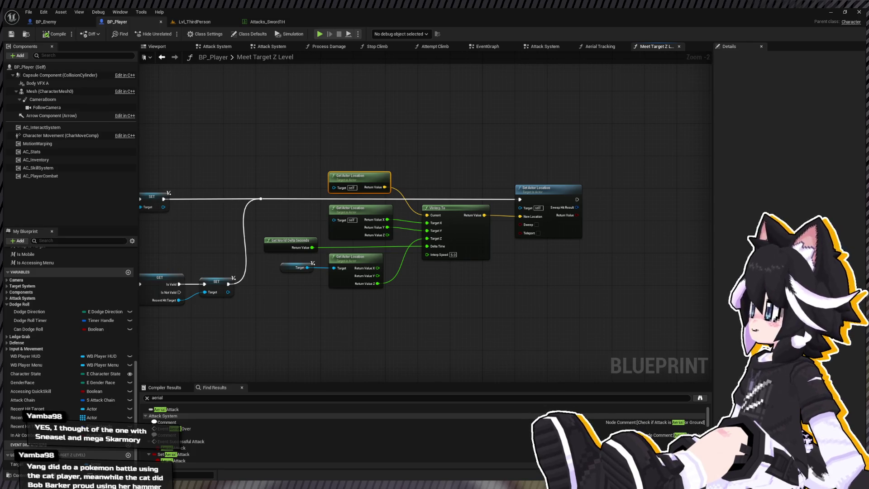
- Move the lower GET/SET branch with its reroute up closer to the upper branch
scroll(330, 246, "down", 1)
scroll(330, 247, "up", 2)
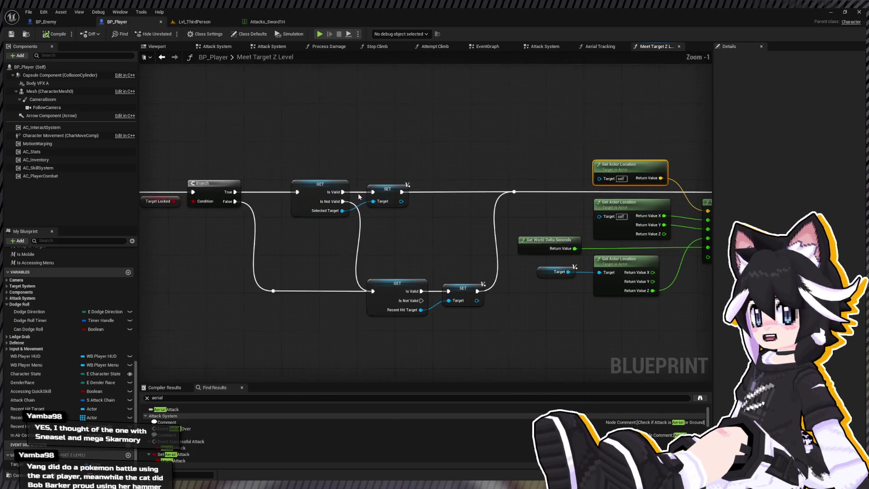
mouse_move(253, 263)
left_mouse_down()
mouse_move(425, 310)
mouse_move(268, 274)
left_mouse_up()
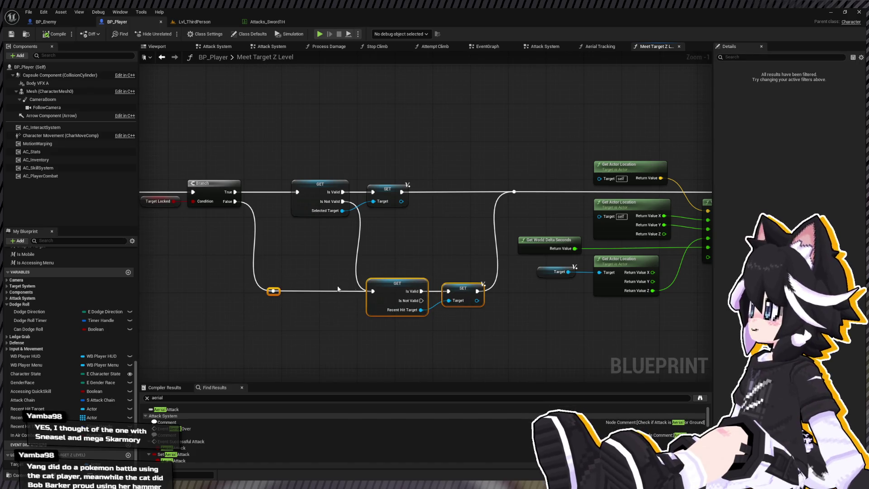
mouse_move(380, 290)
left_mouse_down()
mouse_move(382, 244)
mouse_move(382, 253)
mouse_move(287, 255)
mouse_move(290, 274)
left_mouse_up()
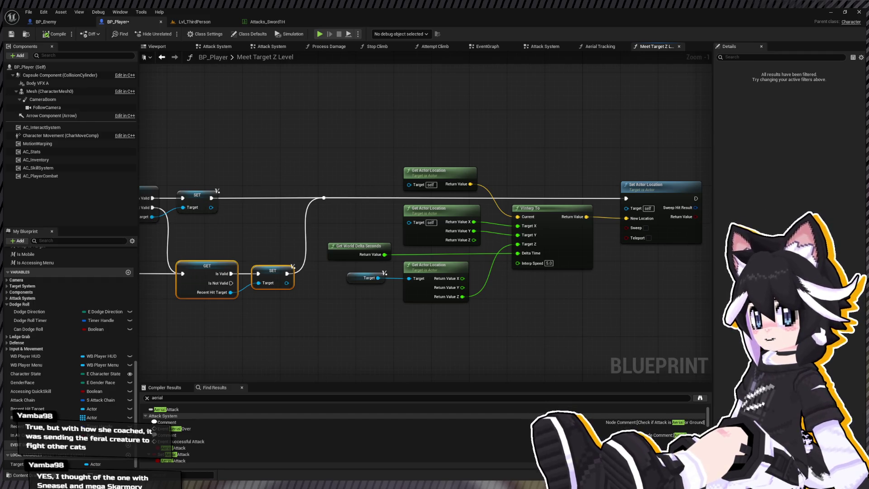
left_click_drag(453, 217, 229, 213)
left_click_drag(59, 172, 234, 153)
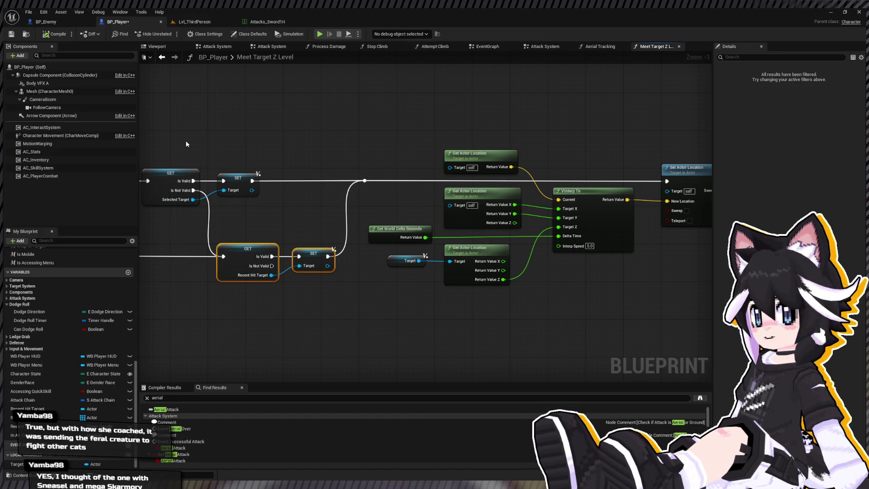
- Compile and save the BP_Player blueprint
left_click(54, 32)
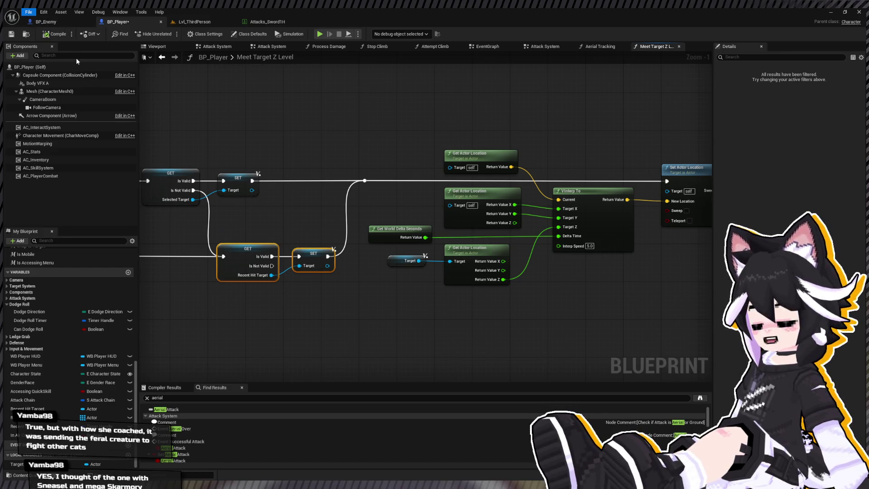
key("ctrl+s")
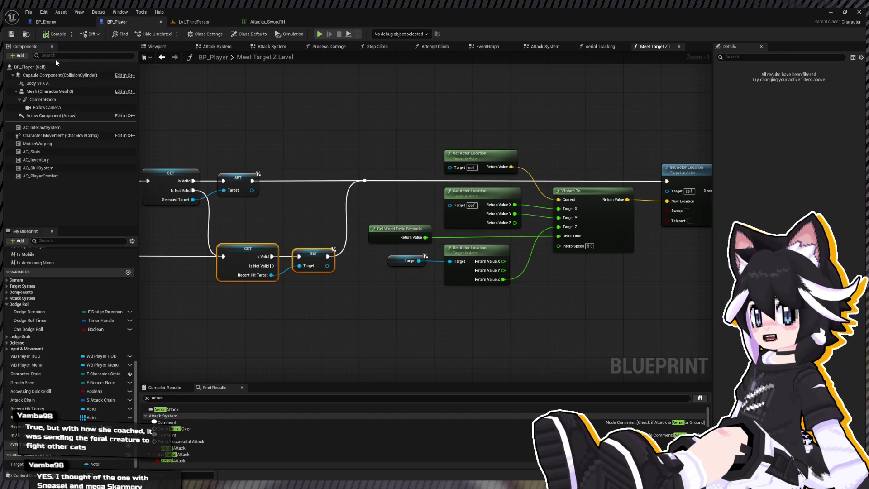
left_click_drag(301, 156, 151, 170)
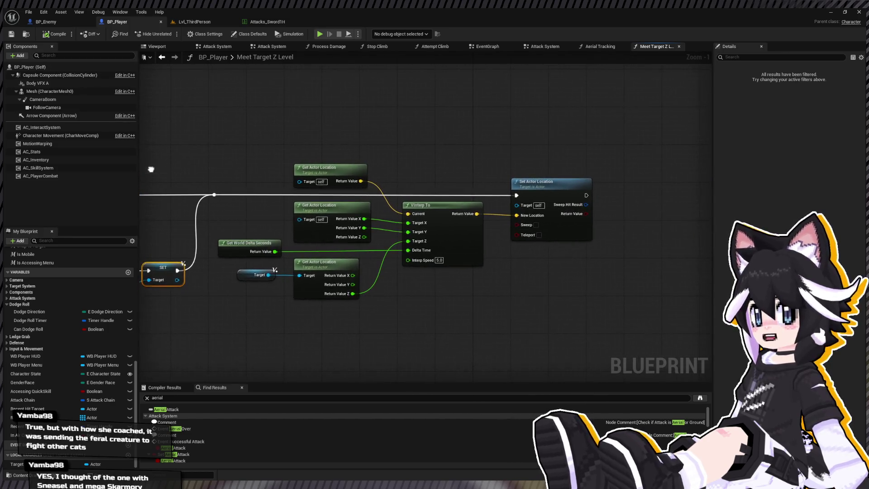
left_click(13, 34)
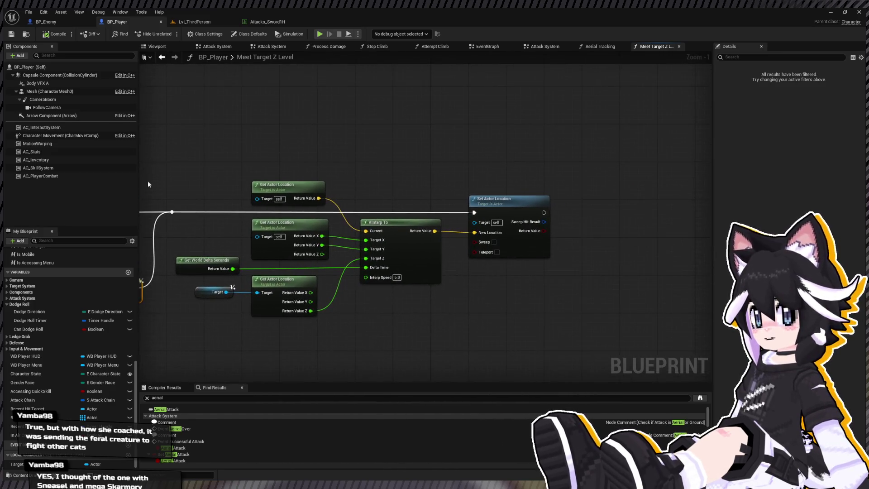
- Shift Set Actor Location left and lower the input and VInterp To nodes slightly
mouse_move(473, 198)
left_mouse_down()
mouse_move(447, 195)
mouse_move(519, 188)
left_mouse_up()
left_click_drag(330, 324, 499, 228)
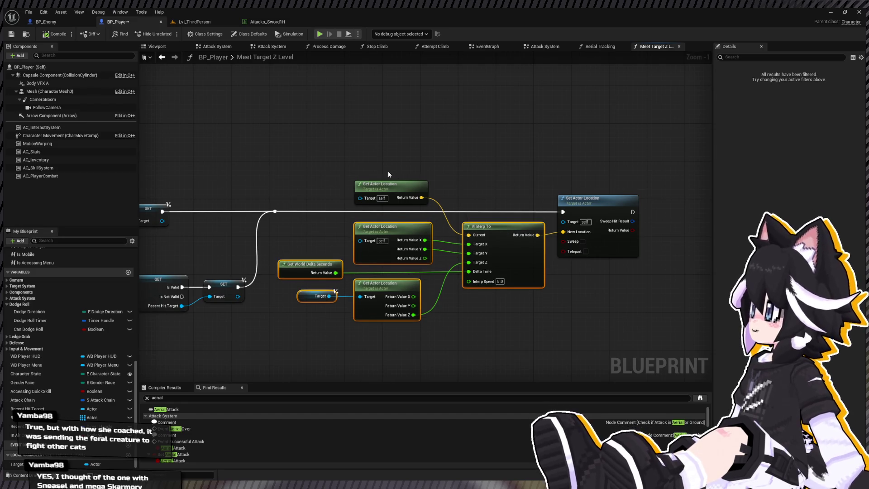
left_click_drag(519, 178, 380, 182)
- Save BP_Player and return to the Attack System graph's Meet Target Z Level call
key("ctrl+s")
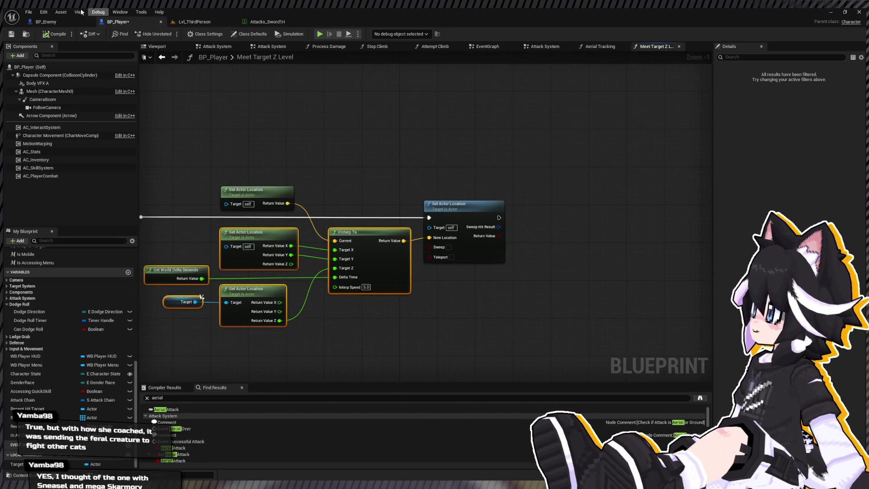
scroll(394, 151, "down", 3)
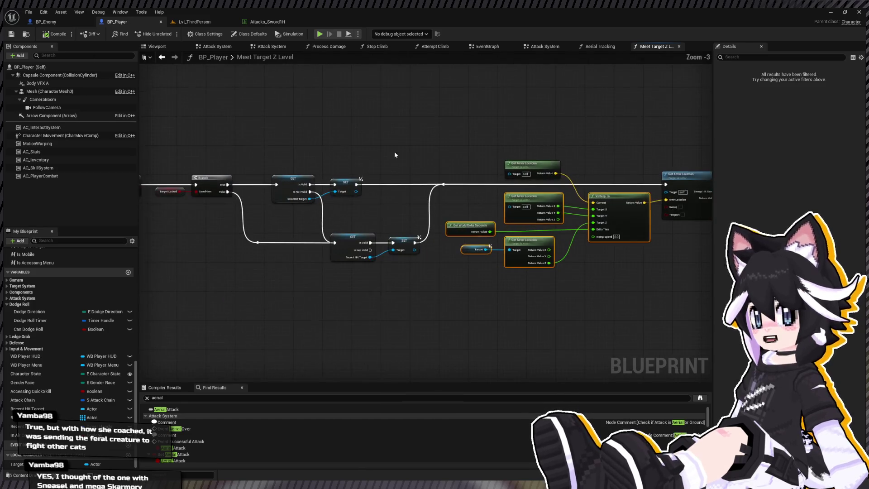
left_click(161, 57)
scroll(400, 197, "up", 3)
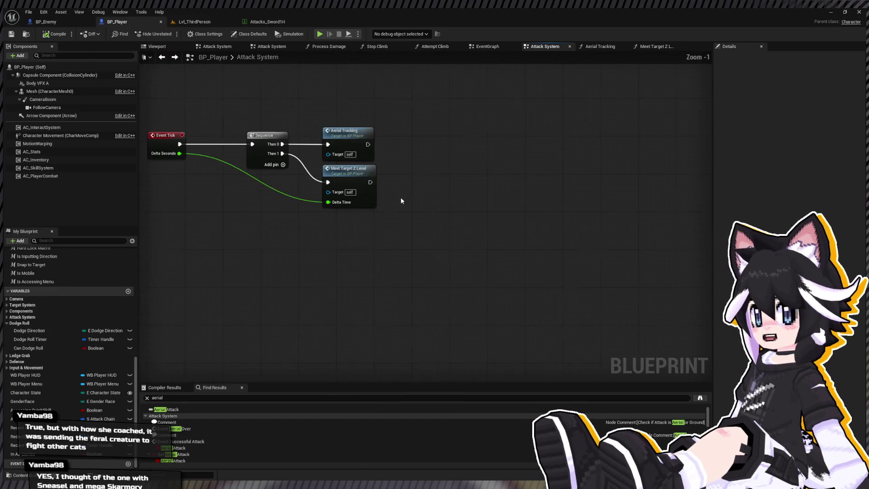
left_click(346, 177)
- Check the tick Sequence calls Aerial Tracking then Meet Target Z Level, and open Lvl_ThirdPerson
scroll(375, 215, "down", 5)
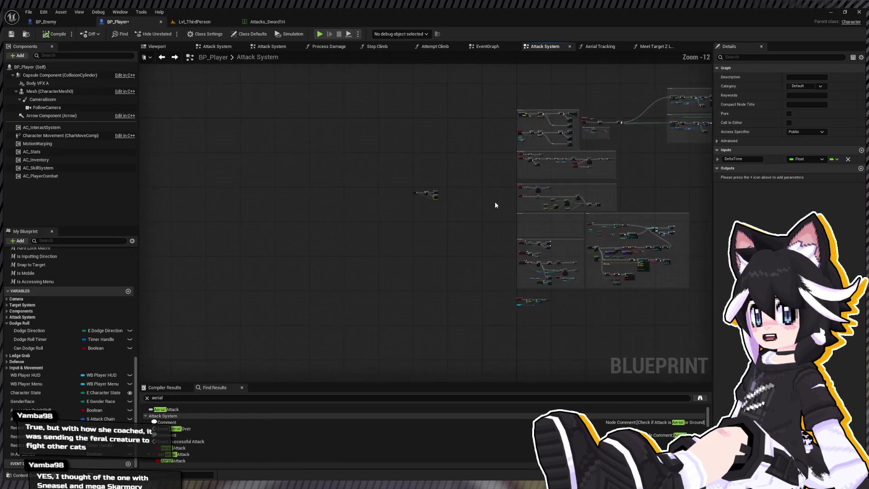
scroll(317, 176, "up", 6)
left_click_drag(203, 120, 417, 242)
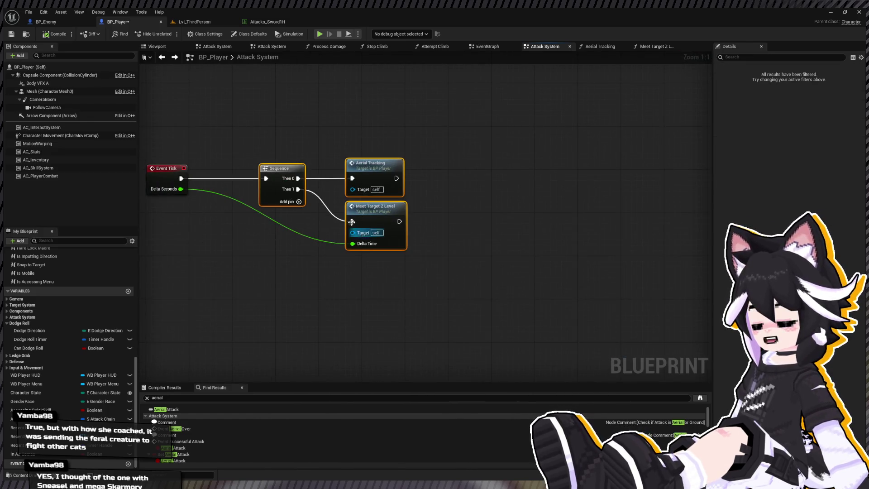
left_click(65, 17)
left_click(203, 23)
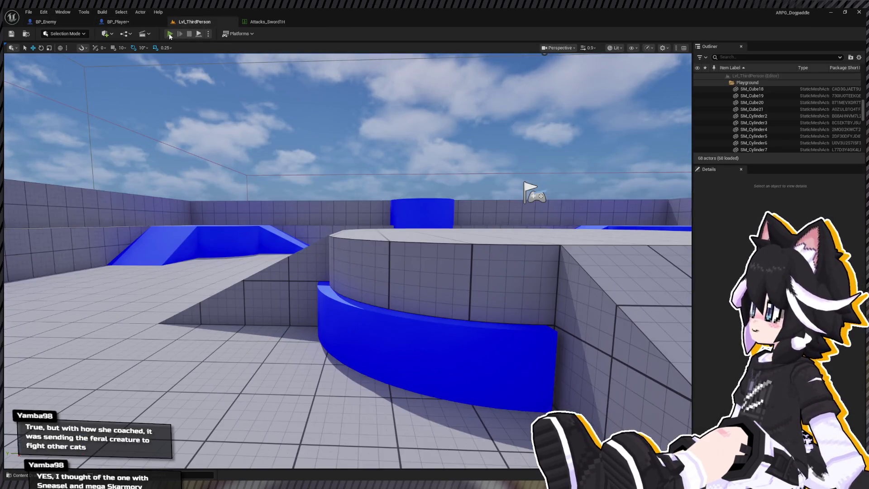
- Start a play-test, run up to the Dummy and hit it with a first combo
left_click(169, 34)
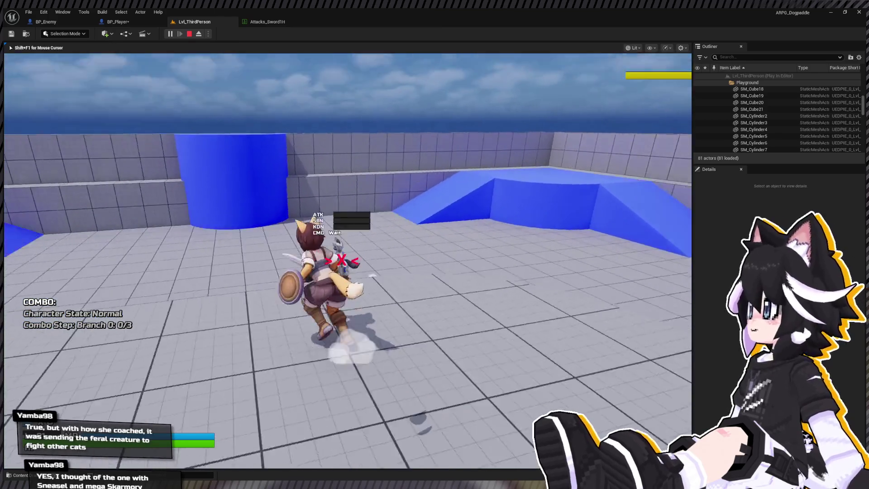
key("w")
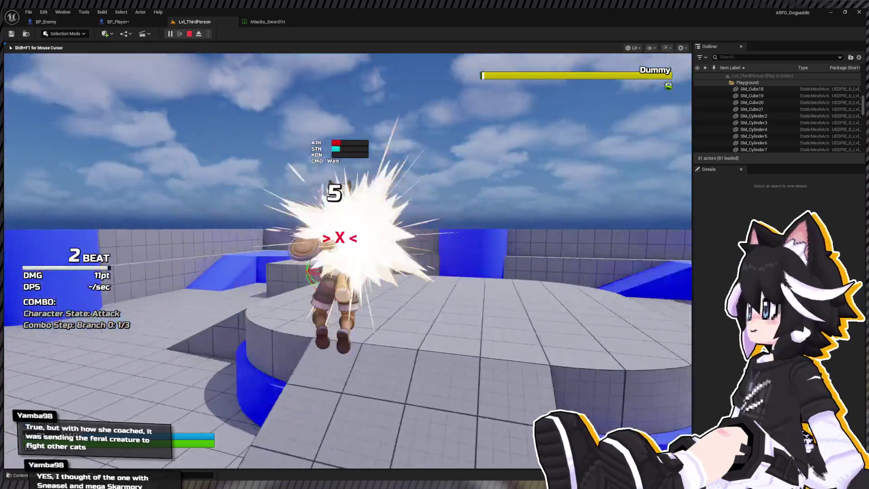
key("w")
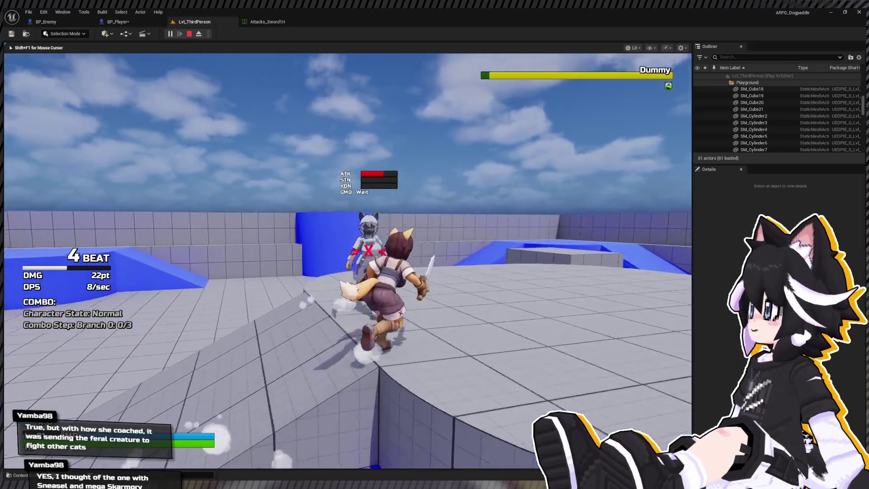
key("w")
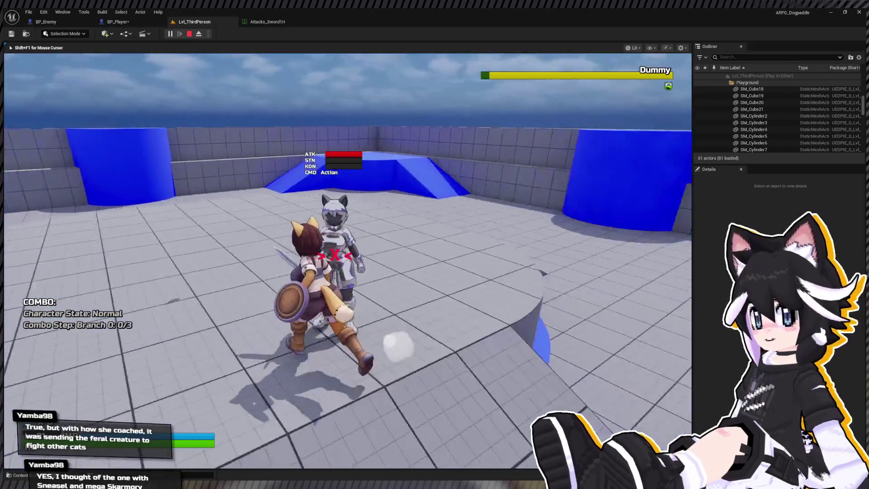
key("w")
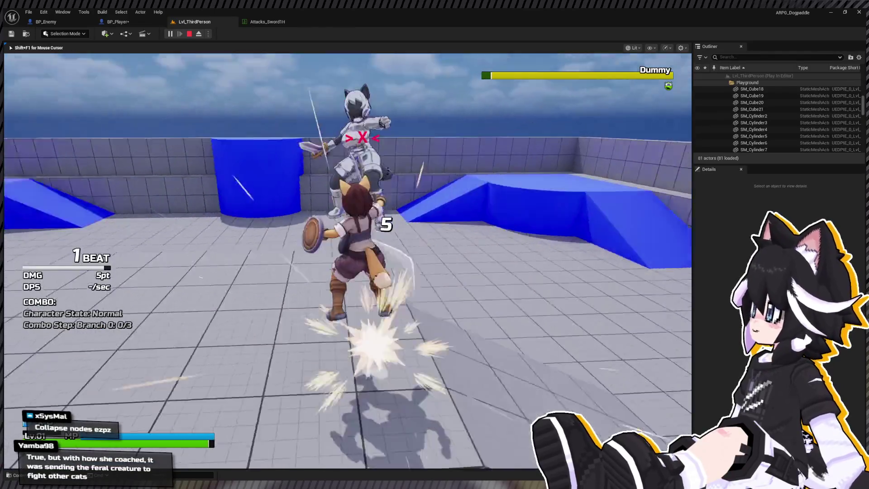
key("j")
key("j")
key("s")
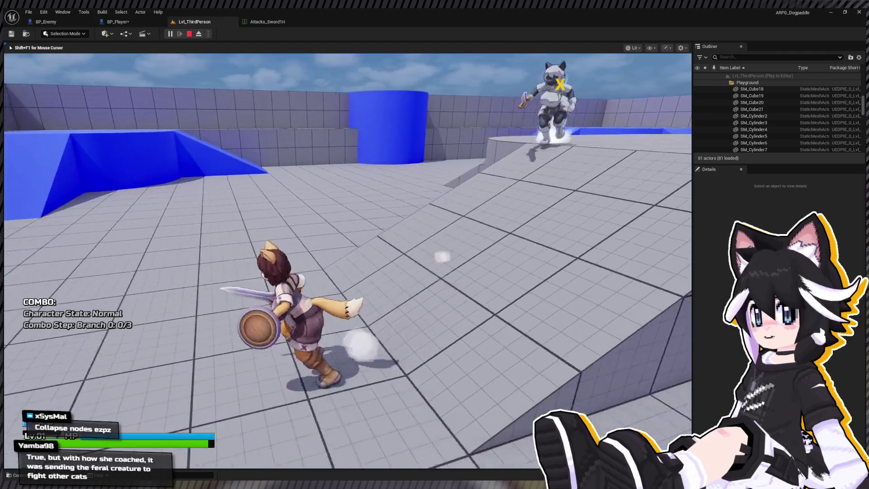
key("w")
- Lock on and land full combos reaching 8 beats and 46pt, then end the play session
key("k")
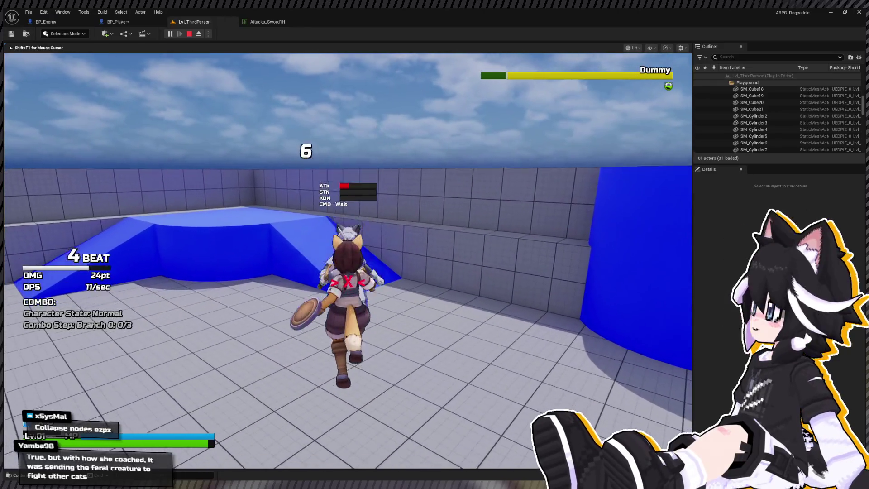
key("a")
key("j")
key("j")
key("j")
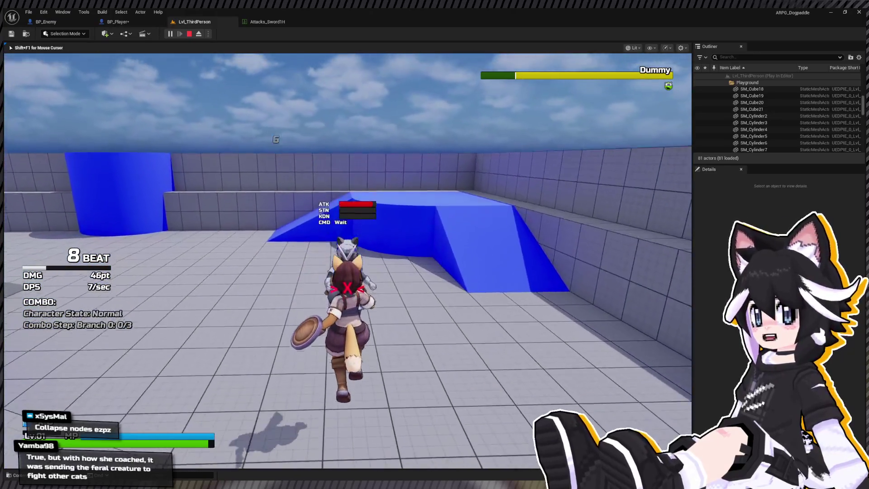
key("s")
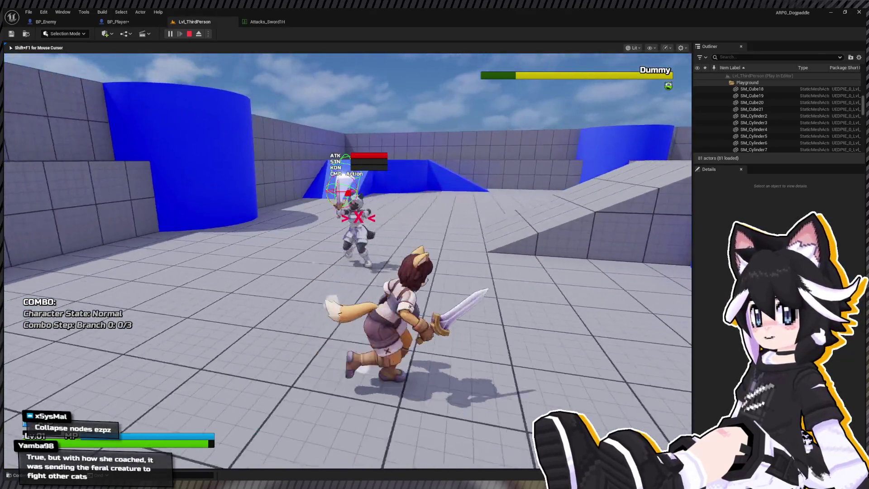
key("k")
key("j")
key("j")
key("j")
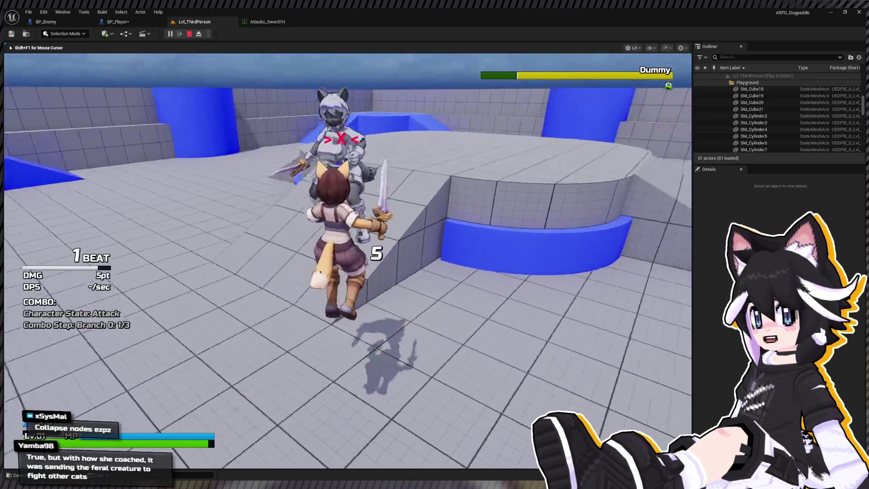
key("s")
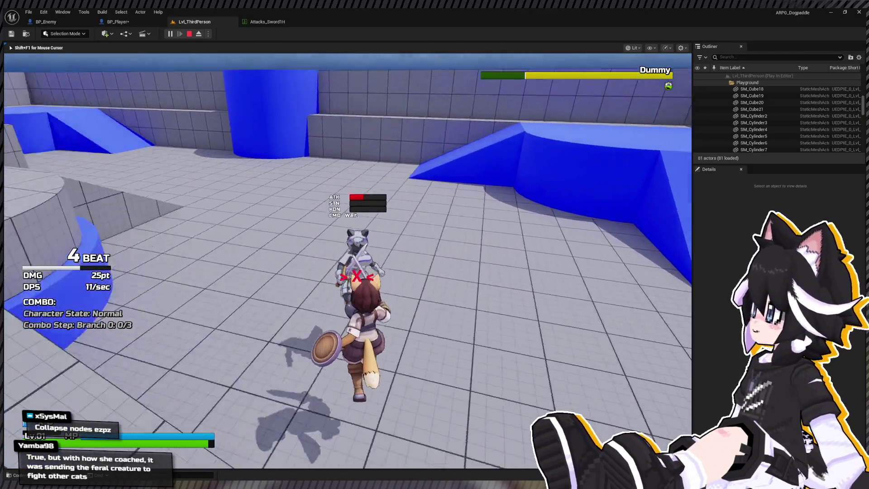
key("Escape")
key("ctrl+space")
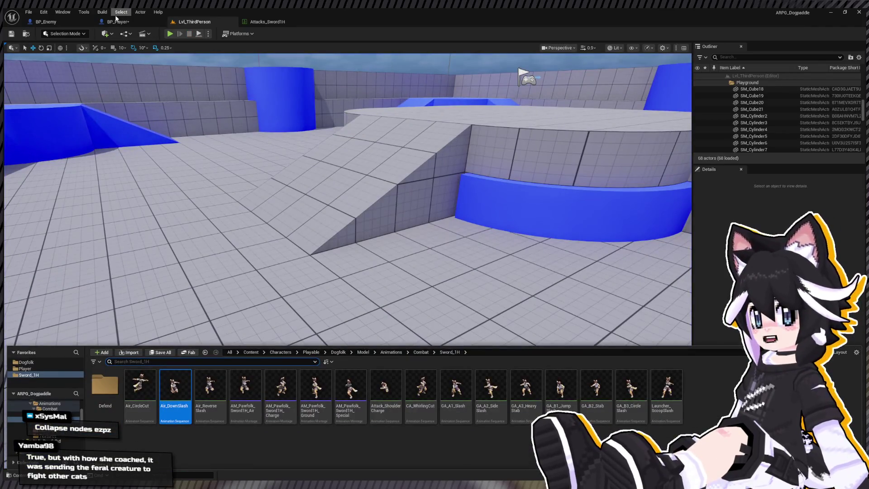
- Preview the Air_Reverse Slash and Air_DownSlash sword animations in the Content Drawer
key("ctrl+space")
left_click(114, 24)
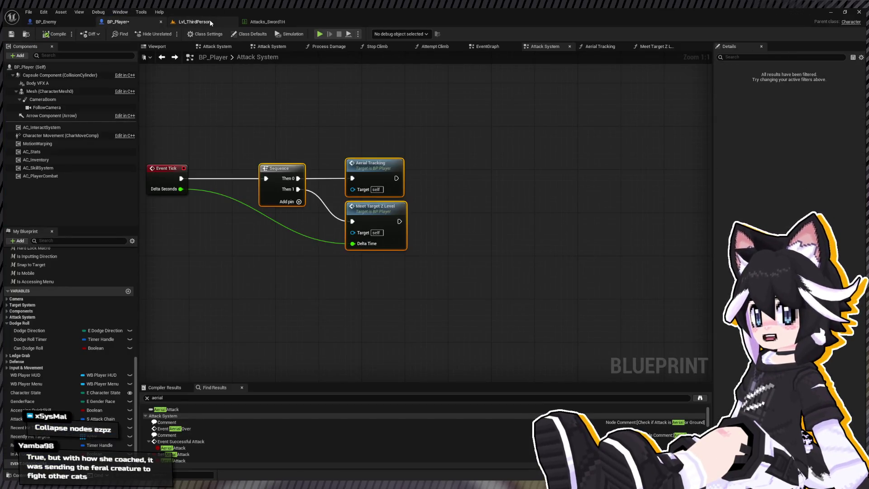
left_click(283, 121)
key("ctrl+space")
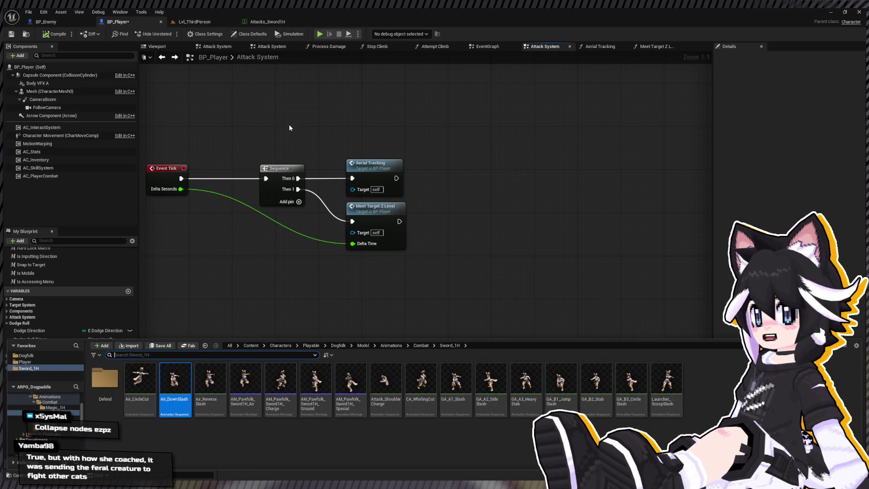
left_click(207, 388)
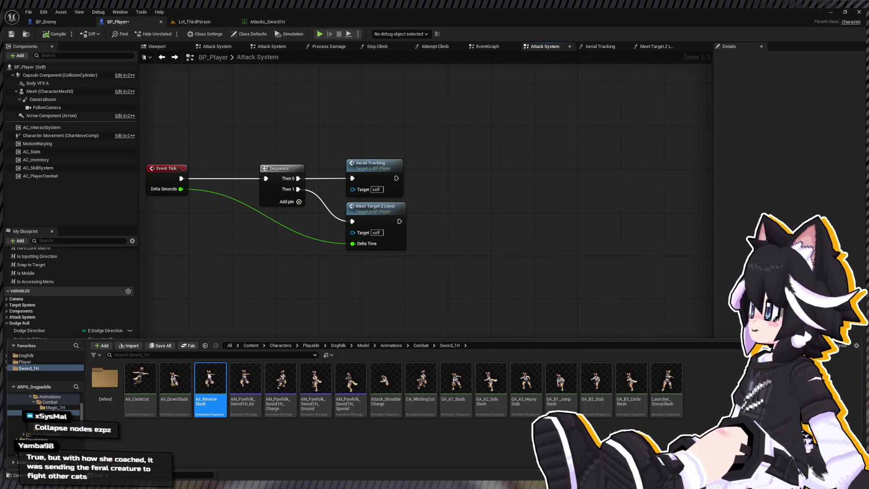
key("ctrl+space")
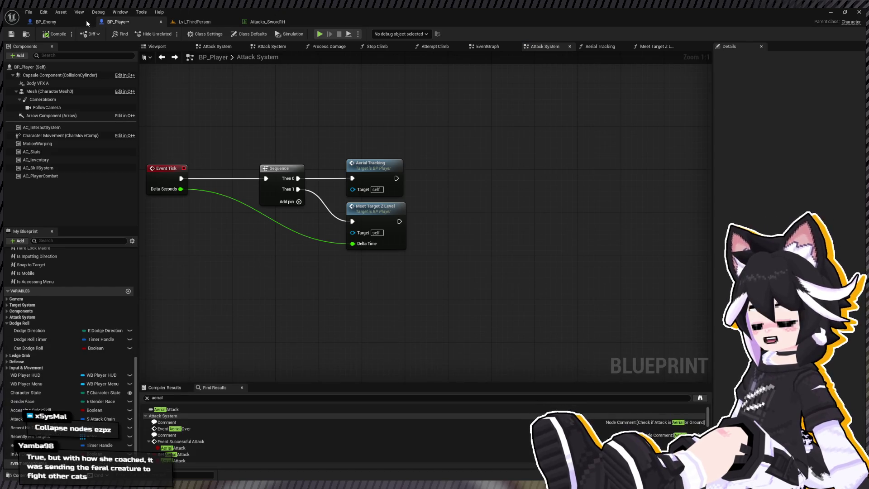
key("ctrl+space")
left_click(185, 404)
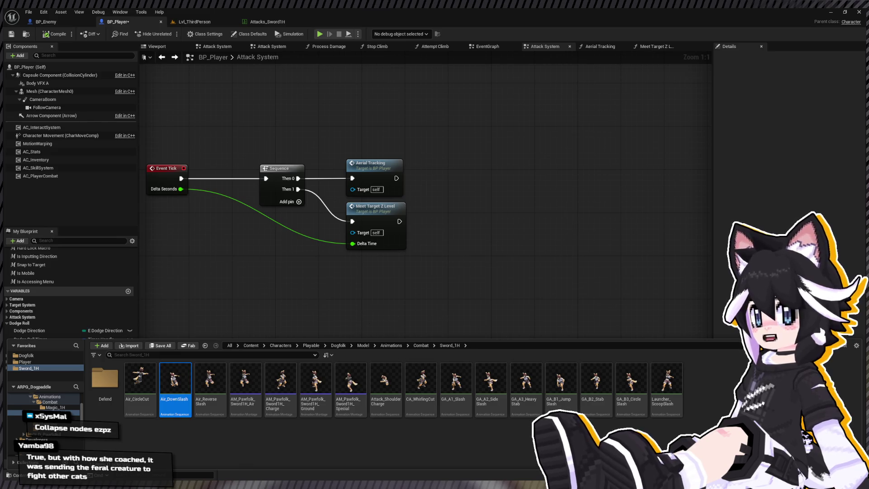
key("ctrl+space")
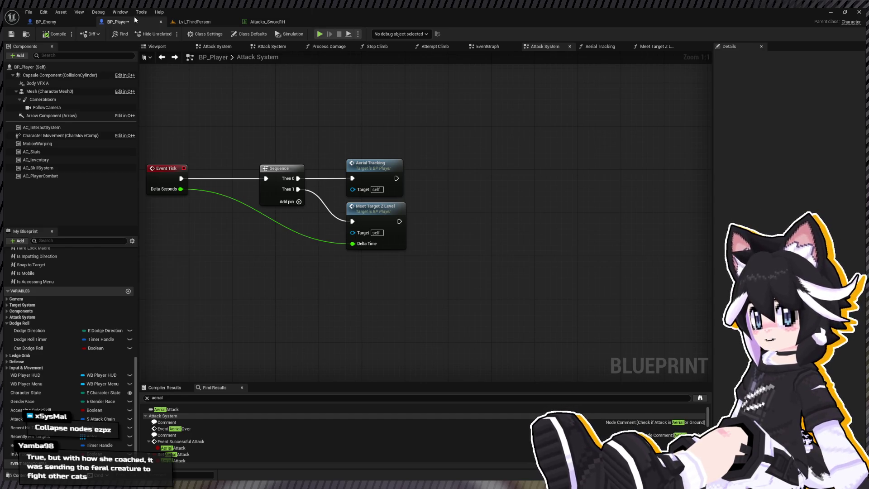
- Start a Lvl_ThirdPerson play-test and run the character up to the Dummy
left_click(204, 21)
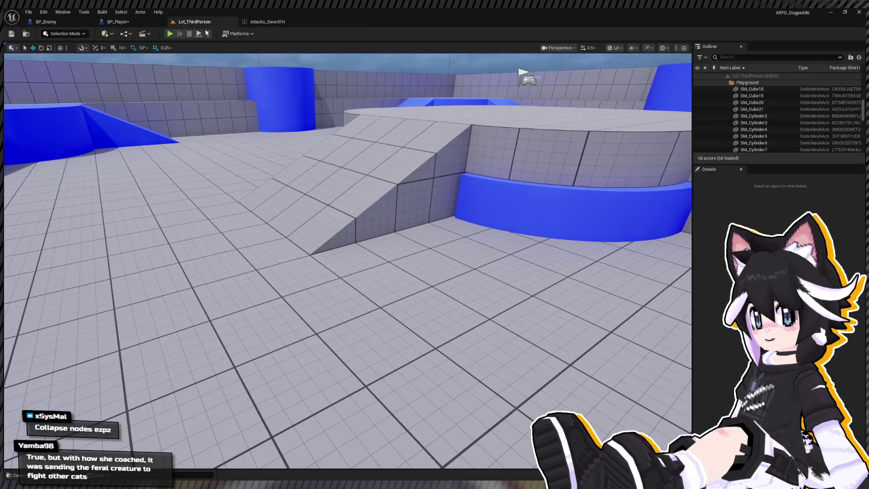
left_click(169, 35)
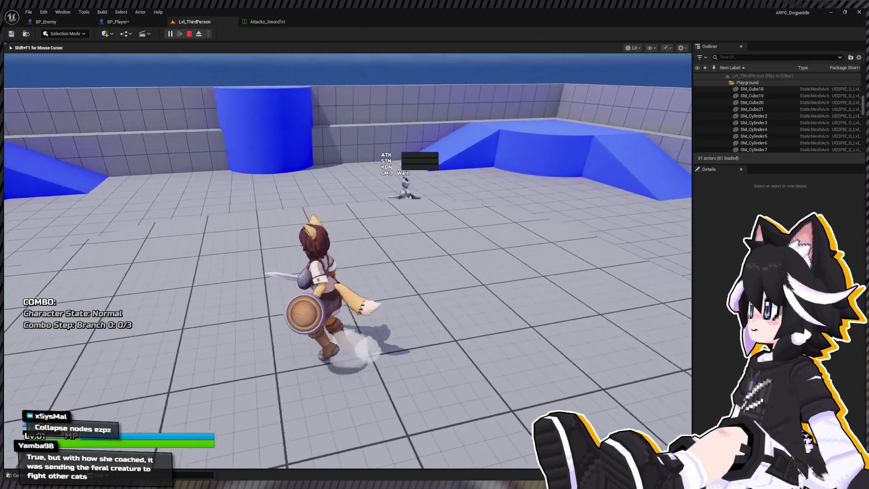
key("w")
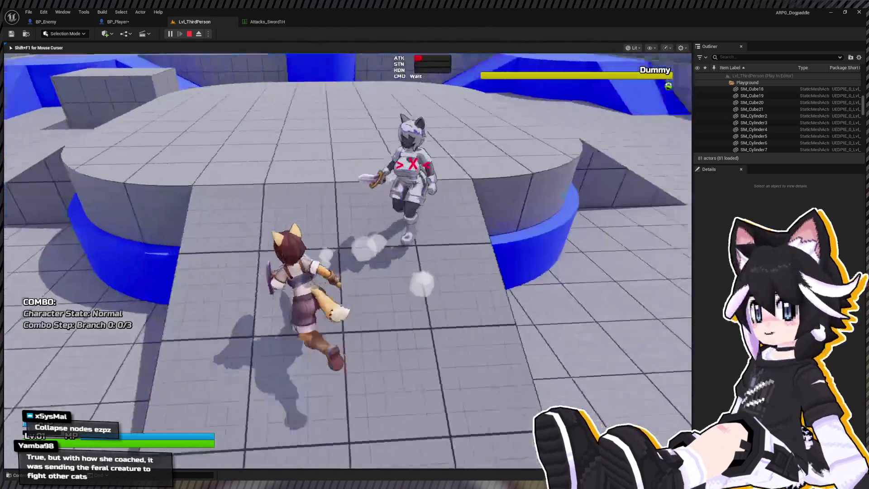
key("s")
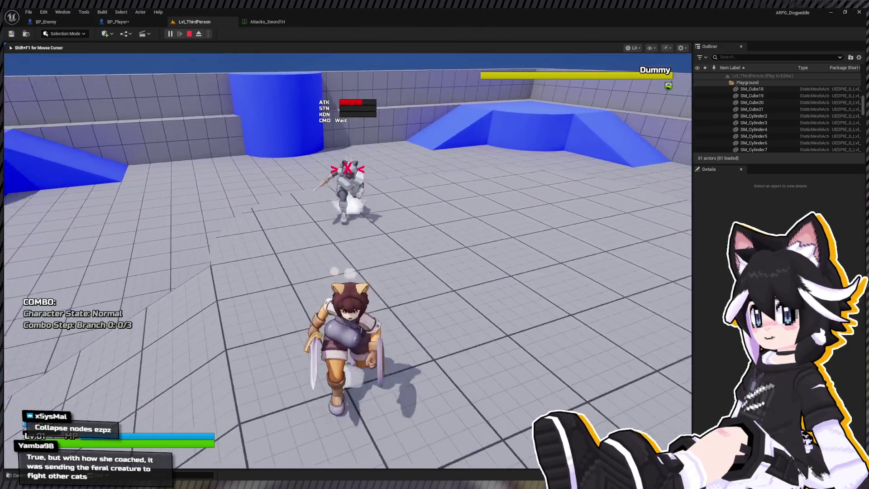
key("w")
key("w")
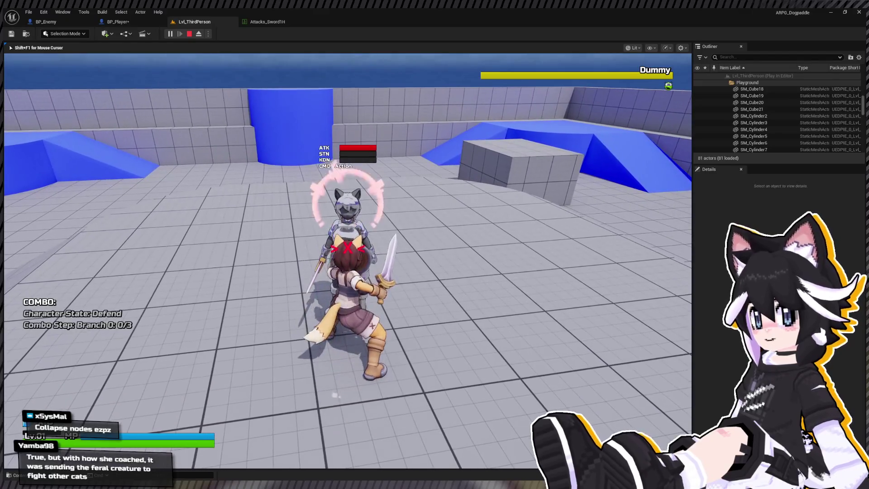
key("s")
key("w")
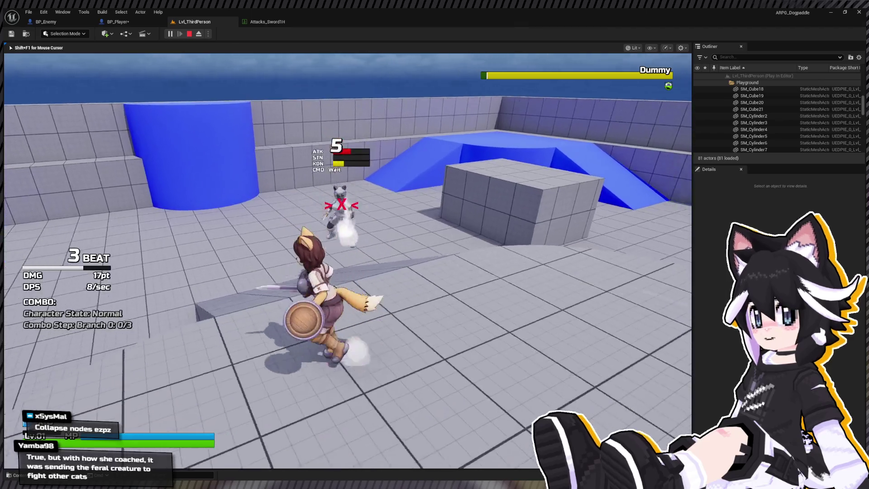
- Land X and Y sword combos on the Dummy for a 4-beat, 23pt combo, then stop
key("w")
key("w")
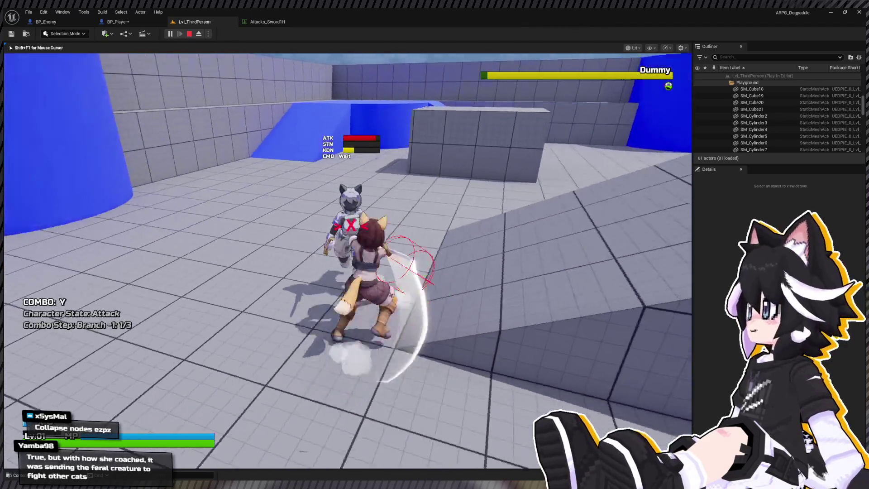
key("w")
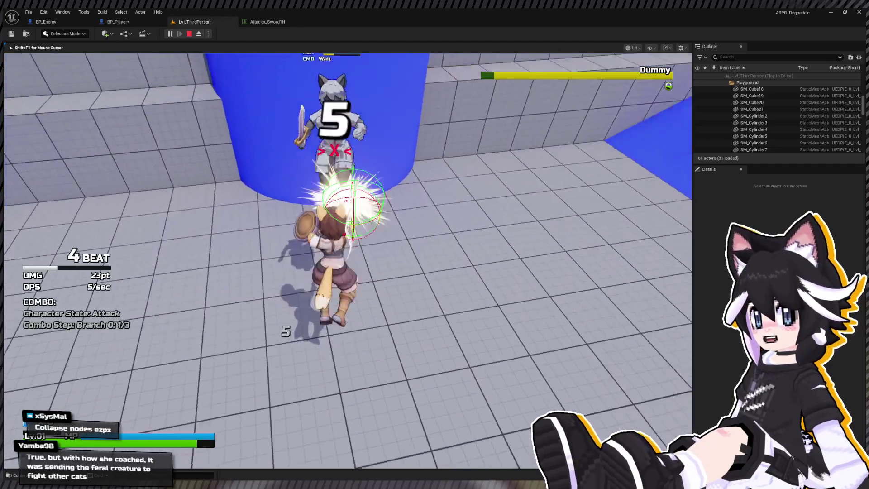
key("w")
key("w")
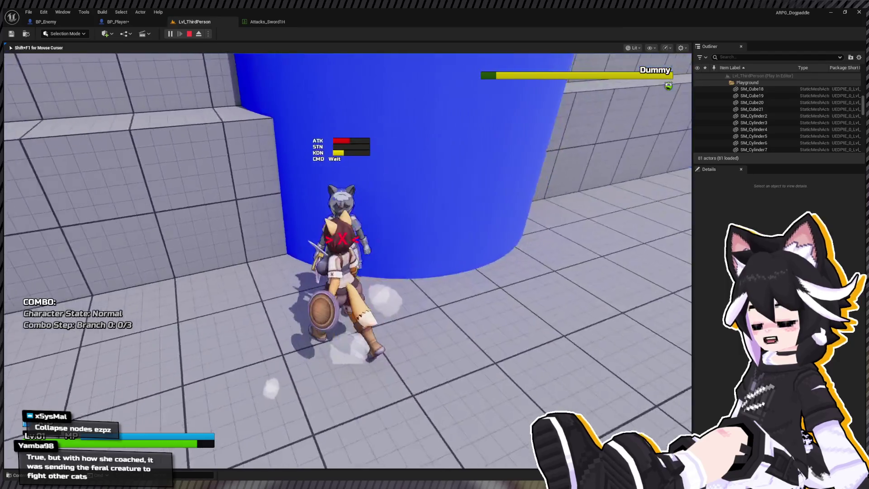
key("w")
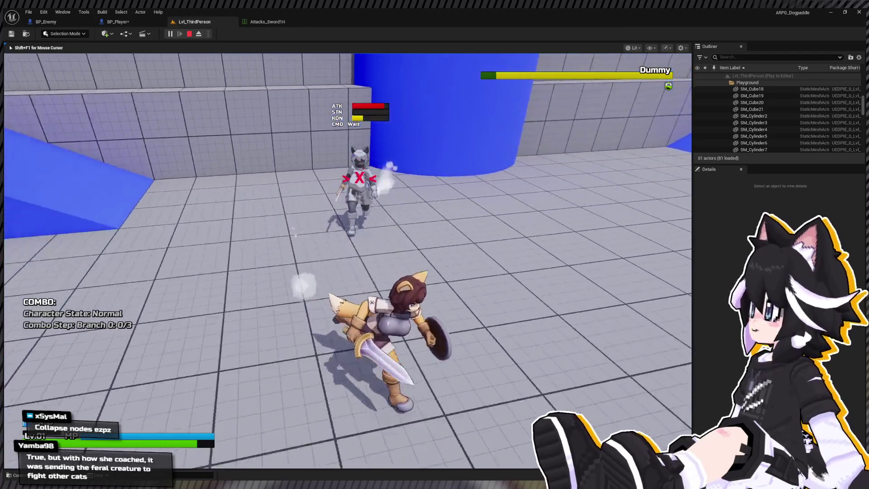
key("y")
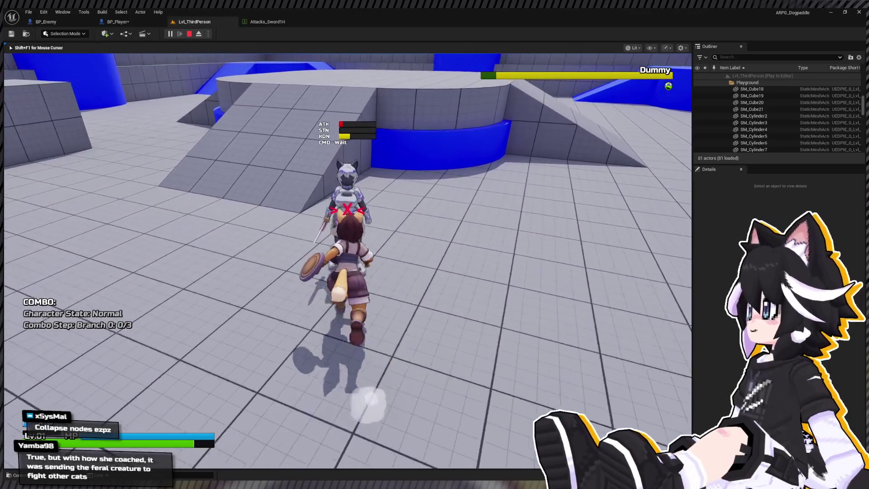
key("y")
key("y")
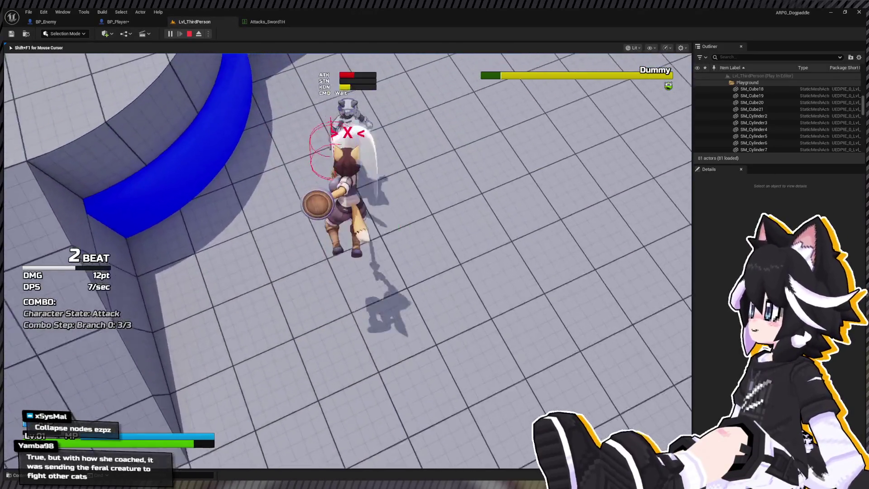
key("y")
key("Escape")
- Go back to BP_Player and open the Meet Target Z Level function from the Attack System graph
left_click(276, 22)
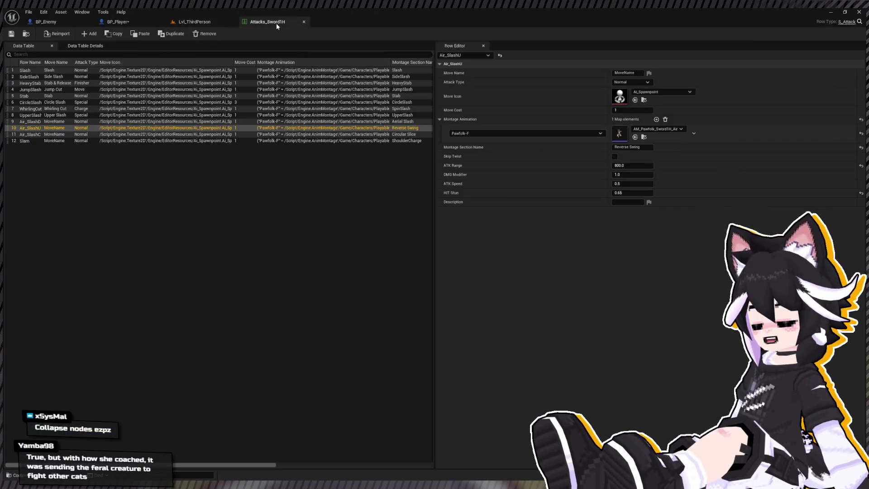
left_click(198, 22)
left_click(97, 21)
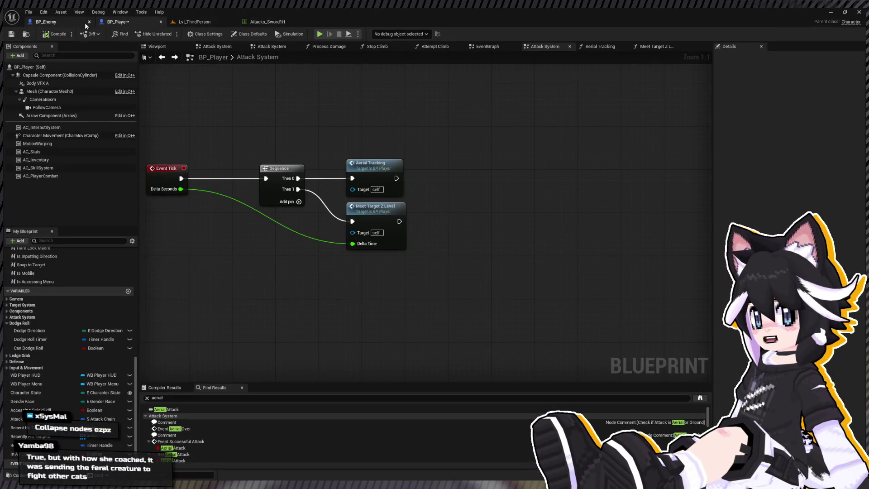
left_click(202, 22)
left_click(284, 24)
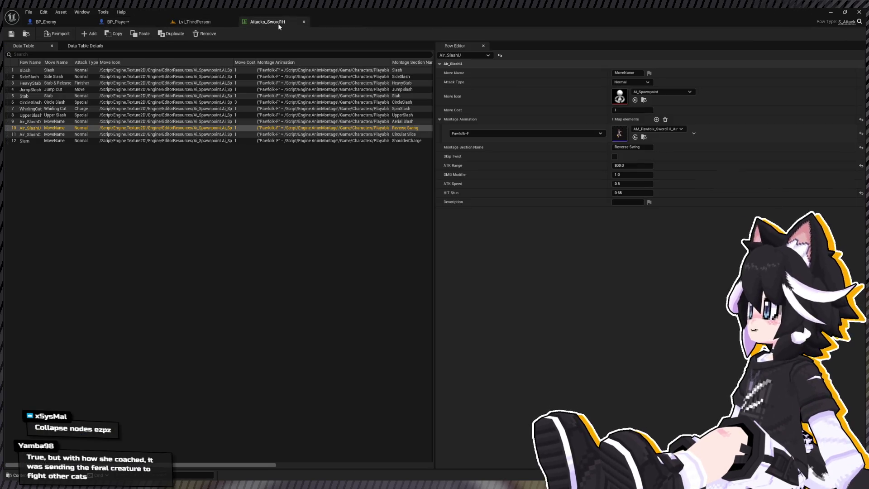
left_click(134, 22)
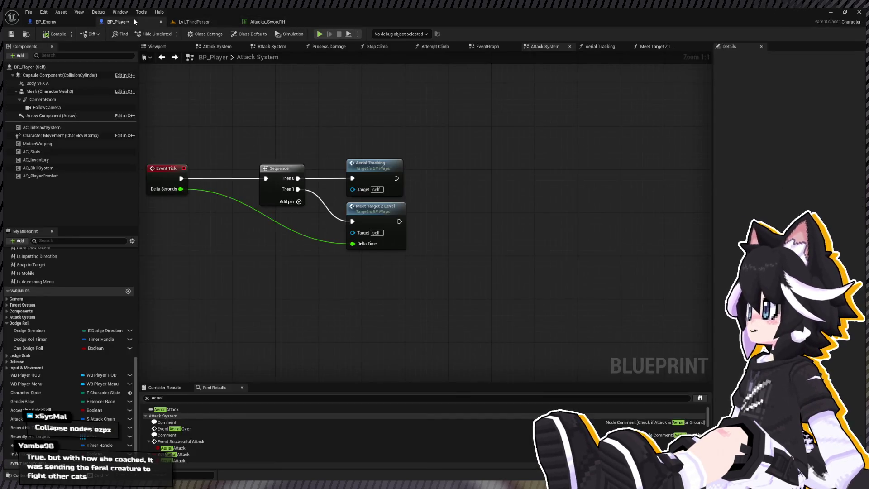
double_click(384, 207)
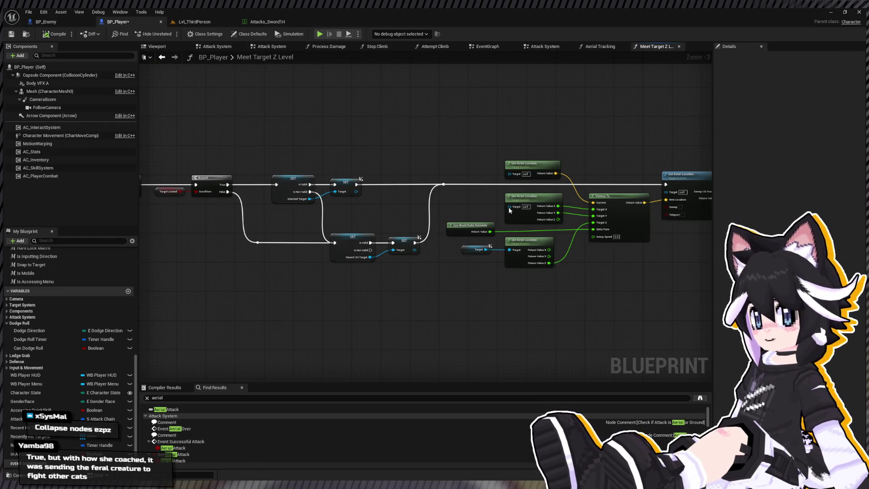
- Shift the location and interpolation nodes right to make room in the graph
left_click_drag(510, 209, 278, 186)
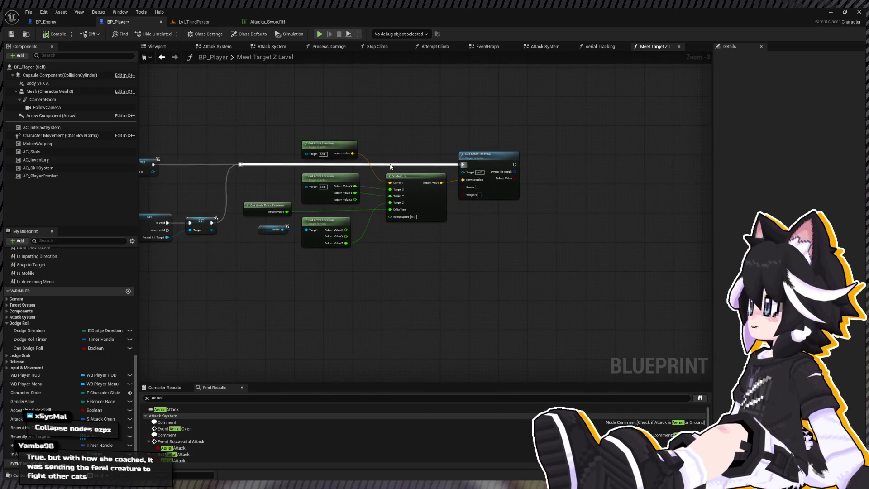
scroll(341, 153, "up", 3)
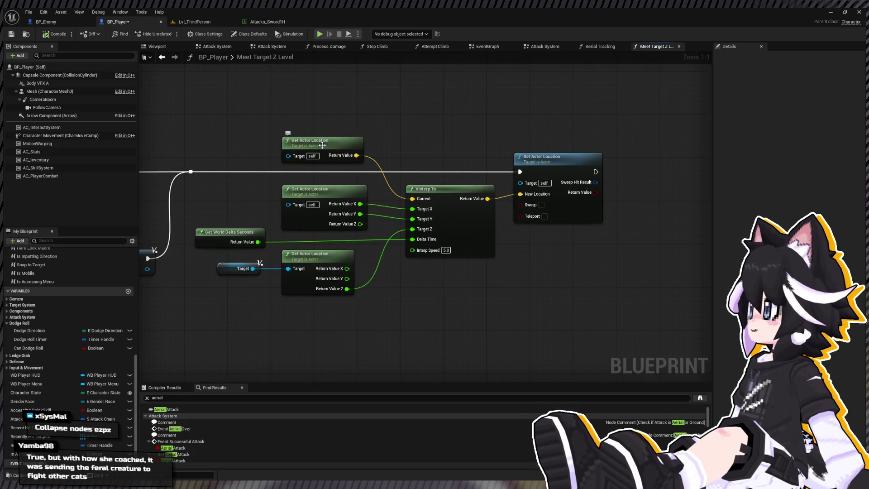
scroll(322, 144, "down", 3)
scroll(275, 174, "up", 1)
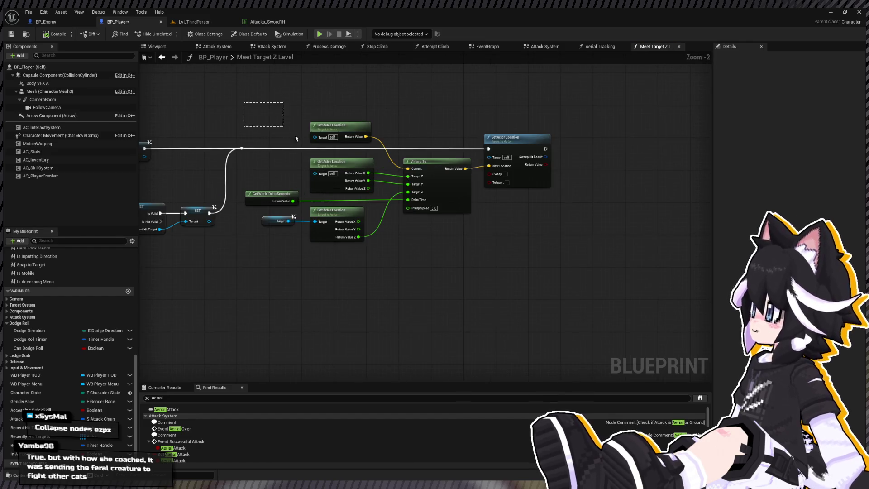
left_click_drag(295, 138, 598, 269)
mouse_move(497, 142)
left_mouse_down()
mouse_move(529, 142)
mouse_move(504, 143)
left_mouse_up()
mouse_move(272, 242)
left_mouse_down()
mouse_move(475, 112)
mouse_move(516, 131)
mouse_move(671, 145)
left_mouse_up()
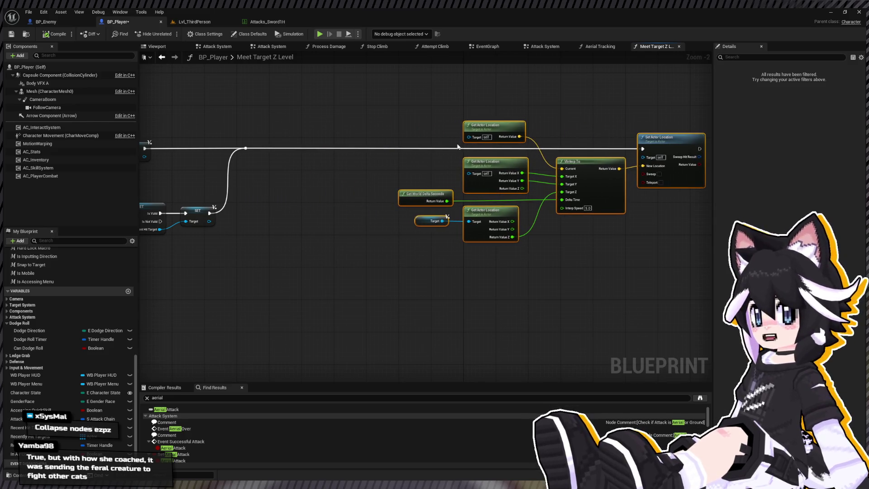
left_click_drag(405, 183, 393, 184)
- Add a second Target getter and drag a new connection from its output pin
left_click(407, 221)
key("ctrl+c")
left_click_drag(404, 224, 458, 231)
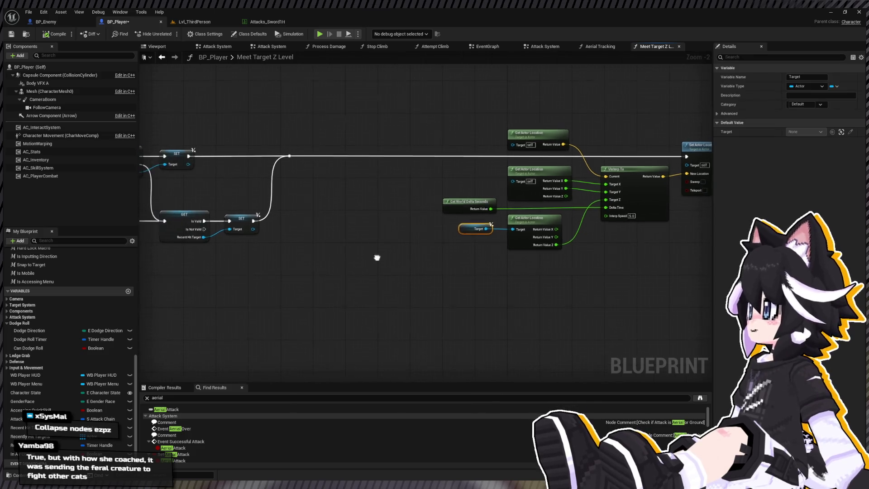
key("ctrl+v")
mouse_move(312, 280)
left_mouse_down()
mouse_move(337, 282)
mouse_move(367, 319)
left_mouse_up()
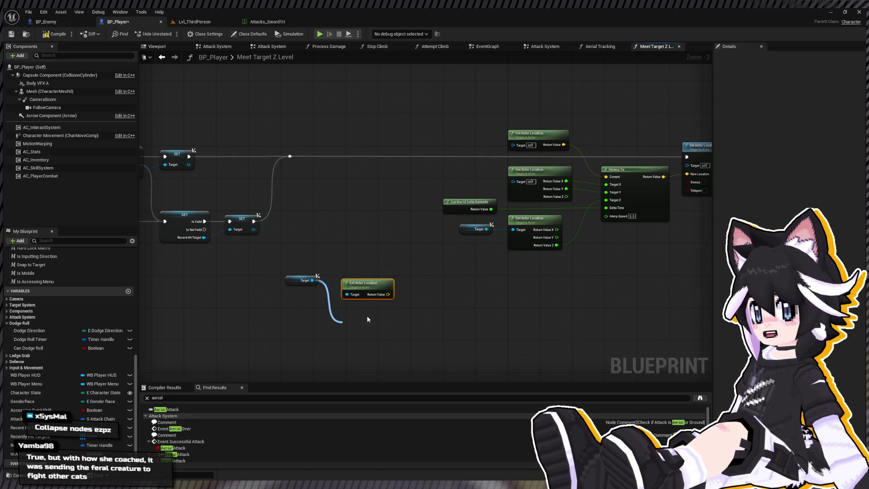
- Add Get Actor Forward Vector for Target and multiply it by 100
key("Return")
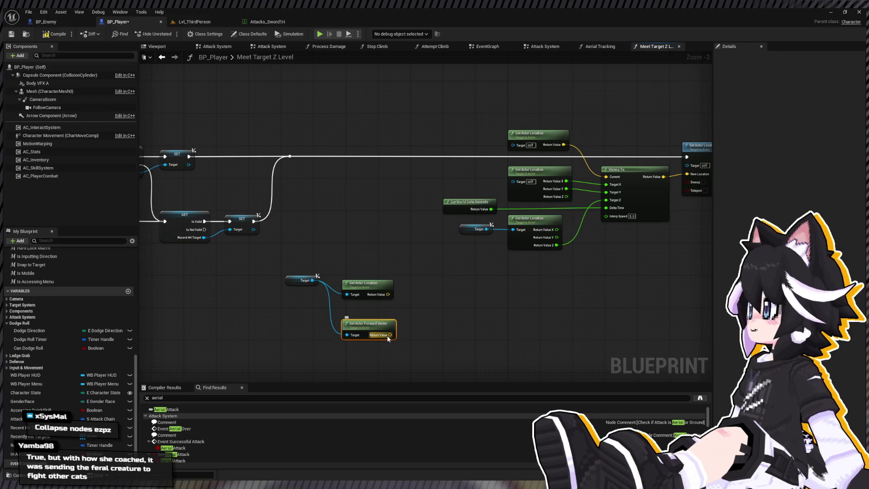
mouse_move(389, 335)
left_mouse_down()
mouse_move(406, 325)
mouse_move(420, 334)
left_mouse_up()
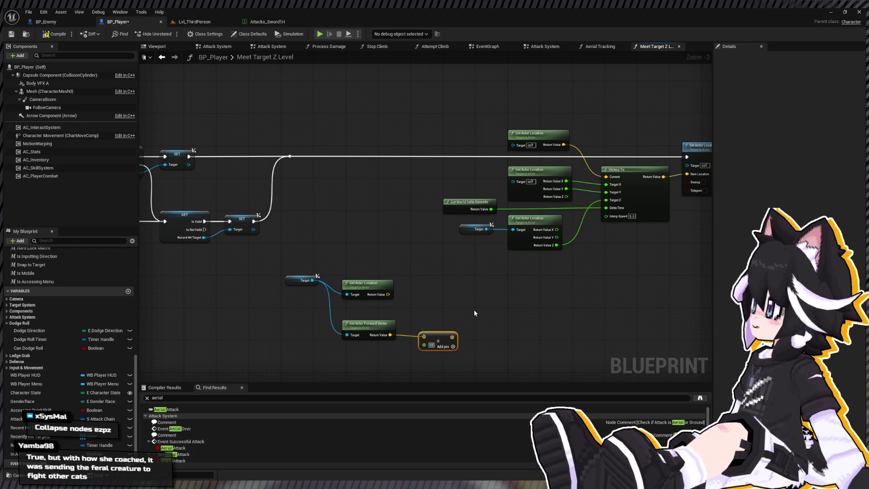
type("0")
key("Return")
left_click_drag(329, 362, 448, 326)
left_click_drag(368, 329, 373, 312)
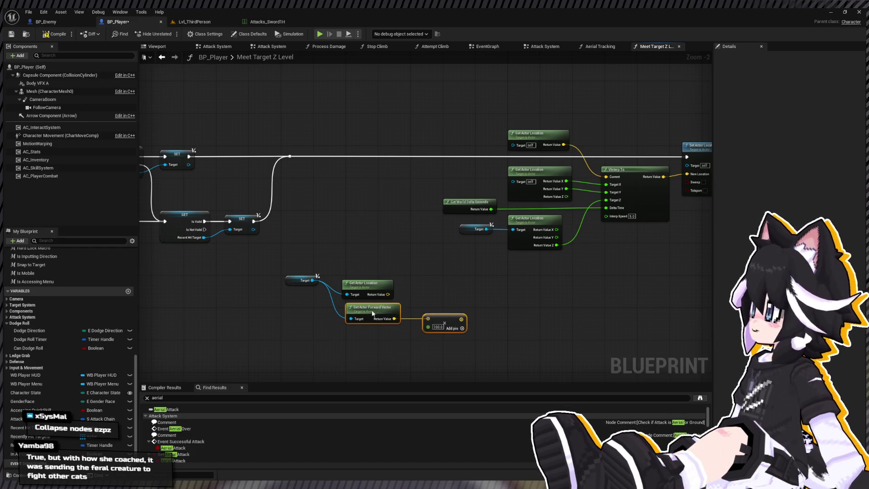
left_click_drag(452, 293, 400, 308)
- Add the target's actor location to the scaled forward vector and split the result into X, Y, Z
mouse_move(334, 310)
left_mouse_down()
mouse_move(443, 313)
mouse_move(448, 323)
left_mouse_up()
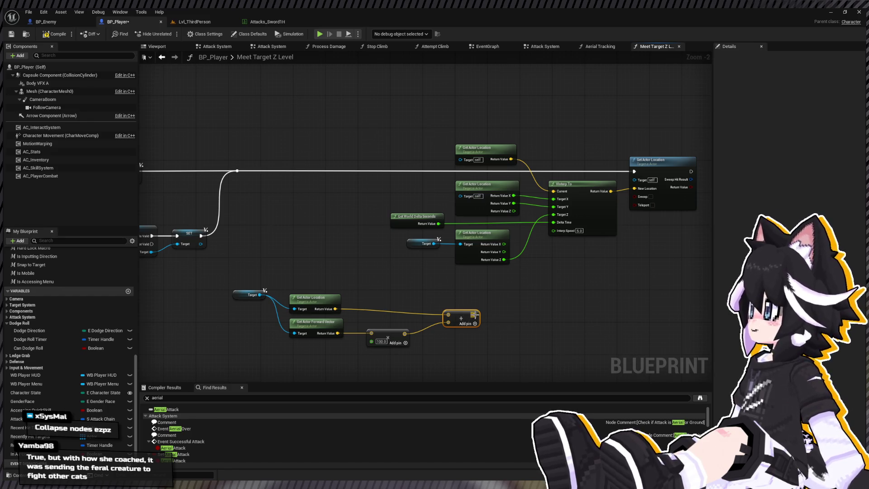
right_click(474, 314)
left_click(464, 311)
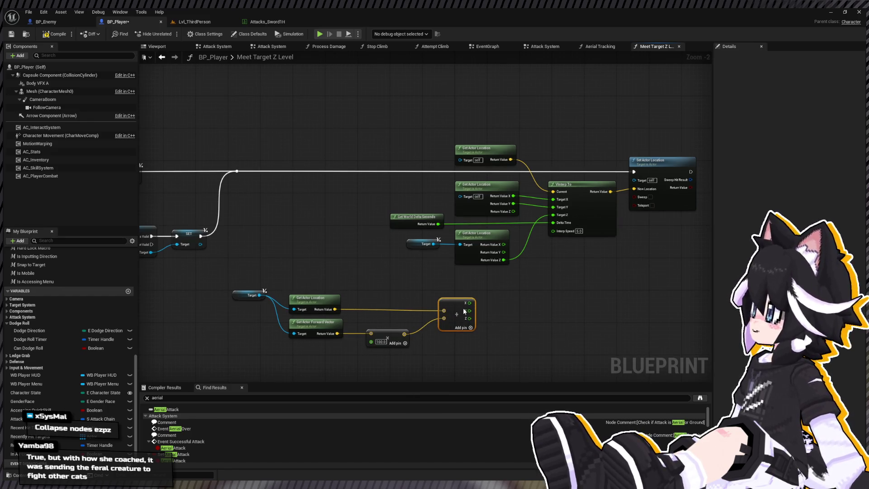
mouse_move(572, 226)
left_mouse_down()
mouse_move(507, 222)
mouse_move(472, 202)
left_mouse_up()
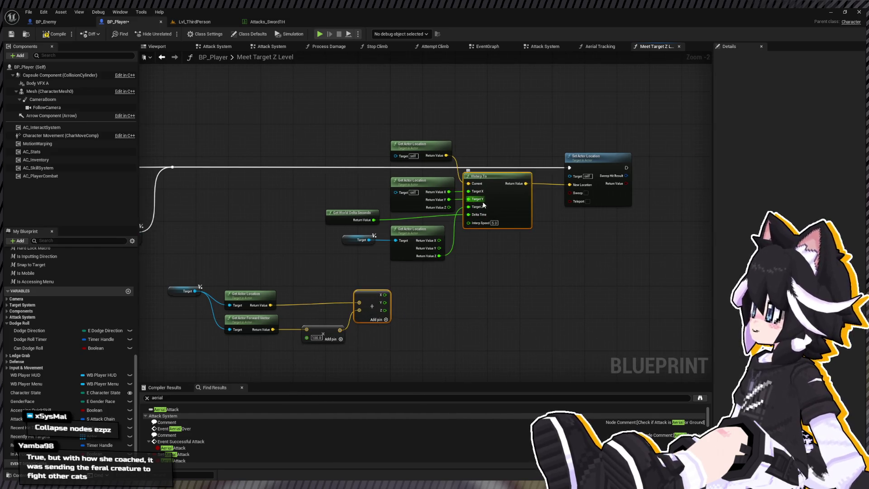
key("ctrl+z")
key("ctrl+z")
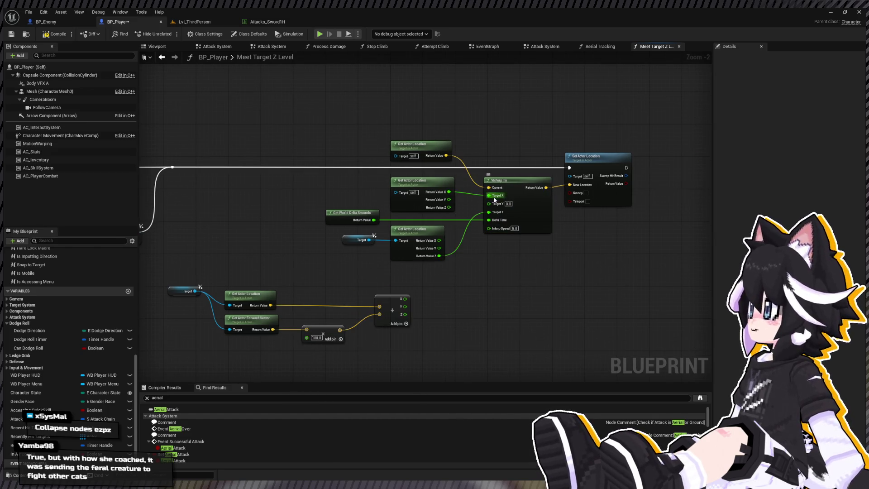
- Wire the X, Y and Z results into VInterp To's Target inputs and move the old target nodes aside
left_click_drag(431, 181, 269, 88)
left_click_drag(406, 299, 494, 196)
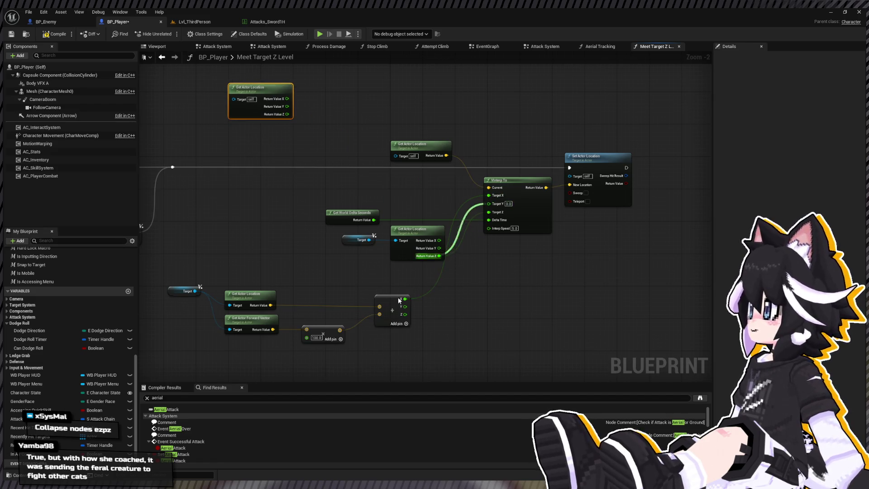
left_click_drag(408, 310, 489, 211)
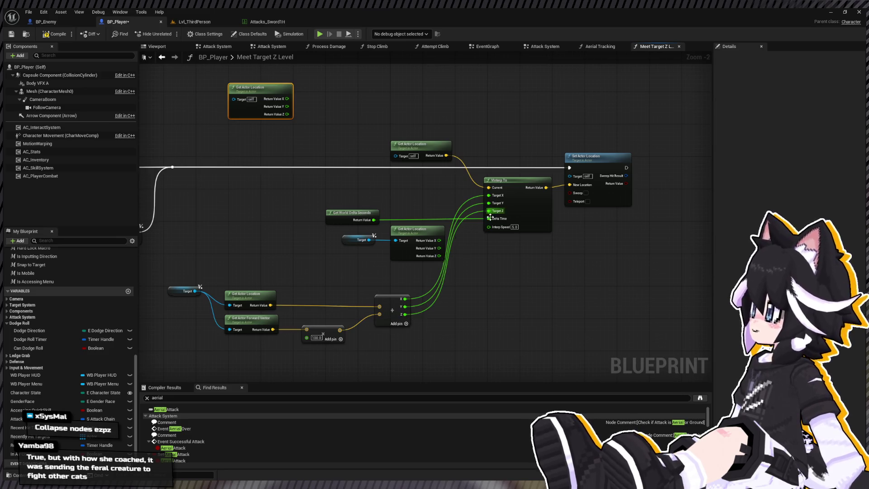
left_click_drag(345, 280, 402, 238)
mouse_move(404, 229)
left_mouse_down()
mouse_move(373, 236)
mouse_move(397, 69)
left_mouse_up()
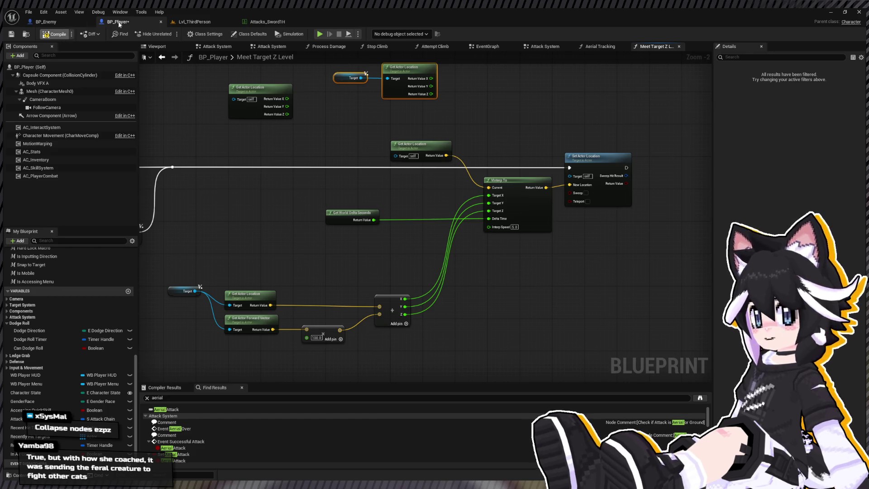
left_click(177, 22)
- Play the level and land a four-hit sword combo on the Dummy, then return to BP_Player
key("alt+p")
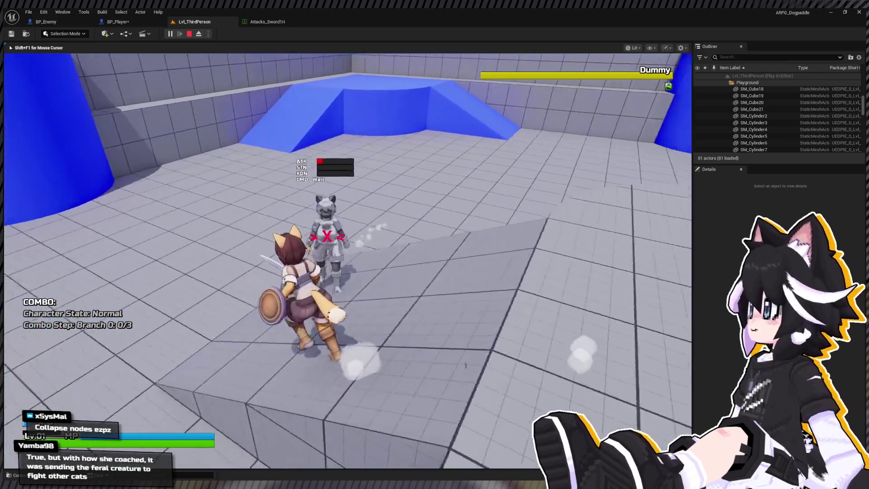
left_click(347, 261)
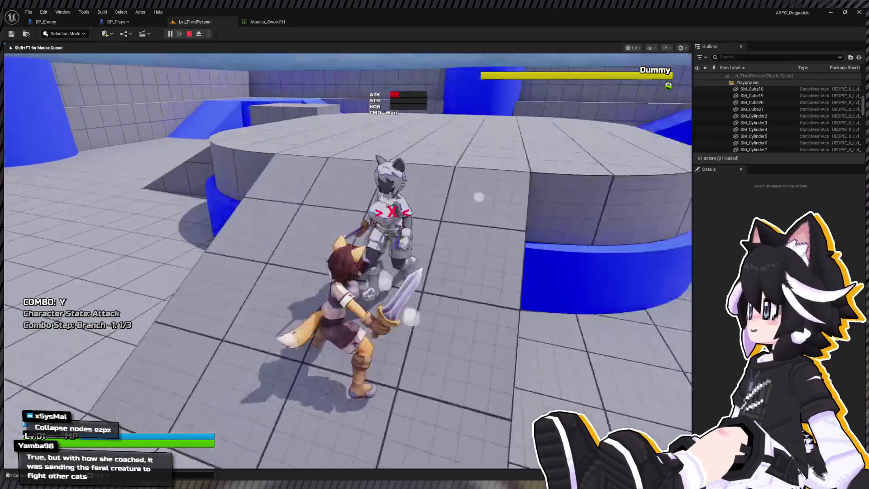
left_click(347, 260)
left_click(348, 261)
left_click(347, 261)
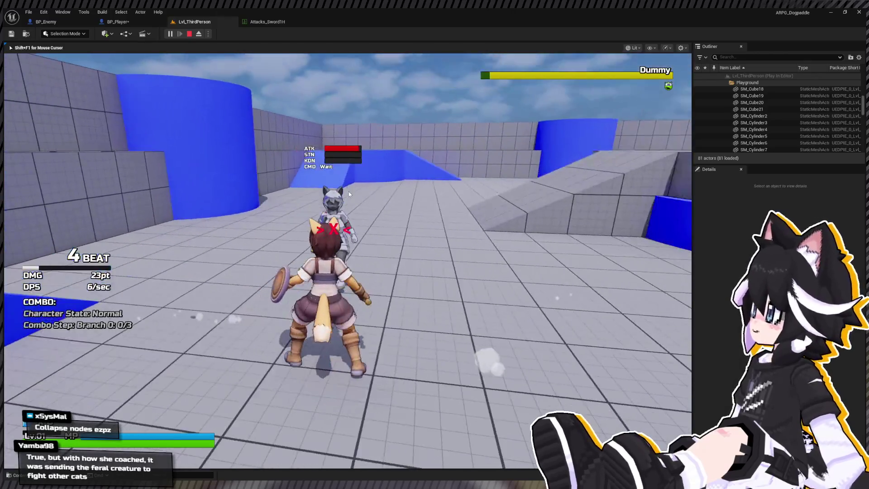
key("Escape")
left_click(115, 26)
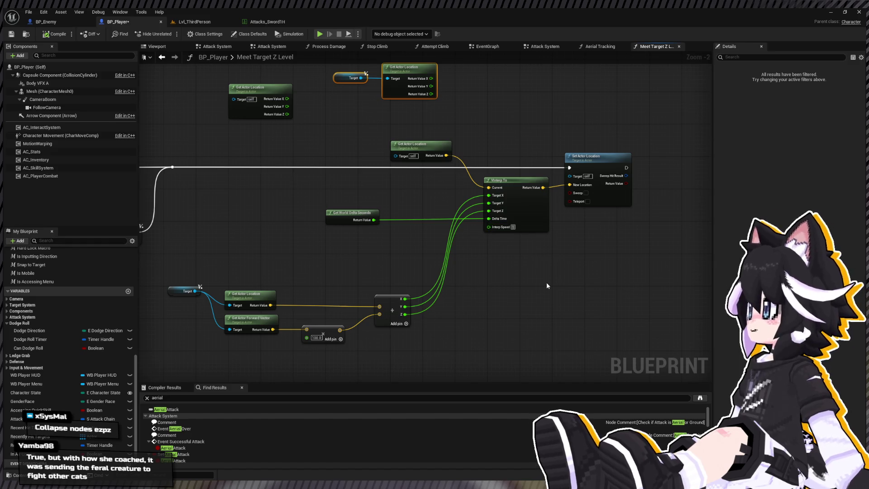
- Review the Attacks_Sword1H data table with the Content Drawer closed
left_click(267, 21)
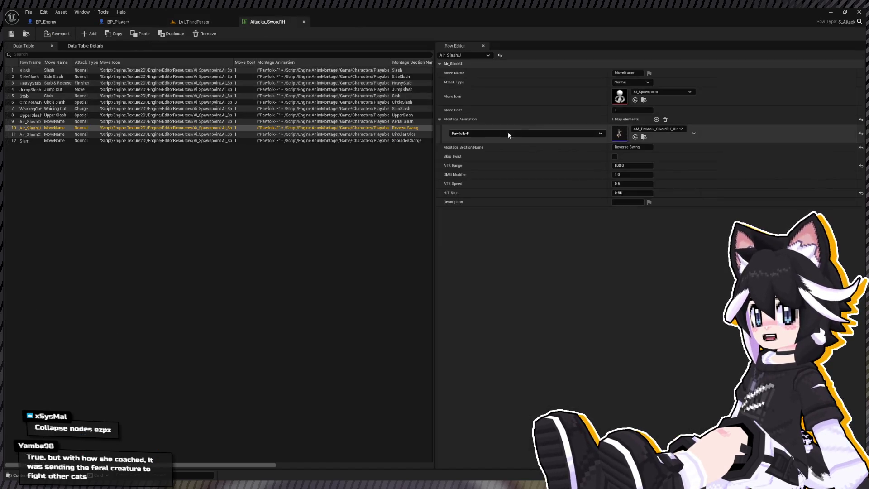
key("ctrl+space")
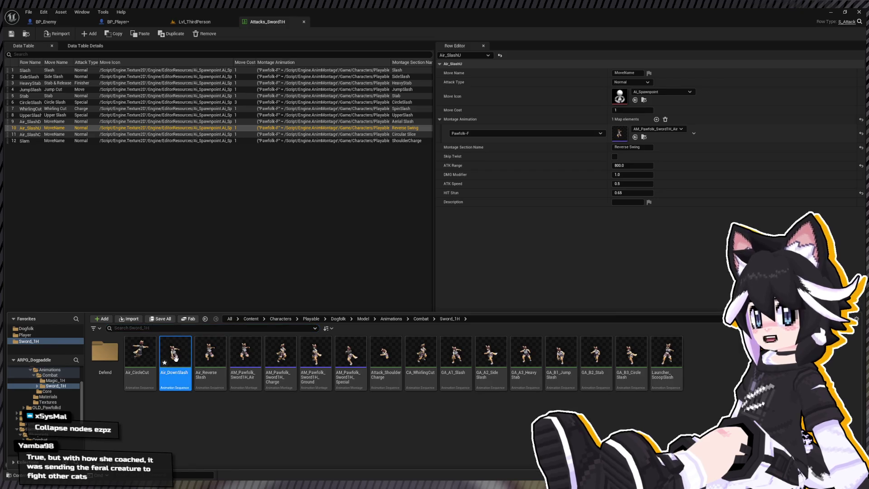
left_click(164, 152)
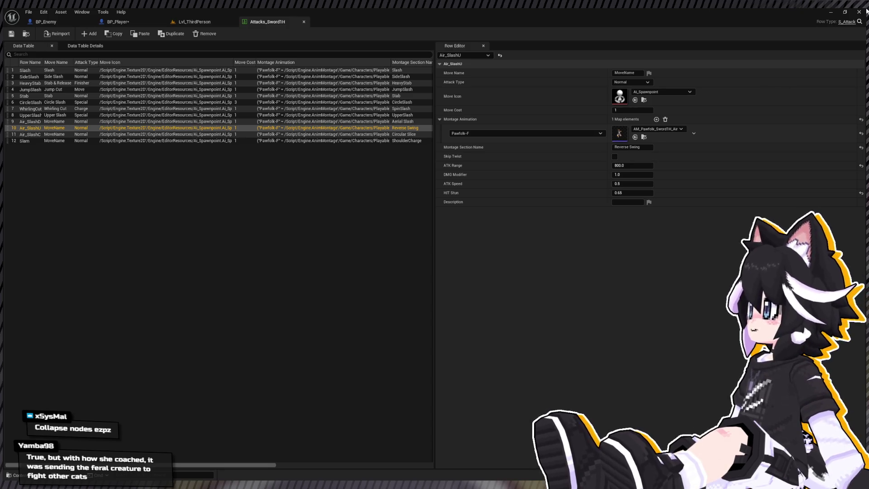
left_click(121, 11)
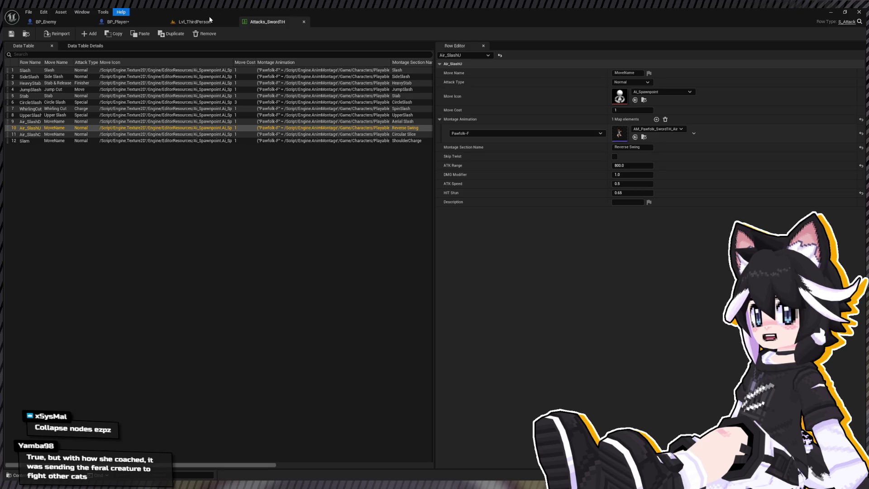
- Play Lvl_ThirdPerson and run the character toward the Dummy
left_click(229, 21)
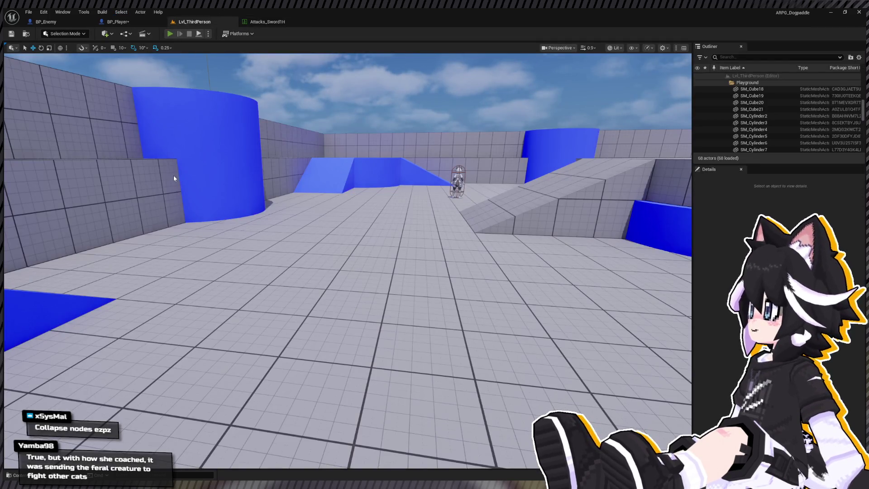
key("alt+p")
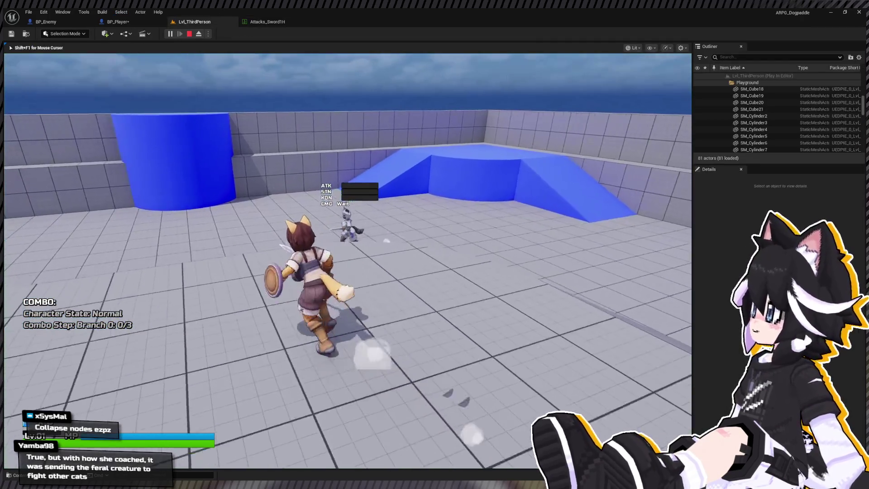
key("w")
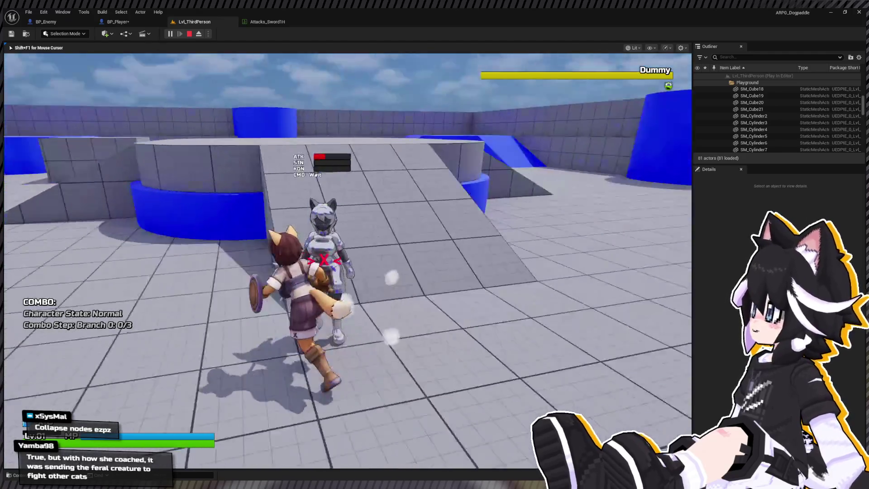